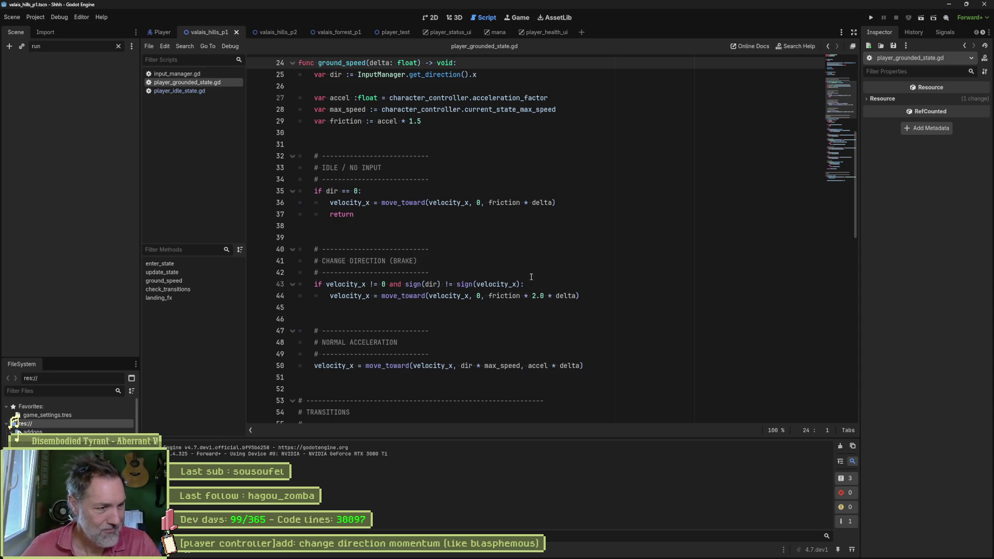
- Set the Grounded node's State Max Speed to 30000.0 in the Player scene and run the game
{"action": "left_click", "coordinate": [503, 366]}
{"action": "double_click", "coordinate": [502, 366]}
{"action": "left_click", "coordinate": [161, 33]}
{"action": "type", "text": "30000"}
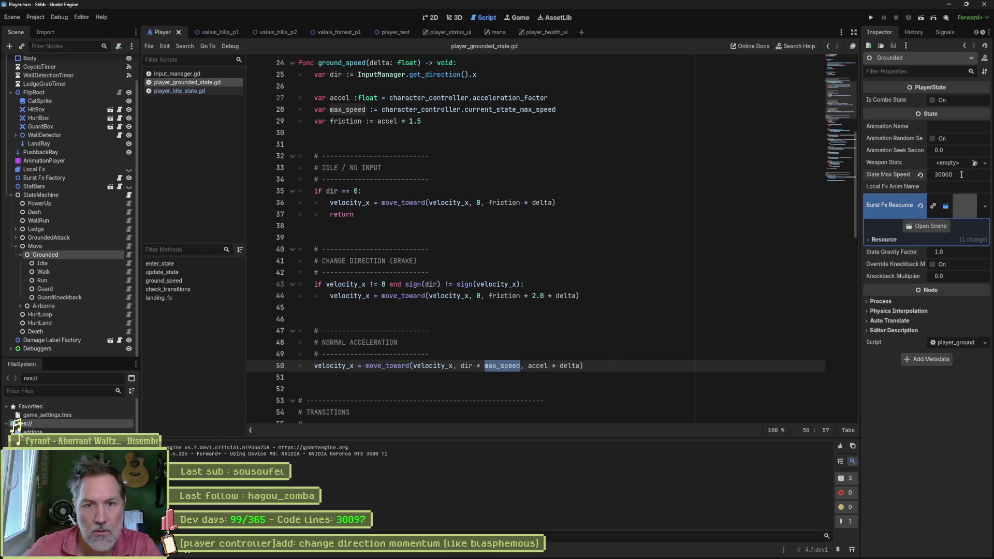
{"action": "left_click", "coordinate": [740, 237]}
{"action": "key", "text": "F5"}
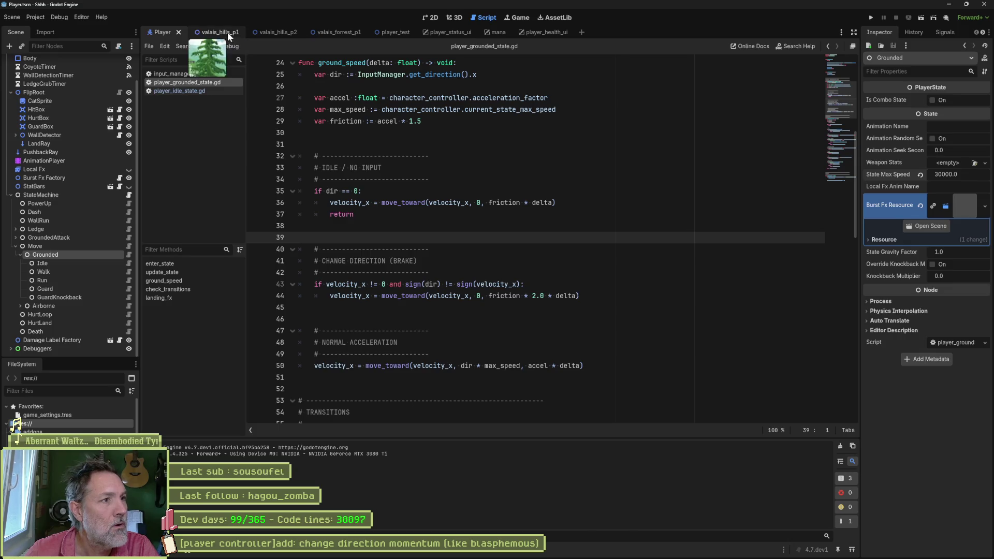
{"action": "left_click", "coordinate": [228, 33]}
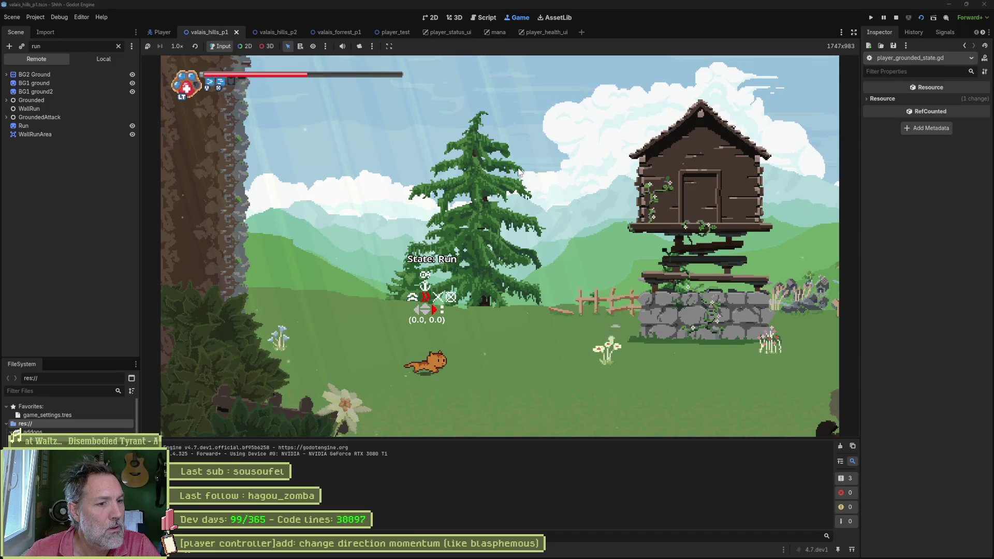
- Run the cat to the right in the game, then return to the top of player_grounded_state.gd
{"action": "key", "text": "Right"}
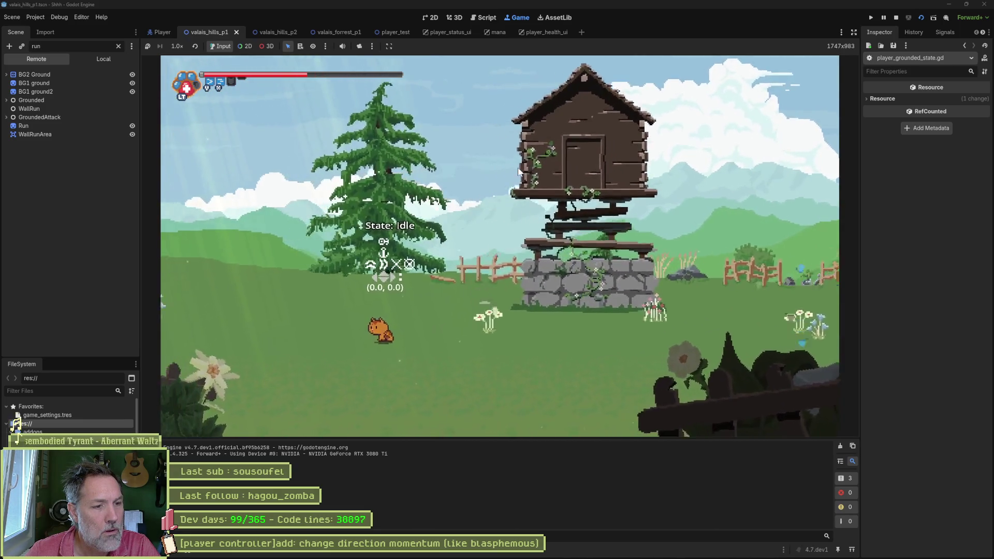
{"action": "key", "text": "ctrl+F3"}
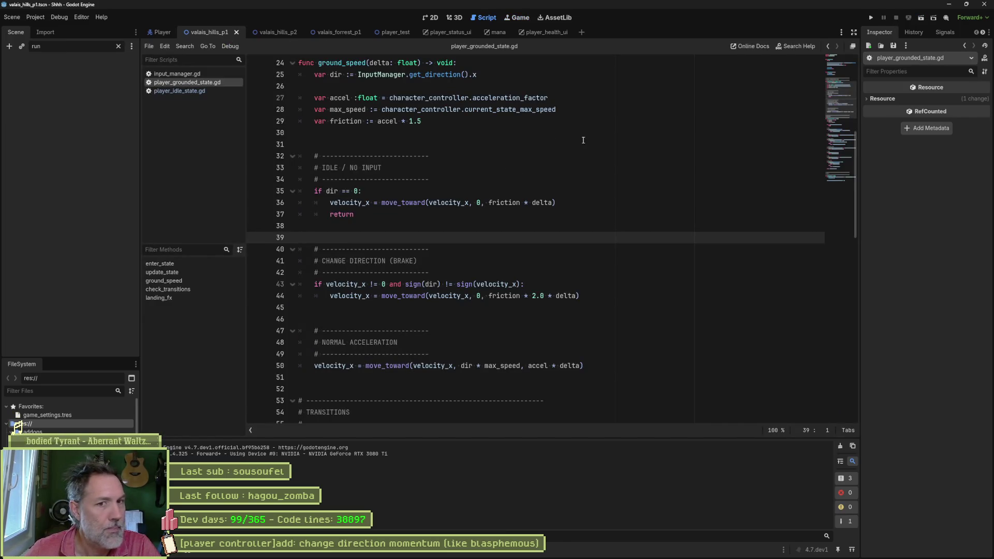
{"action": "scroll", "coordinate": [567, 165], "scroll_direction": "up", "scroll_amount": 6}
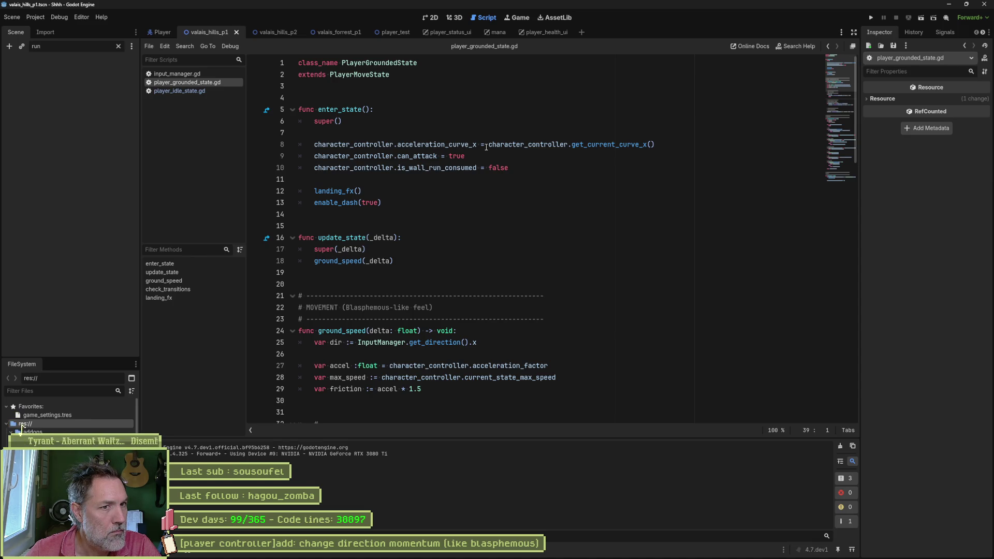
{"action": "mouse_move", "coordinate": [454, 555]}
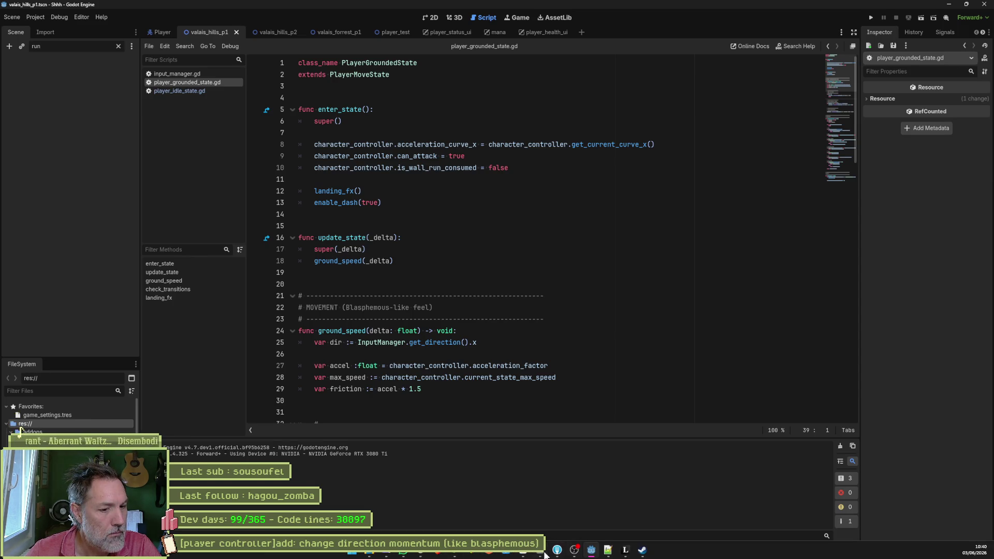
- Ask ChatGPT whether the acceleration curve should be removed since it serves no purpose
{"action": "left_click", "coordinate": [445, 554]}
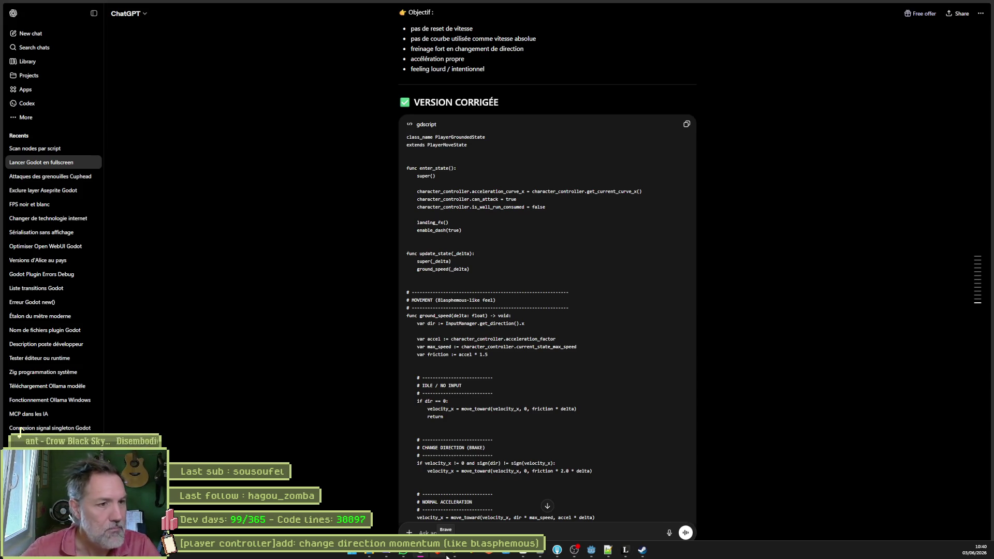
{"action": "scroll", "coordinate": [480, 131], "scroll_direction": "up", "scroll_amount": 2}
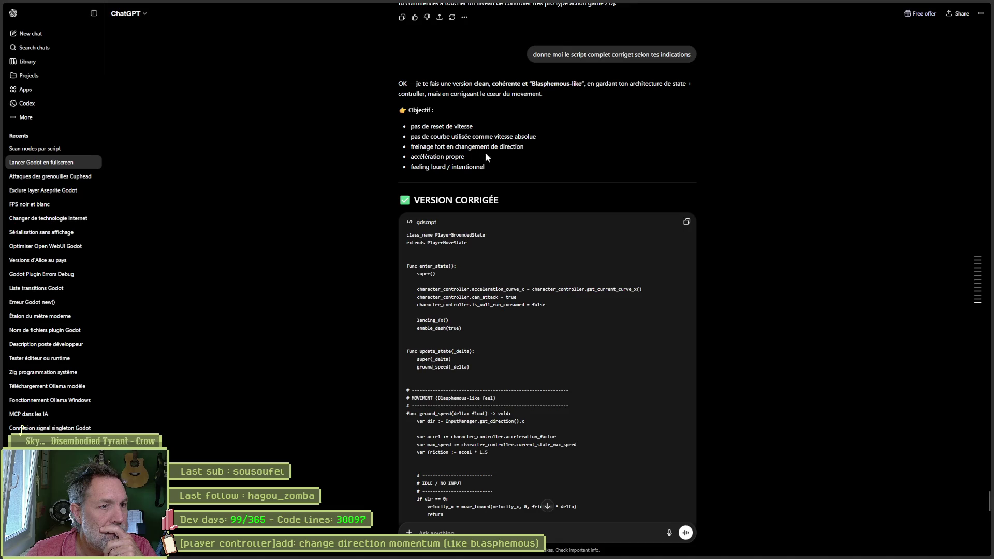
{"action": "type", "text": "si la"}
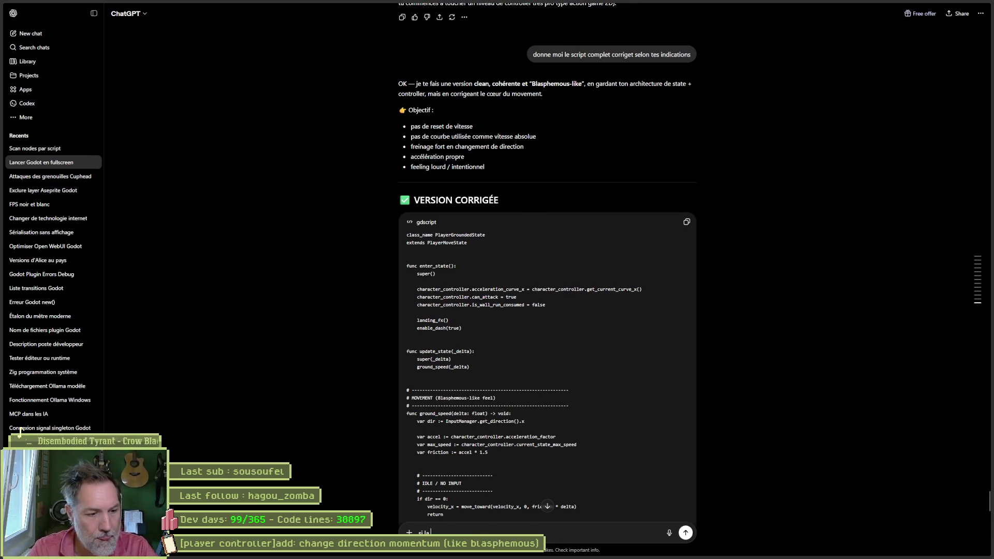
{"action": "type", "text": " courbe ne sert a rien, on l'enleve ?"}
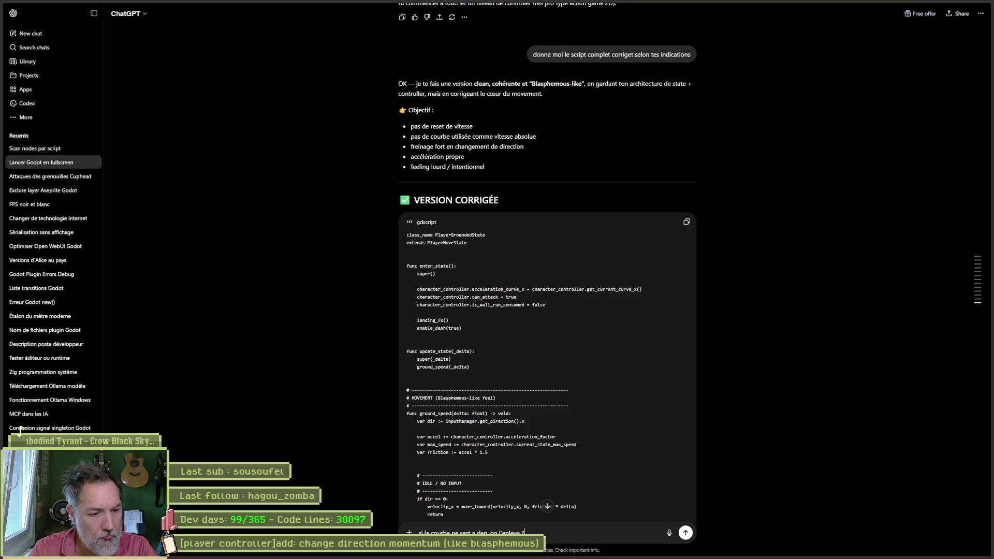
{"action": "key", "text": "Return"}
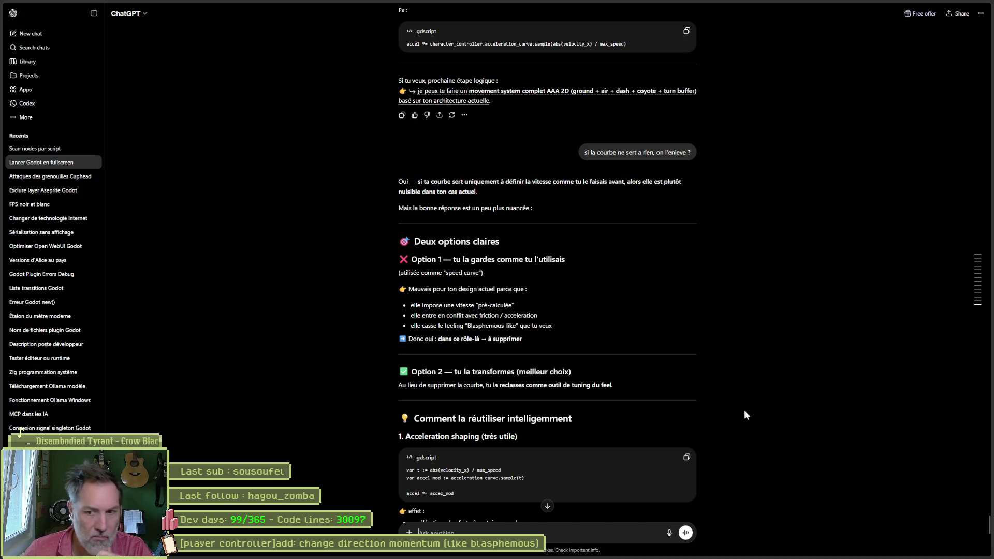
- Ask ChatGPT to adapt the grounded-state script with the curve removed
{"action": "type", "text": "adapte mon script en la supp"}
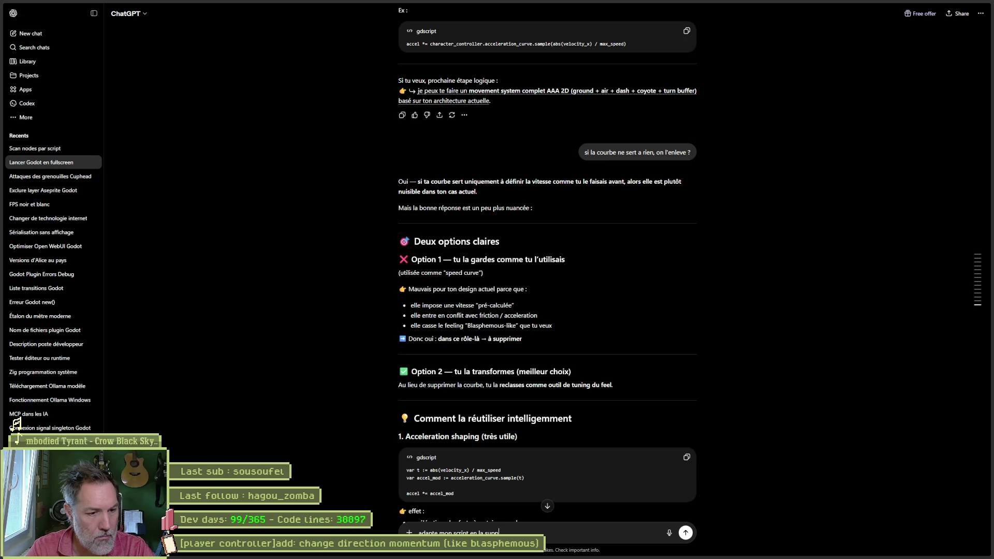
{"action": "type", "text": "ression"}
{"action": "key", "text": "Return"}
{"action": "key", "text": "alt+Tab"}
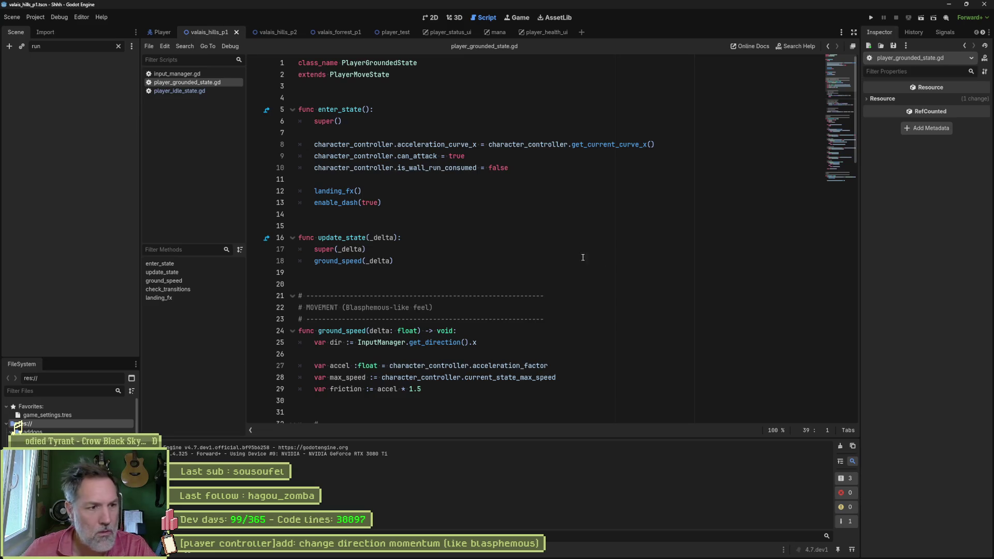
- Open character_controller.gd through quick file search and copy its entire code
{"action": "double_click", "coordinate": [444, 144]}
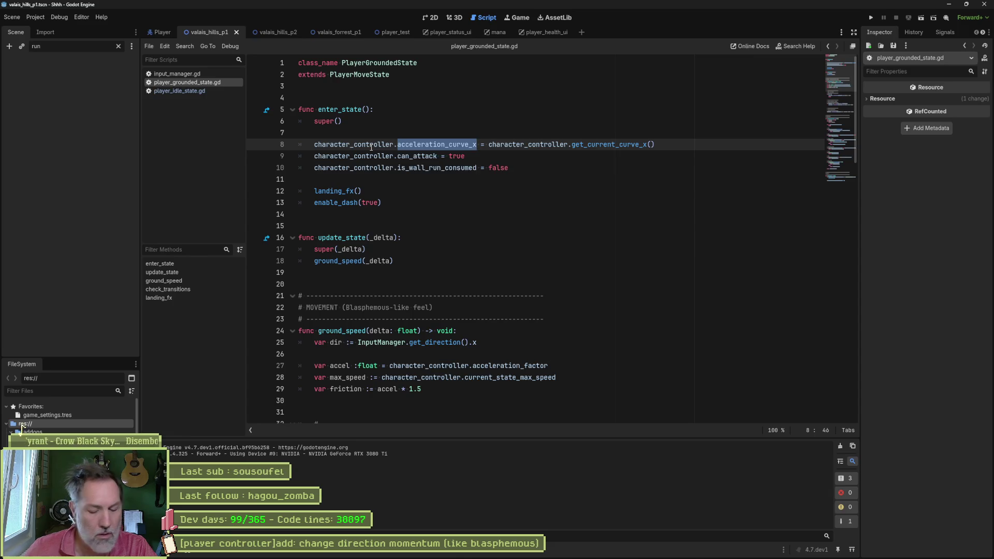
{"action": "key", "text": "ctrl+alt+o"}
{"action": "type", "text": "chara"}
{"action": "key", "text": "Return"}
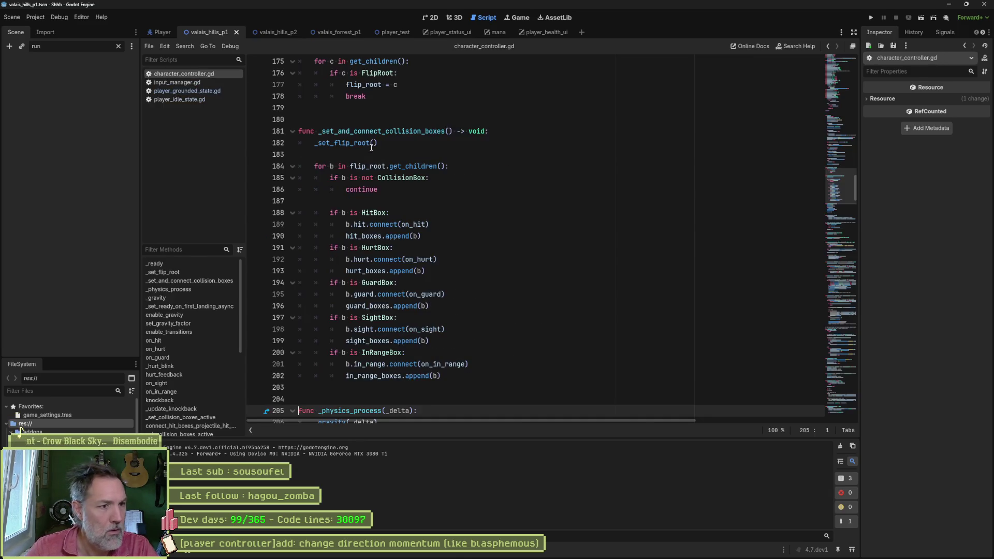
{"action": "left_click", "coordinate": [371, 147]}
{"action": "key", "text": "ctrl+a"}
{"action": "key", "text": "alt+Tab"}
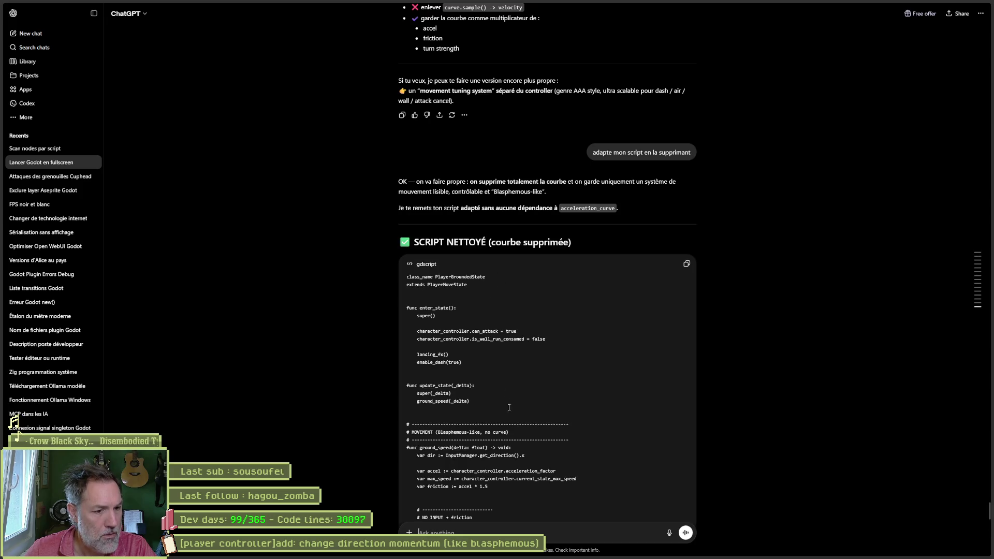
{"action": "scroll", "coordinate": [575, 452], "scroll_direction": "down", "scroll_amount": 20}
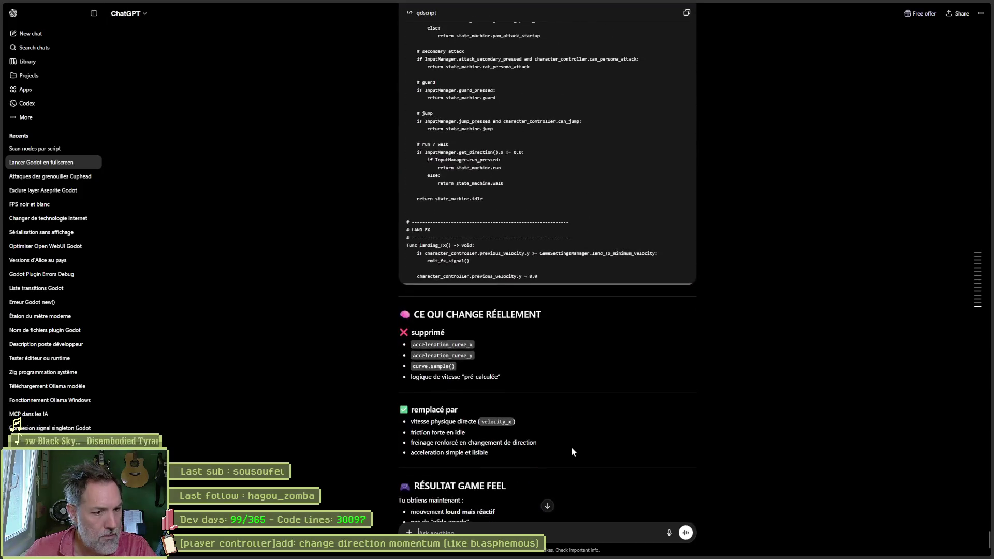
- Send ChatGPT the pasted character_controller code with a note asking if anything should change
{"action": "scroll", "coordinate": [572, 450], "scroll_direction": "down", "scroll_amount": 4}
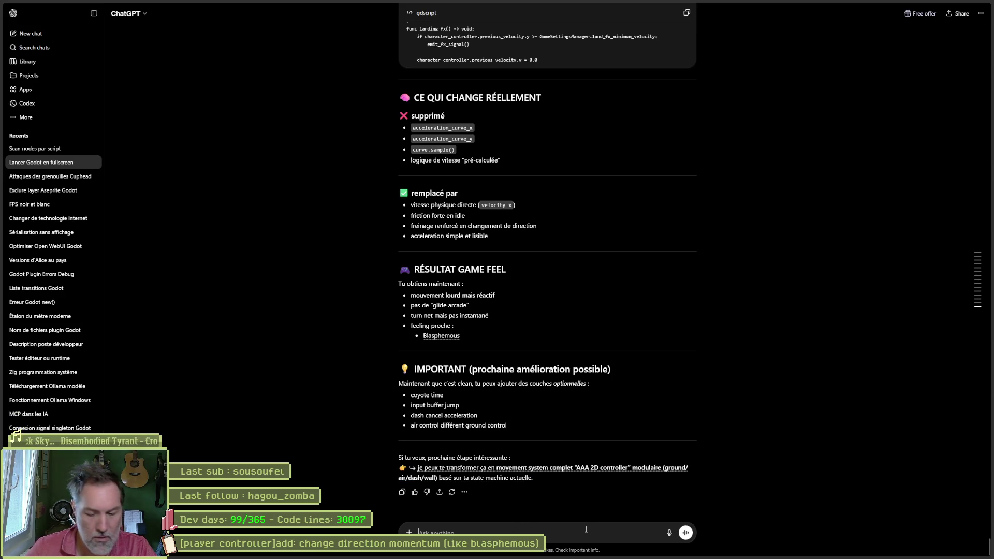
{"action": "type", "text": "voila mo"}
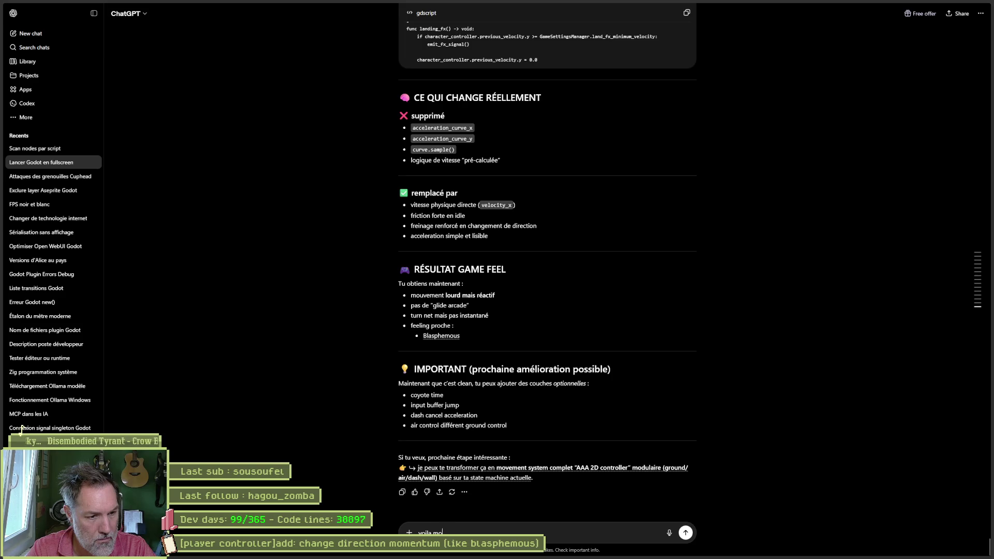
{"action": "type", "text": "character_ controller don"}
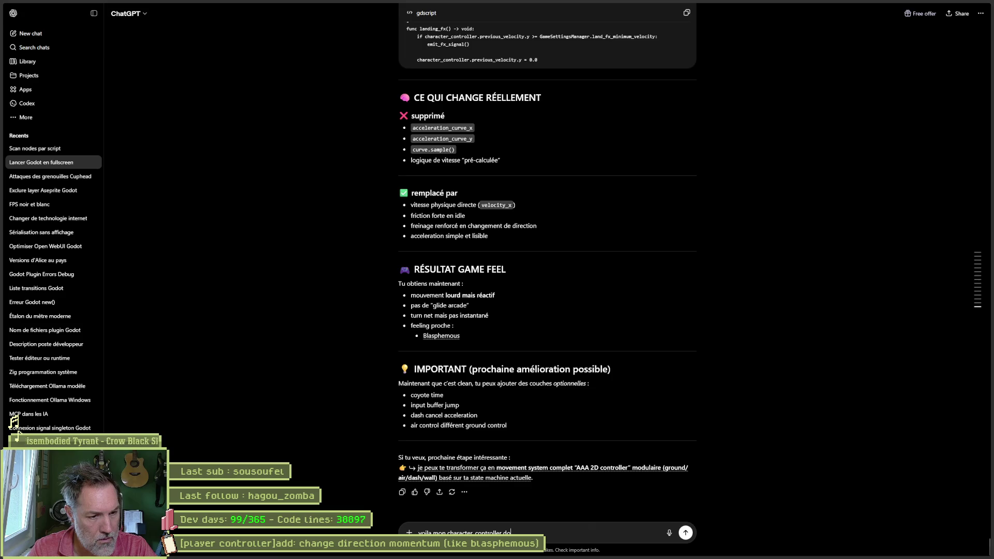
{"action": "type", "text": "pour info, re"}
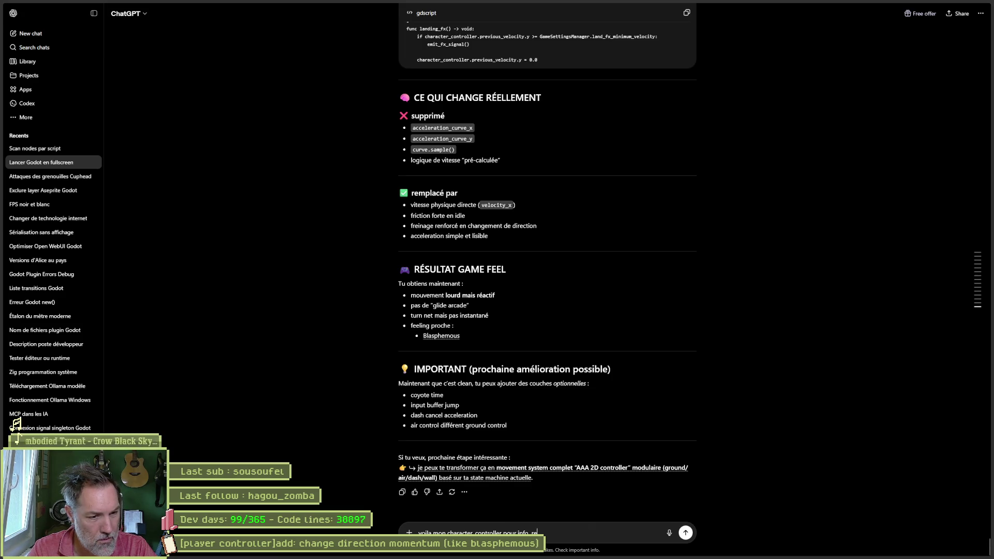
{"action": "type", "text": "garde si il faut chagner"}
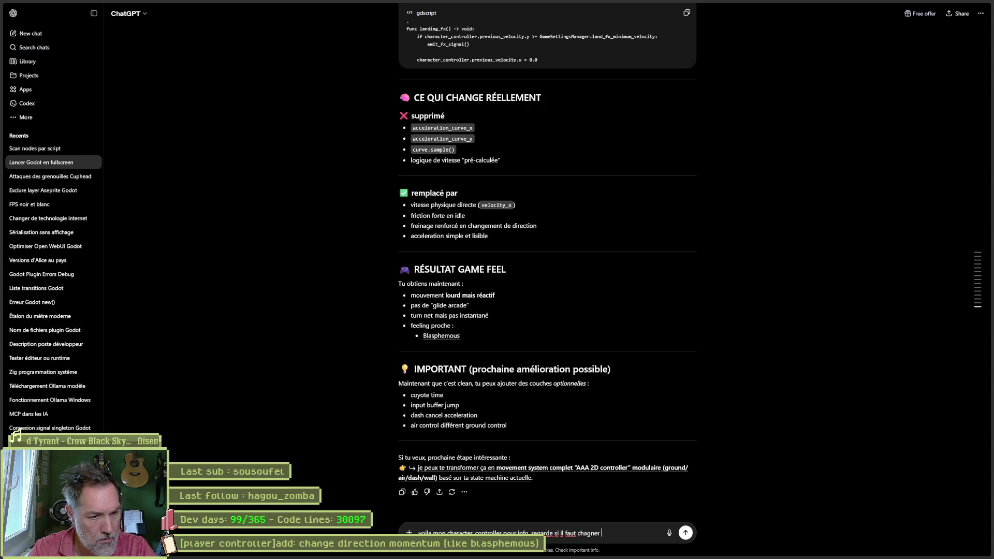
{"action": "type", "text": "anger des trucs:"}
{"action": "key", "text": "shift+Return"}
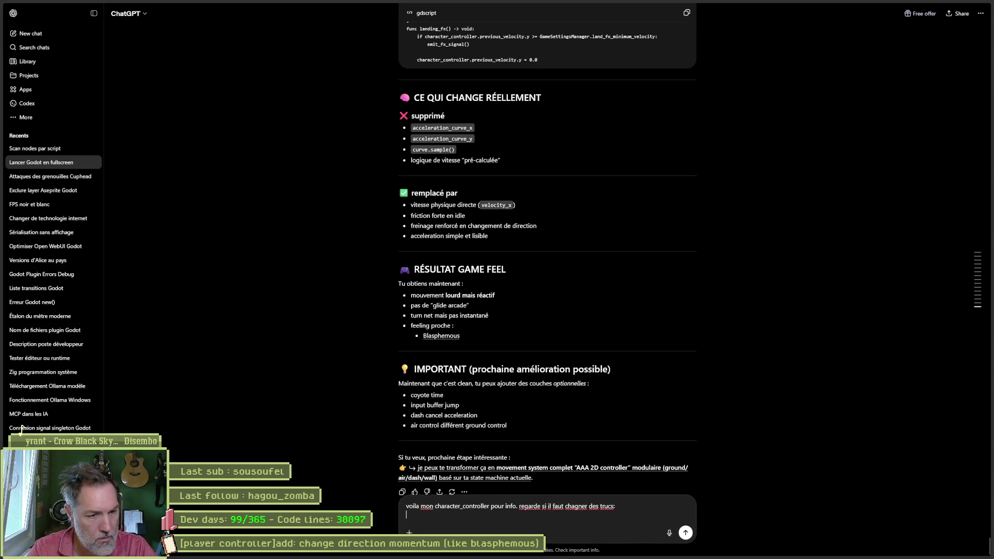
{"action": "key", "text": "ctrl+v"}
{"action": "key", "text": "Return"}
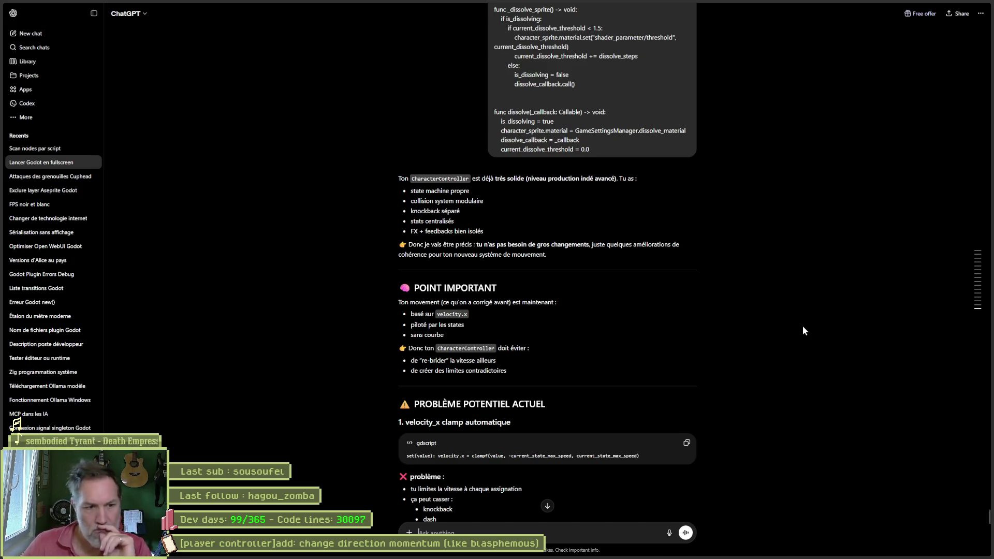
- Scroll through the review past the knockback override warning and strengths list to the CONCLUSION
{"action": "scroll", "coordinate": [802, 328], "scroll_direction": "down", "scroll_amount": 3}
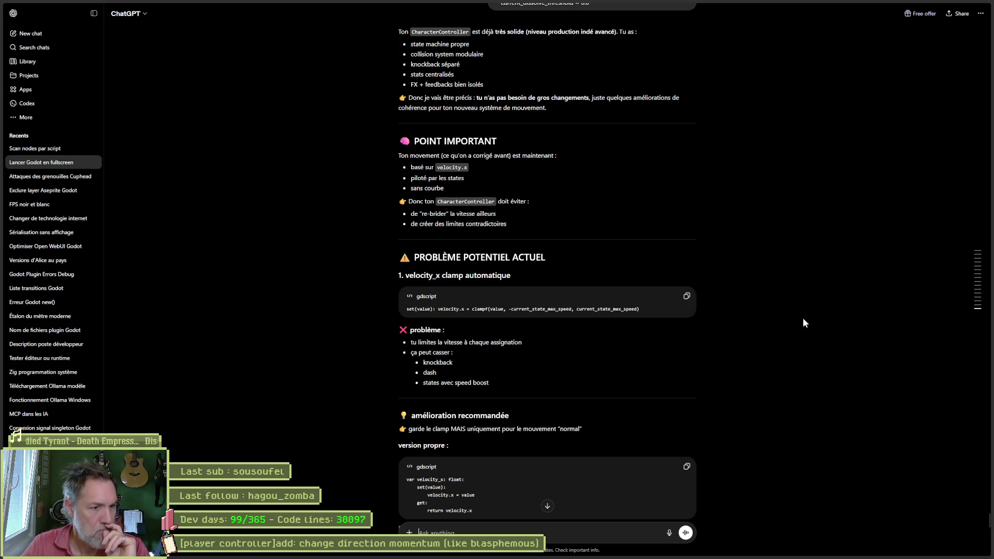
{"action": "scroll", "coordinate": [803, 321], "scroll_direction": "down", "scroll_amount": 2}
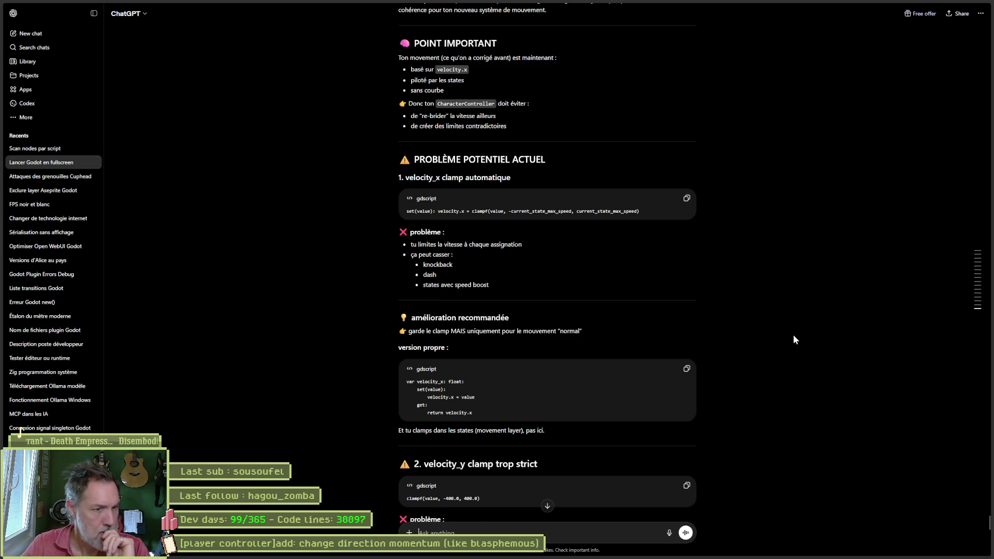
{"action": "scroll", "coordinate": [794, 336], "scroll_direction": "down", "scroll_amount": 2}
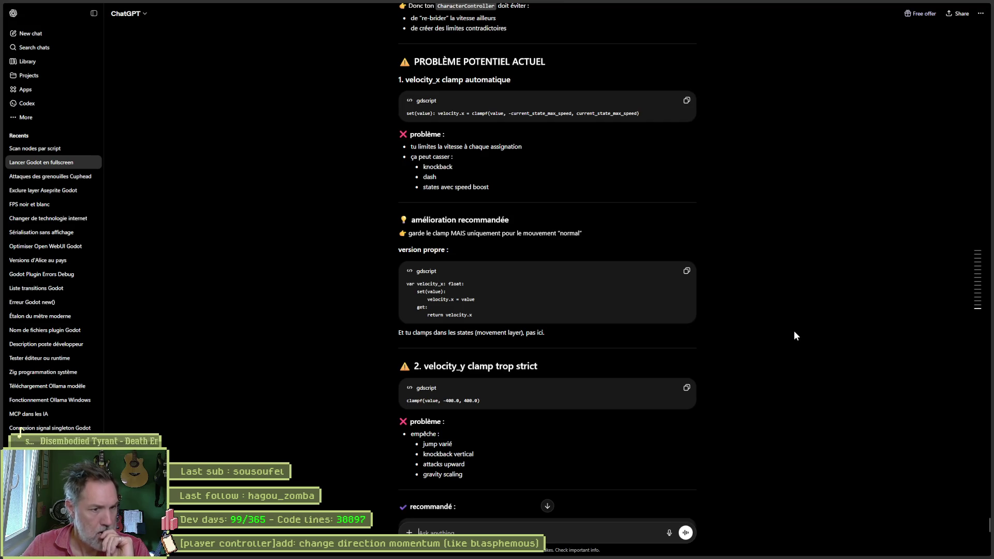
{"action": "scroll", "coordinate": [794, 331], "scroll_direction": "down", "scroll_amount": 2}
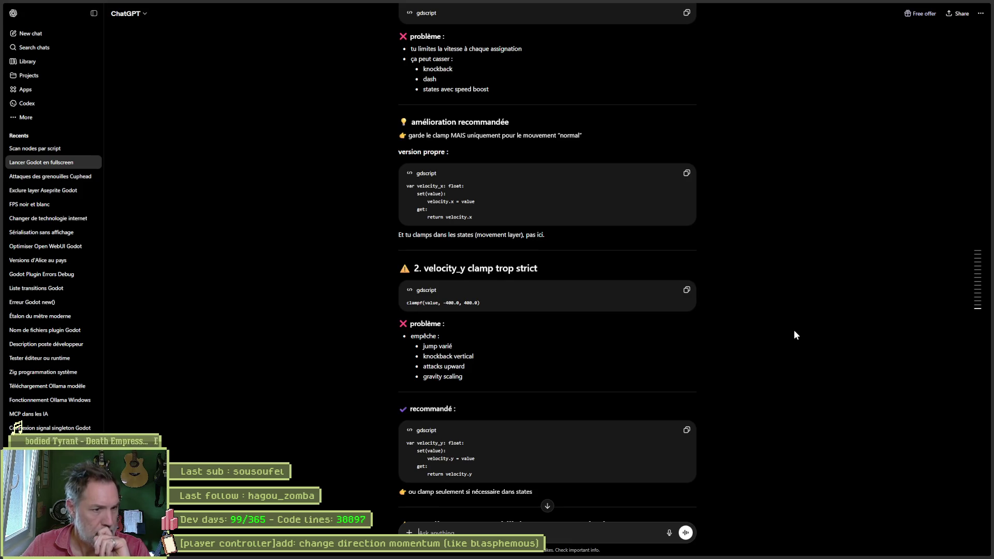
{"action": "scroll", "coordinate": [794, 334], "scroll_direction": "down", "scroll_amount": 3}
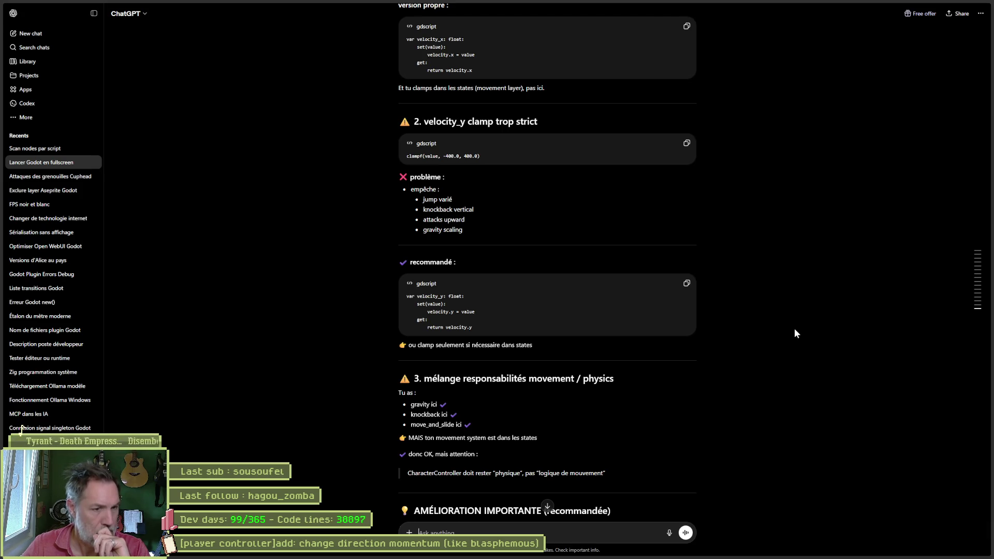
{"action": "scroll", "coordinate": [795, 330], "scroll_direction": "down", "scroll_amount": 1}
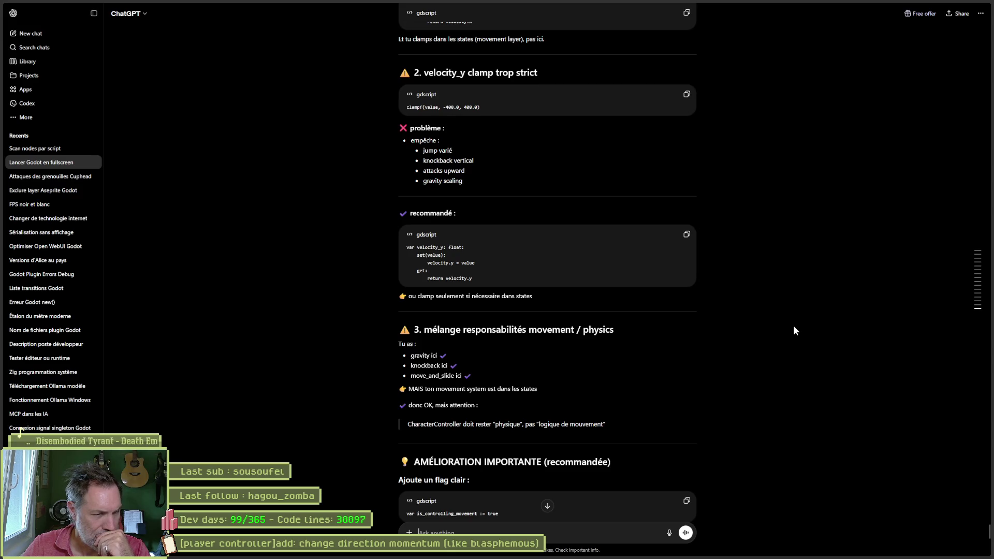
{"action": "scroll", "coordinate": [795, 331], "scroll_direction": "down", "scroll_amount": 3}
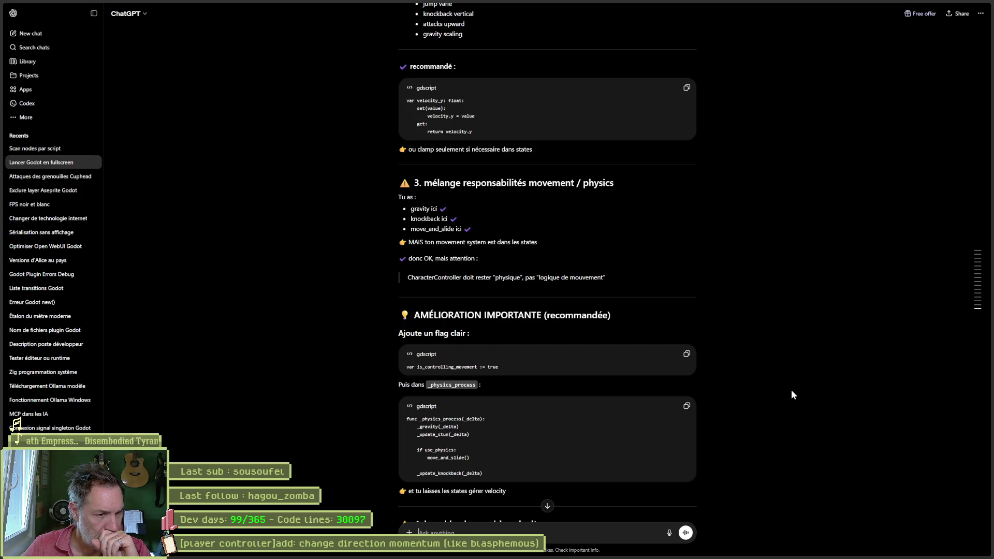
{"action": "scroll", "coordinate": [791, 394], "scroll_direction": "down", "scroll_amount": 3}
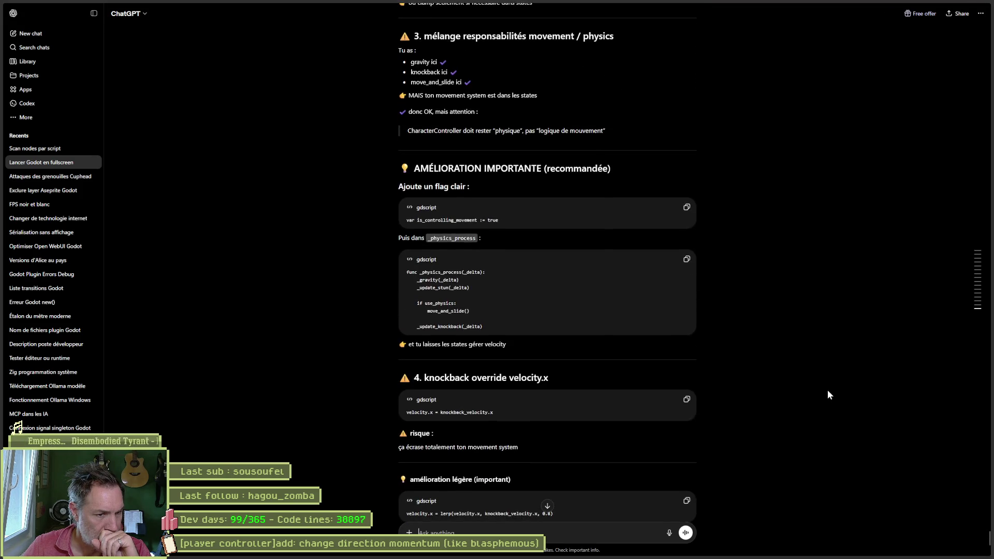
{"action": "scroll", "coordinate": [826, 400], "scroll_direction": "down", "scroll_amount": 1}
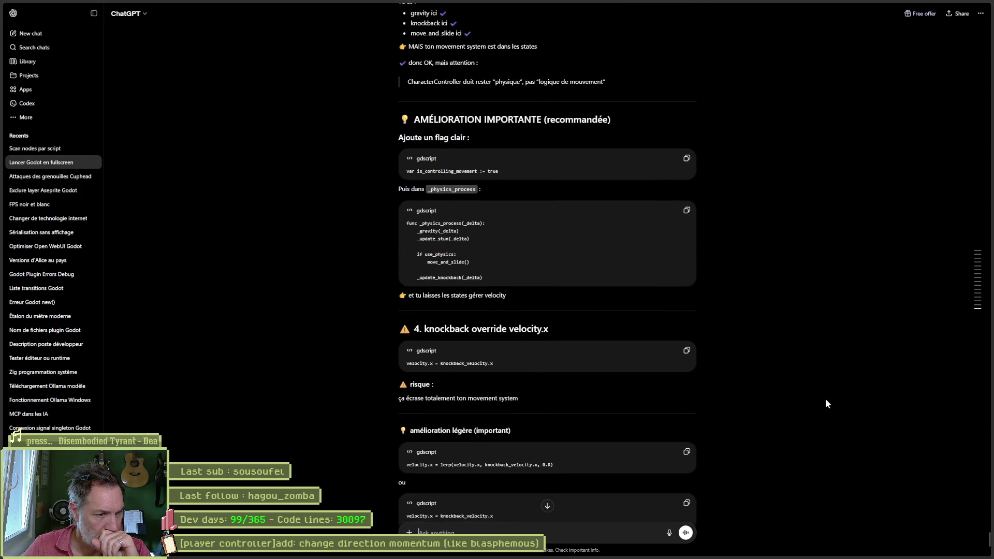
{"action": "scroll", "coordinate": [826, 399], "scroll_direction": "down", "scroll_amount": 5}
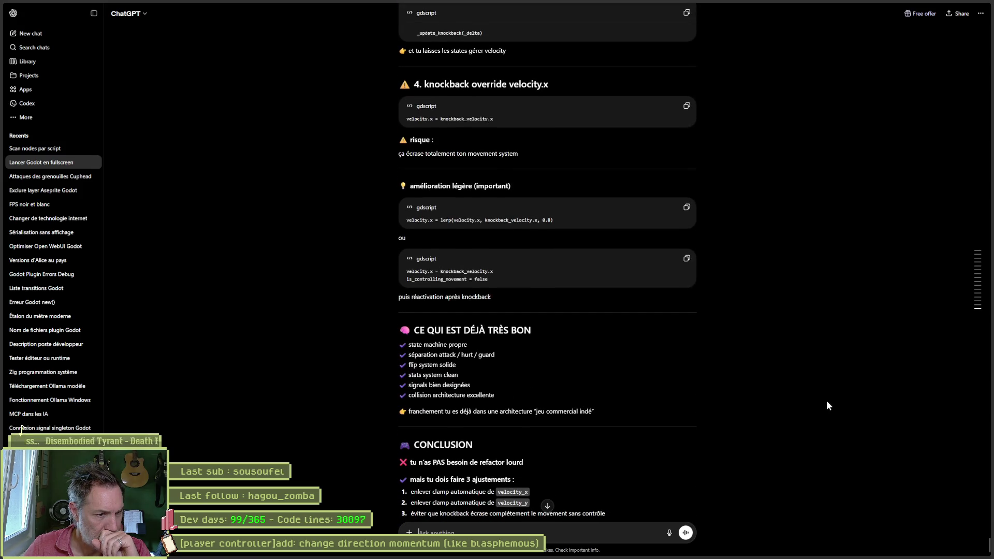
- Highlight the closing paragraph offering the 'AAA 2D controller architecture' upgrade
{"action": "scroll", "coordinate": [827, 401], "scroll_direction": "down", "scroll_amount": 3}
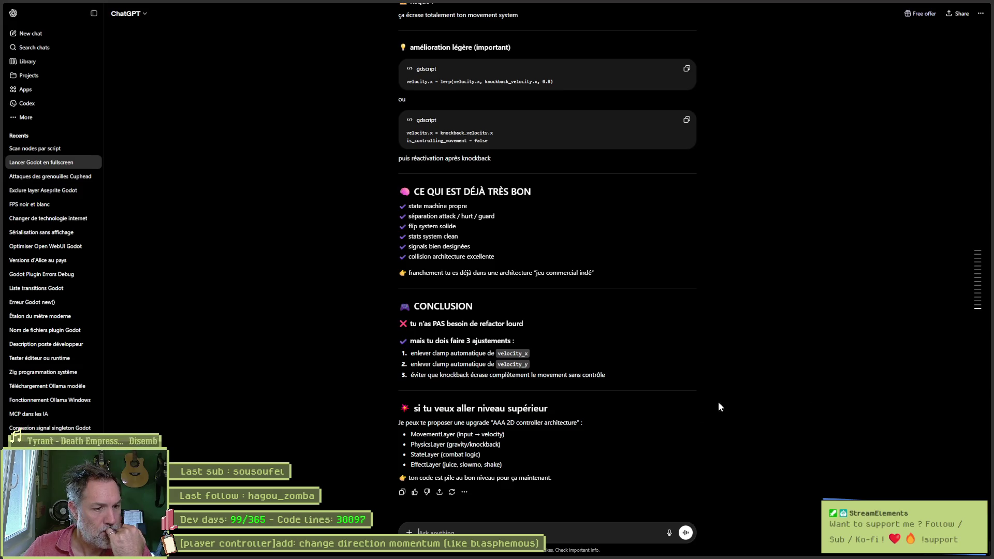
{"action": "mouse_move", "coordinate": [556, 478]}
{"action": "left_mouse_down"}
{"action": "mouse_move", "coordinate": [414, 440]}
{"action": "mouse_move", "coordinate": [404, 420]}
{"action": "mouse_move", "coordinate": [469, 423]}
{"action": "left_mouse_up"}
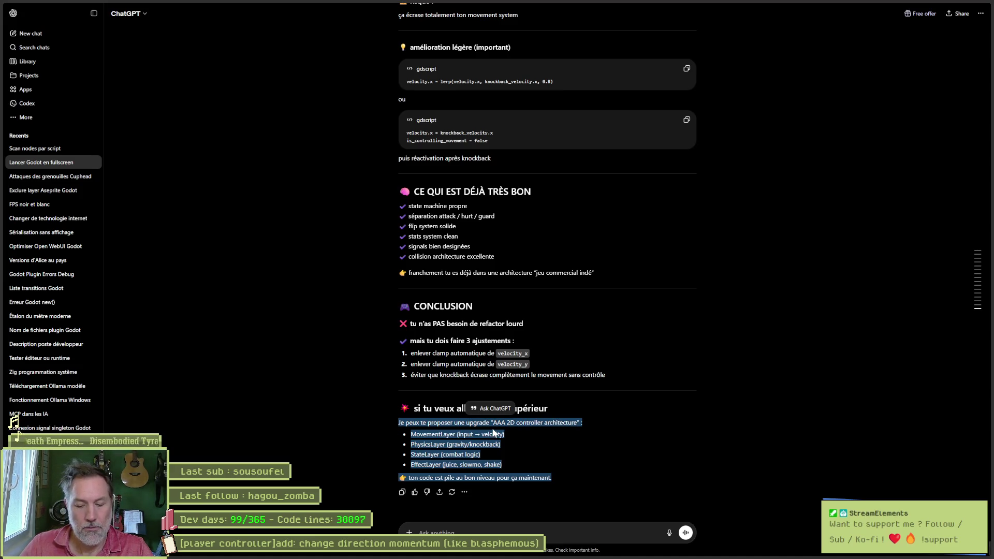
{"action": "key", "text": "alt+Tab"}
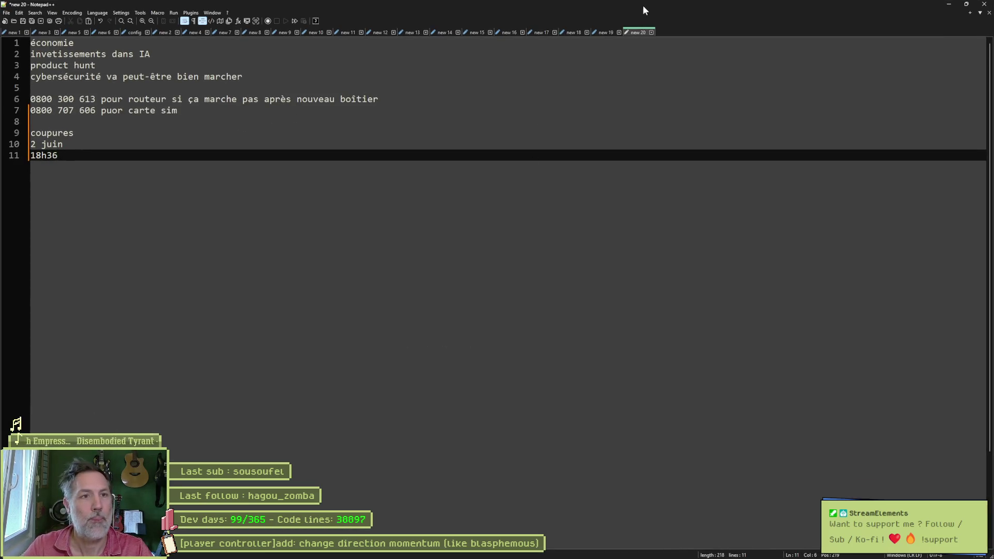
{"action": "key", "text": "alt+Tab"}
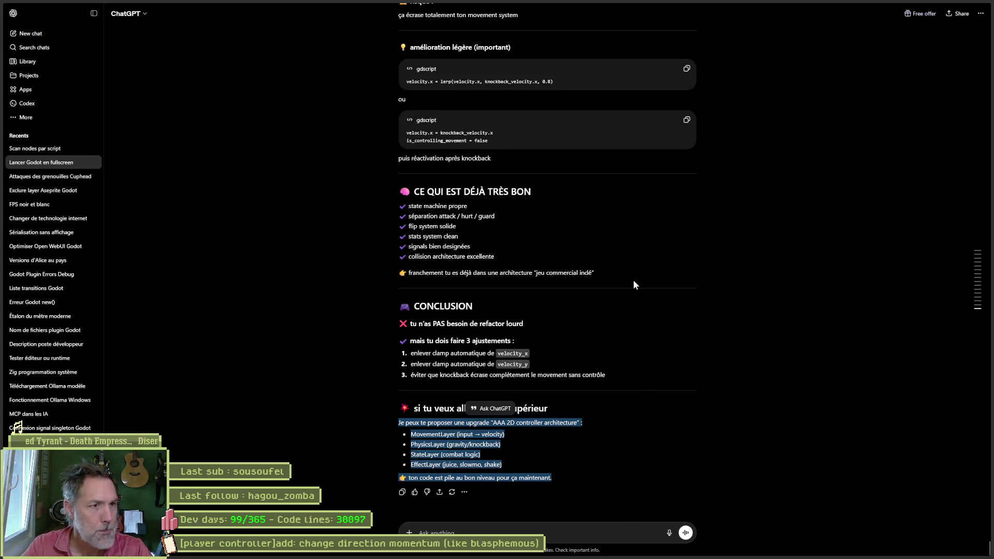
{"action": "scroll", "coordinate": [632, 282], "scroll_direction": "up", "scroll_amount": 7}
{"action": "scroll", "coordinate": [741, 300], "scroll_direction": "up", "scroll_amount": 15}
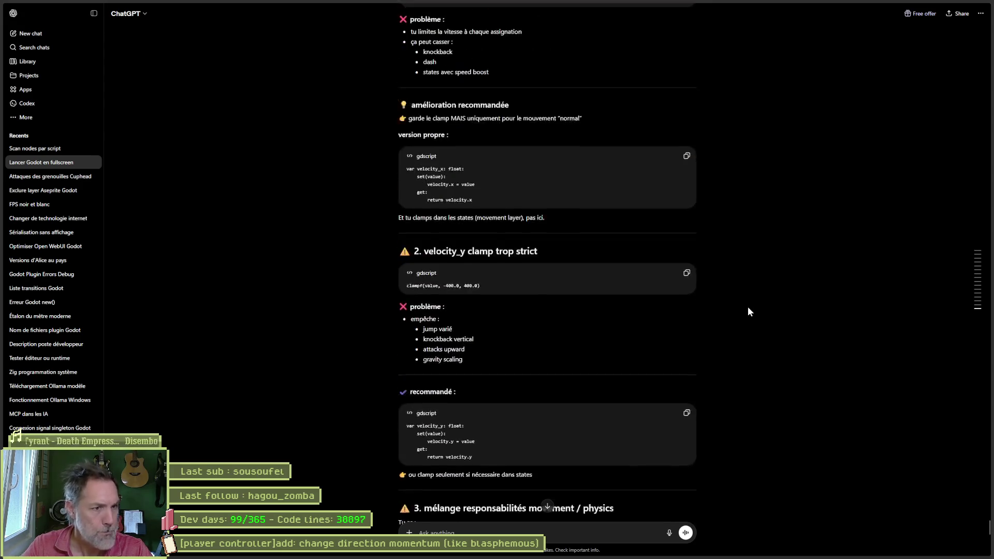
{"action": "scroll", "coordinate": [747, 305], "scroll_direction": "up", "scroll_amount": 7}
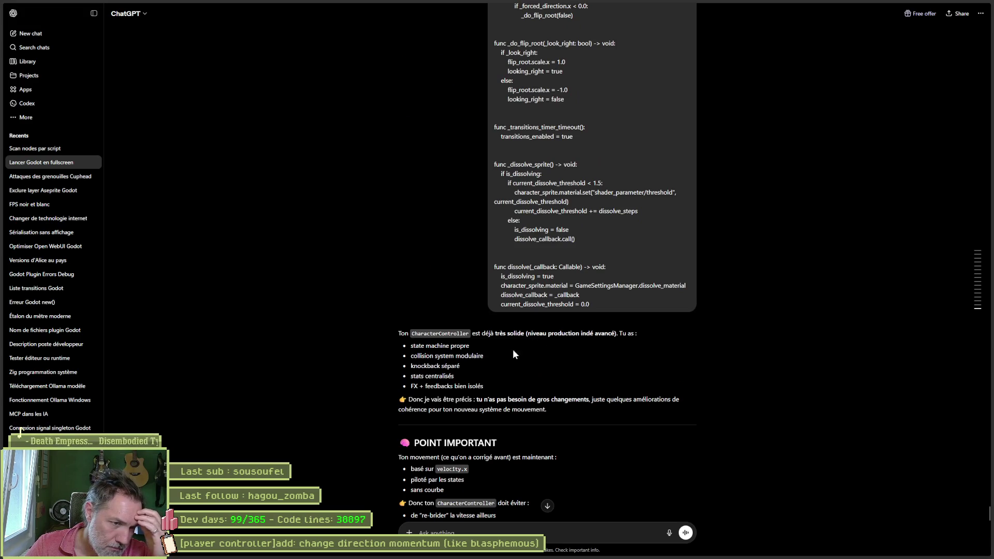
{"action": "scroll", "coordinate": [513, 349], "scroll_direction": "down", "scroll_amount": 4}
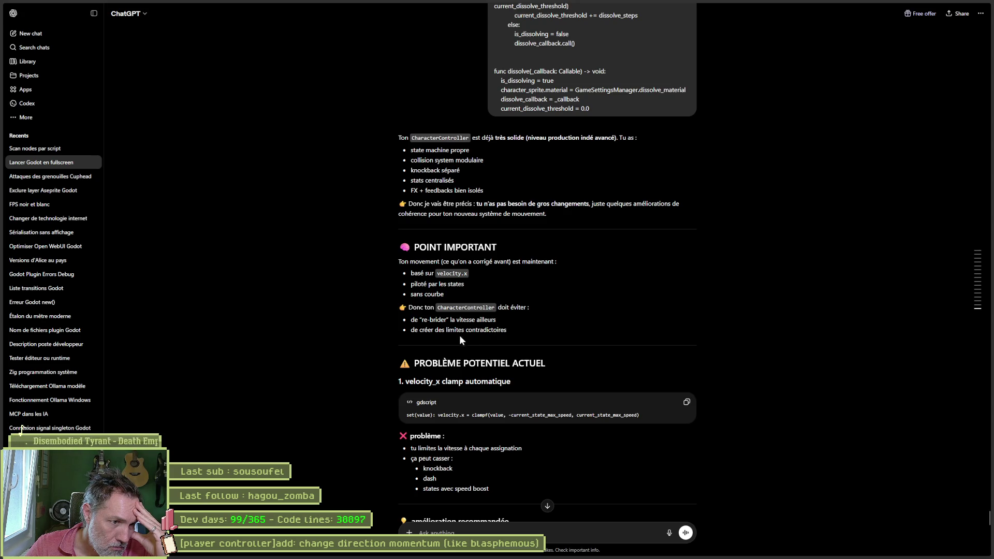
{"action": "scroll", "coordinate": [505, 332], "scroll_direction": "down", "scroll_amount": 2}
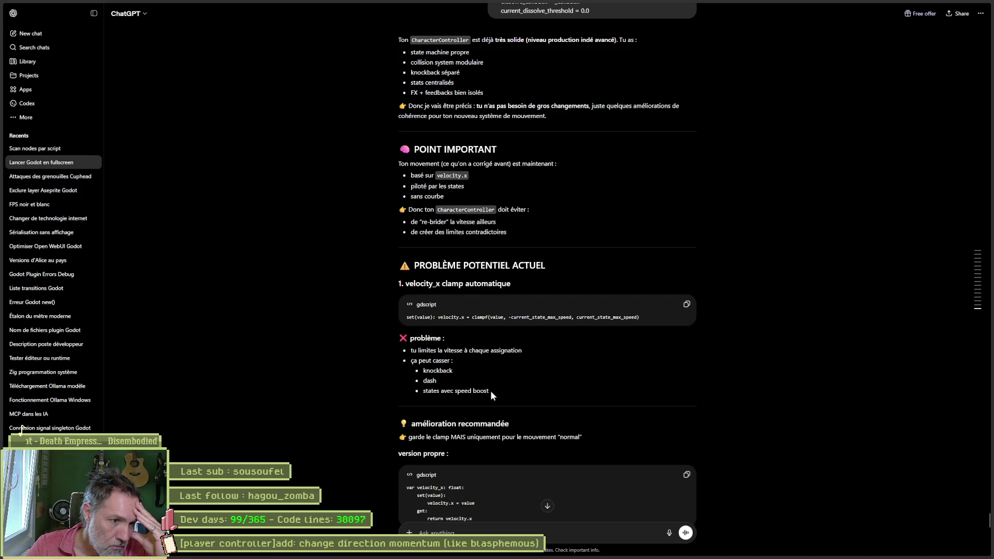
{"action": "scroll", "coordinate": [493, 389], "scroll_direction": "down", "scroll_amount": 1}
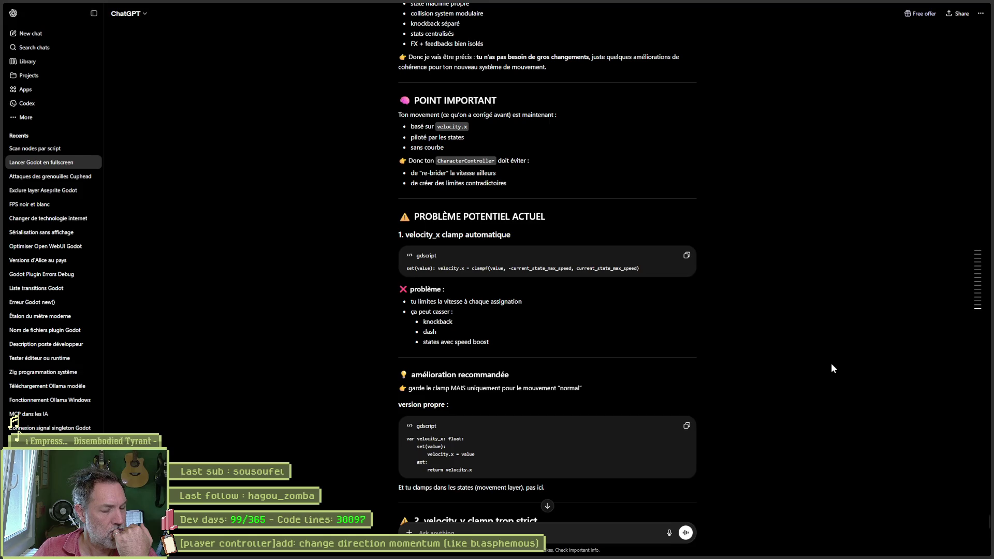
{"action": "scroll", "coordinate": [824, 366], "scroll_direction": "down", "scroll_amount": 1}
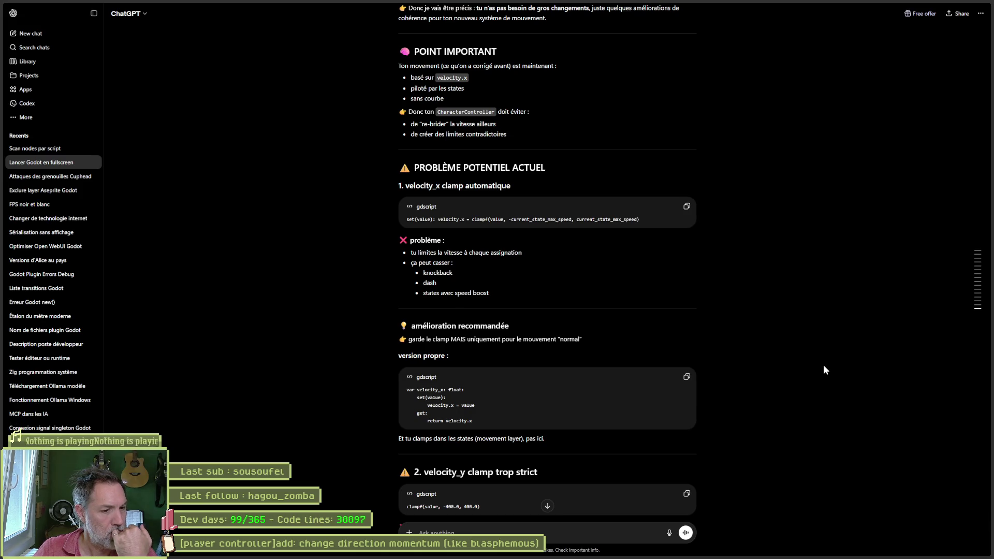
{"action": "scroll", "coordinate": [823, 370], "scroll_direction": "down", "scroll_amount": 1}
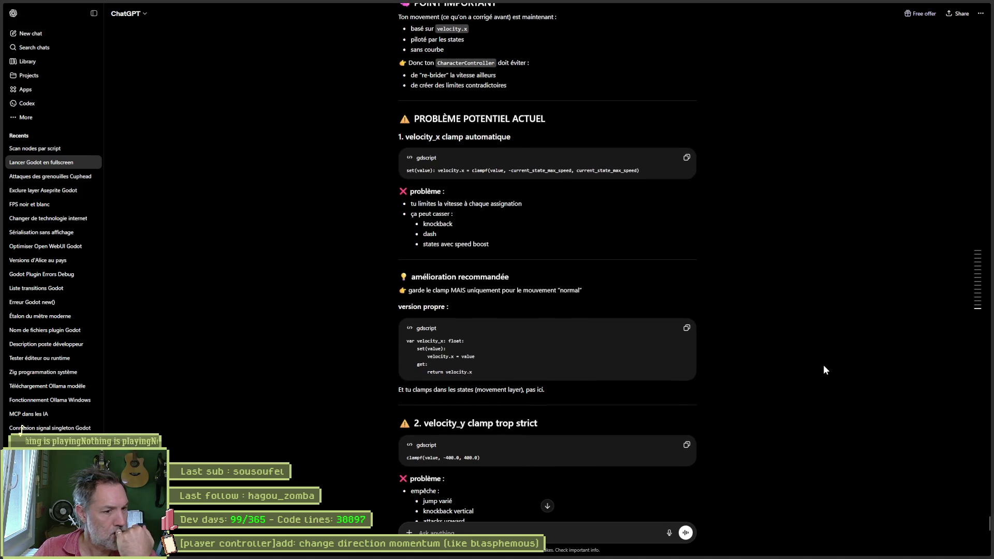
{"action": "scroll", "coordinate": [824, 365], "scroll_direction": "down", "scroll_amount": 1}
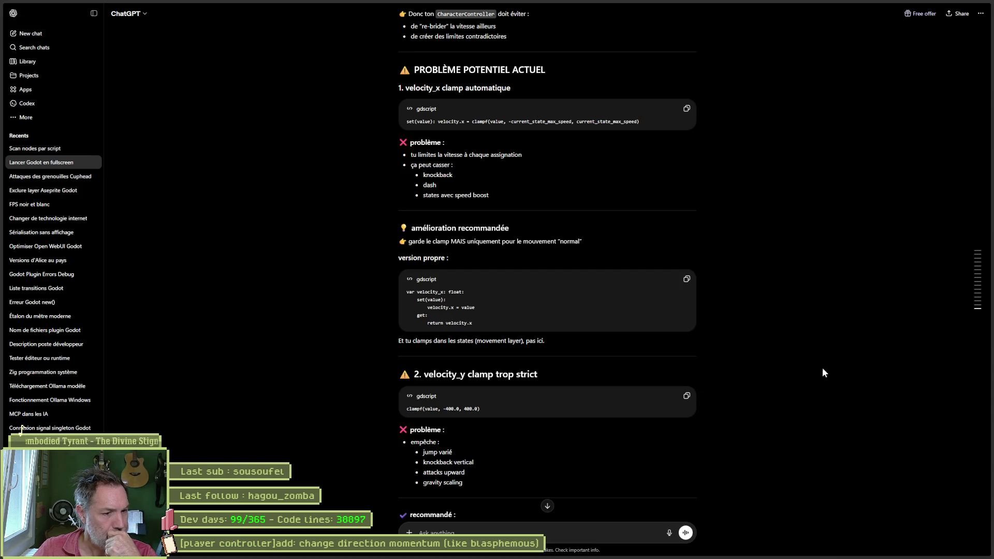
{"action": "scroll", "coordinate": [822, 368], "scroll_direction": "down", "scroll_amount": 2}
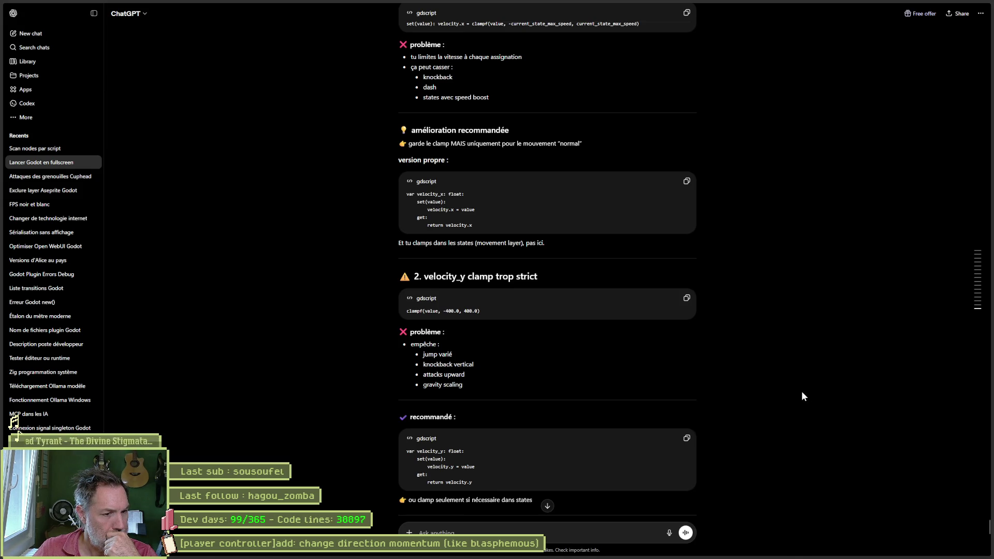
{"action": "scroll", "coordinate": [778, 449], "scroll_direction": "down", "scroll_amount": 3}
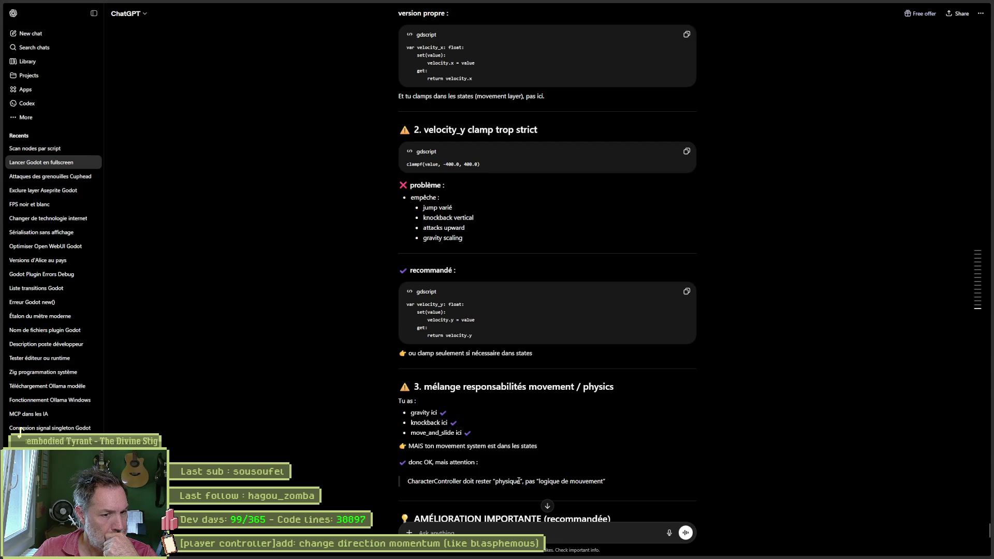
{"action": "scroll", "coordinate": [710, 464], "scroll_direction": "down", "scroll_amount": 2}
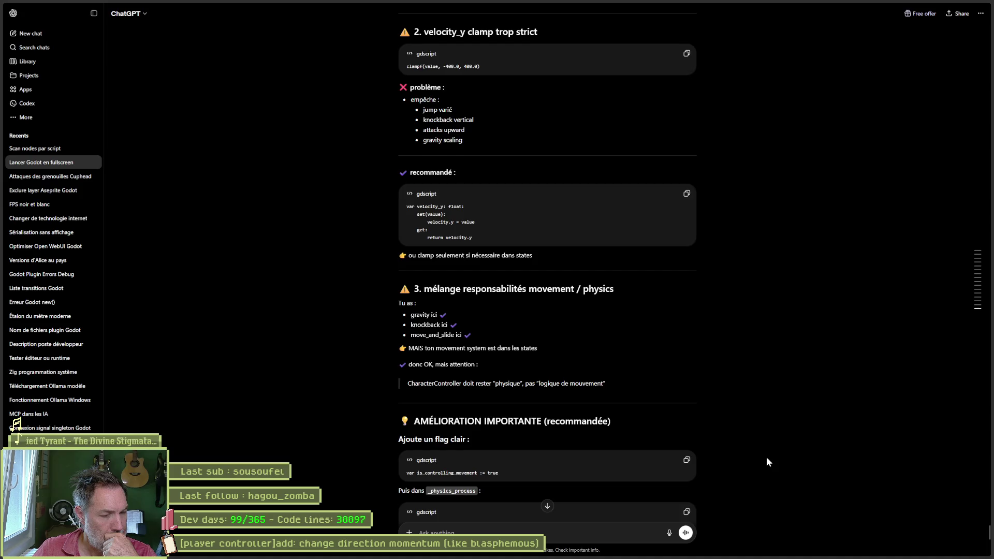
{"action": "scroll", "coordinate": [766, 457], "scroll_direction": "down", "scroll_amount": 1}
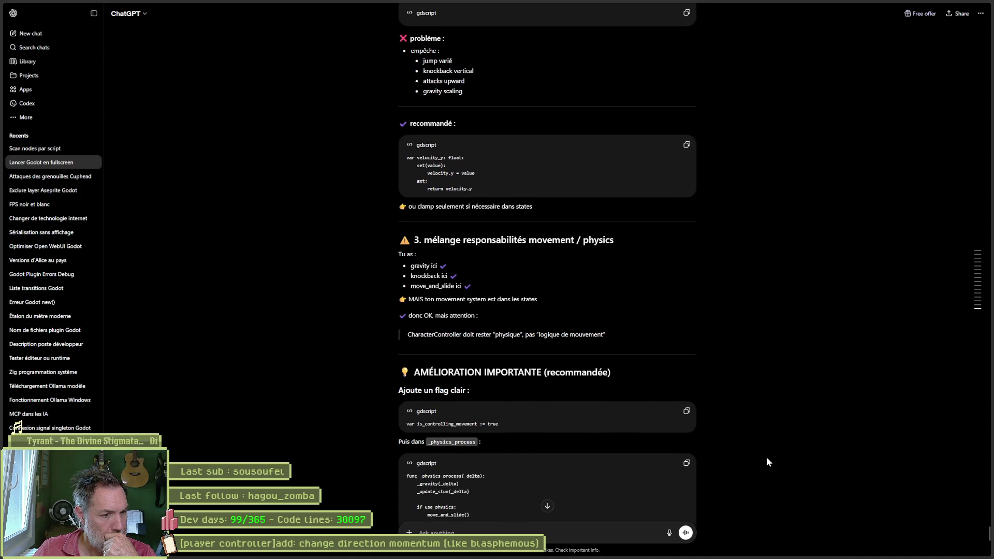
{"action": "scroll", "coordinate": [764, 460], "scroll_direction": "down", "scroll_amount": 1}
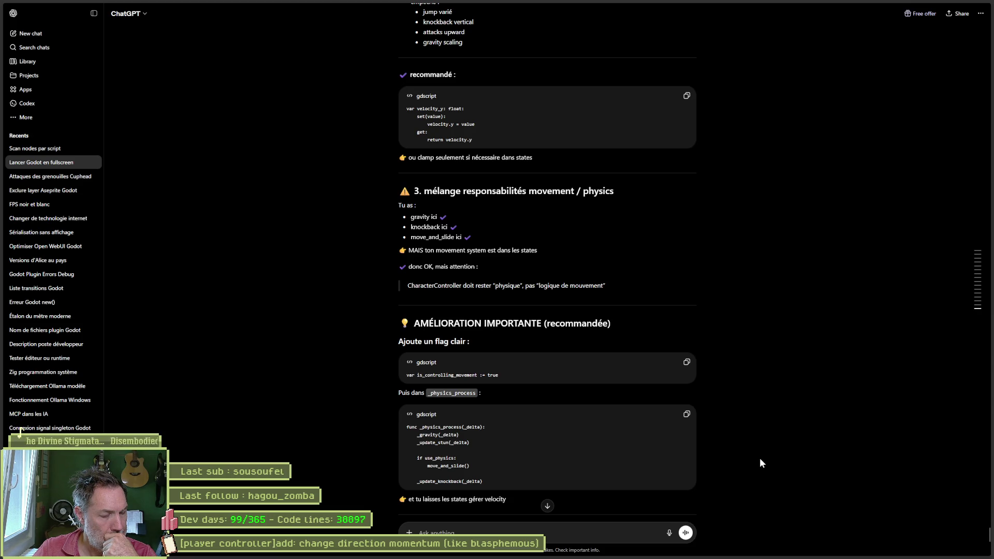
{"action": "scroll", "coordinate": [752, 458], "scroll_direction": "down", "scroll_amount": 3}
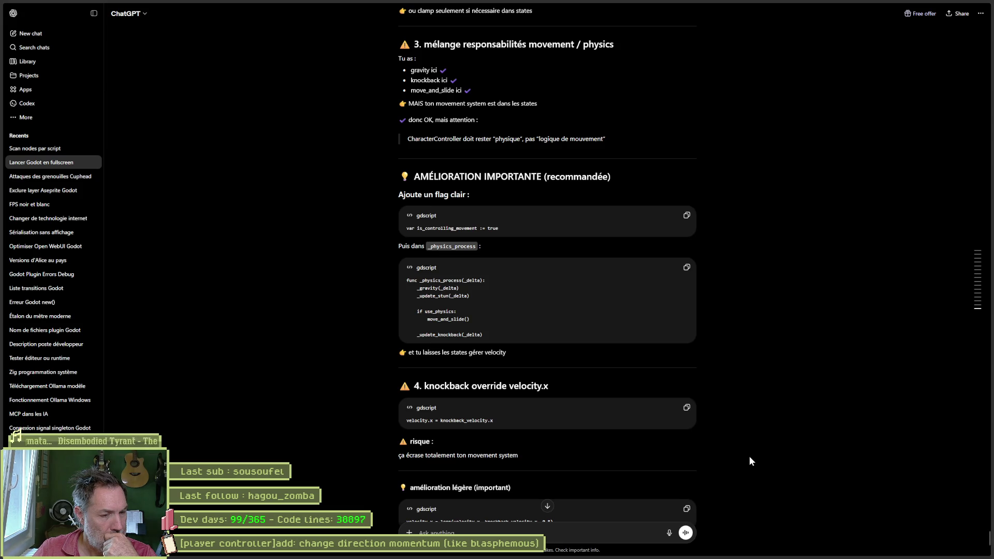
{"action": "scroll", "coordinate": [749, 457], "scroll_direction": "down", "scroll_amount": 1}
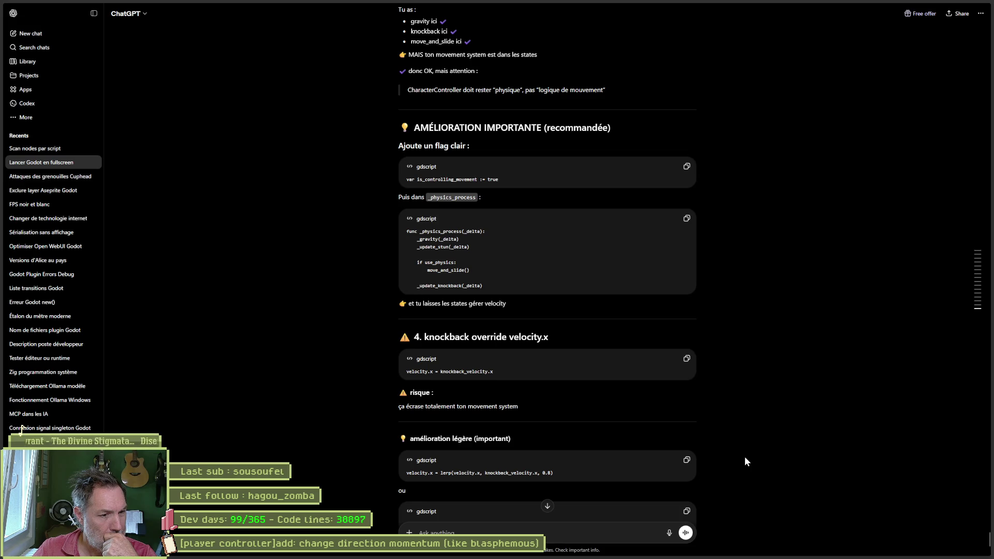
{"action": "scroll", "coordinate": [745, 459], "scroll_direction": "down", "scroll_amount": 1}
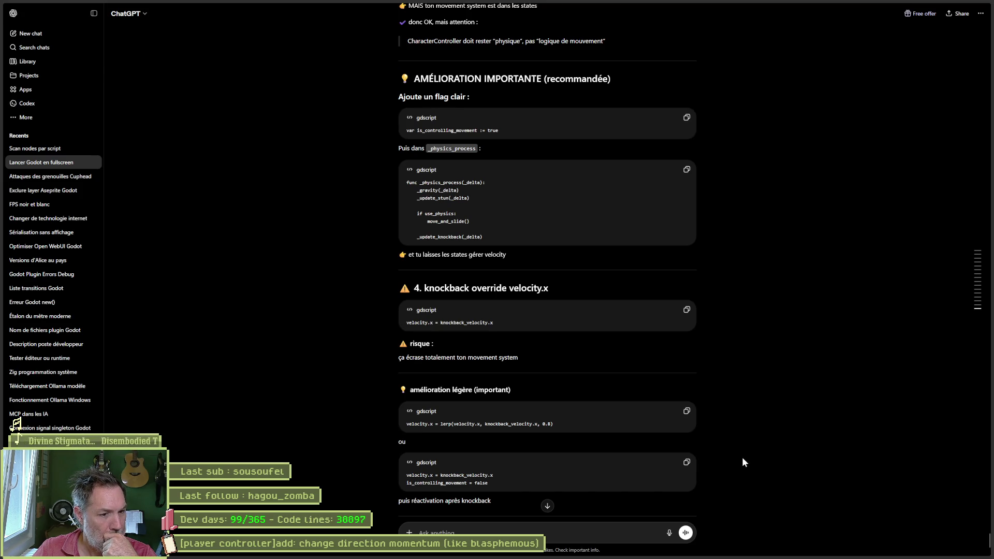
{"action": "scroll", "coordinate": [743, 459], "scroll_direction": "down", "scroll_amount": 3}
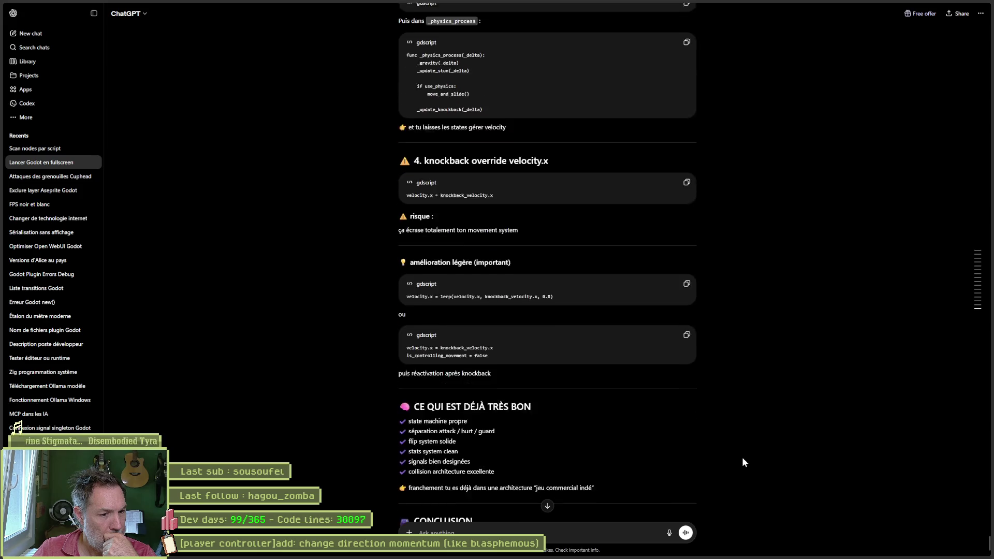
{"action": "scroll", "coordinate": [742, 458], "scroll_direction": "down", "scroll_amount": 5}
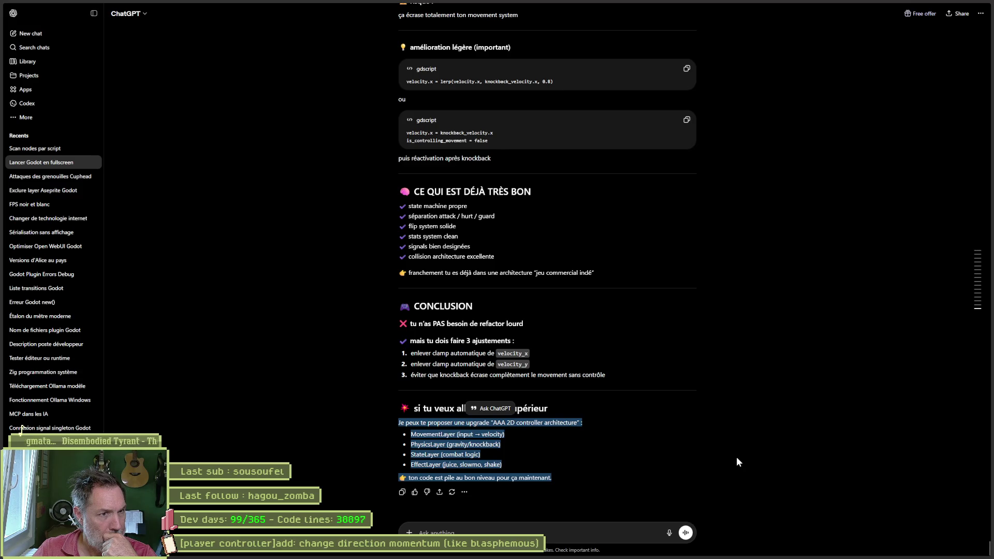
{"action": "left_click", "coordinate": [532, 532]}
- Ask ChatGPT 'donne-moi le script modifie complet et corrige' for the full corrected controller
{"action": "type", "text": "donn"}
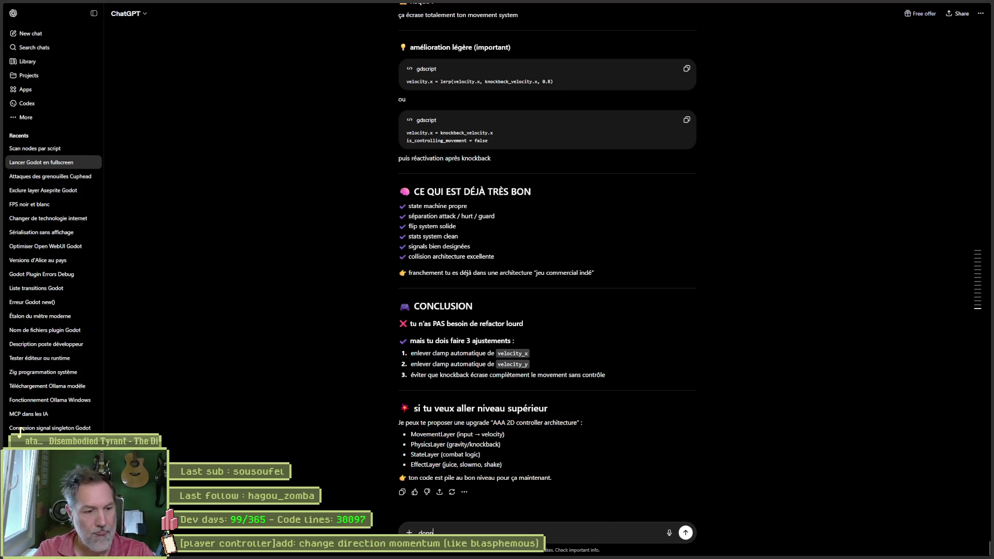
{"action": "type", "text": "e-moi le script m"}
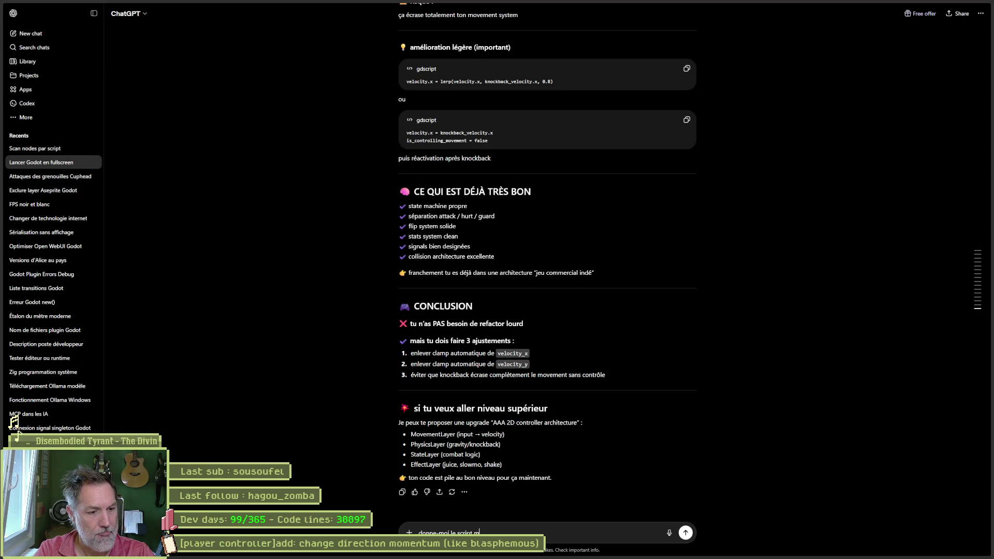
{"action": "type", "text": "odifie compet"}
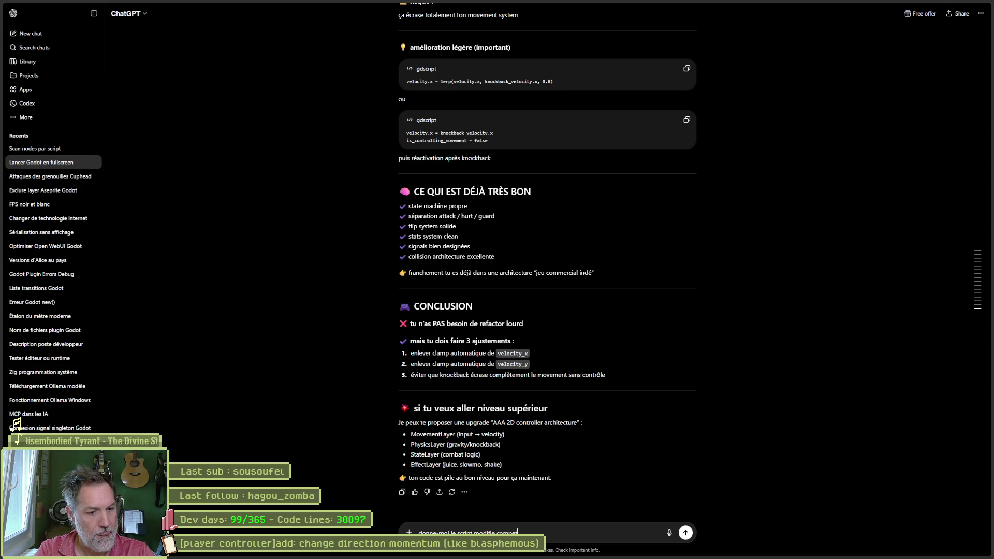
{"action": "key", "text": "BackSpace"}
{"action": "key", "text": "BackSpace"}
{"action": "type", "text": "let et corrige"}
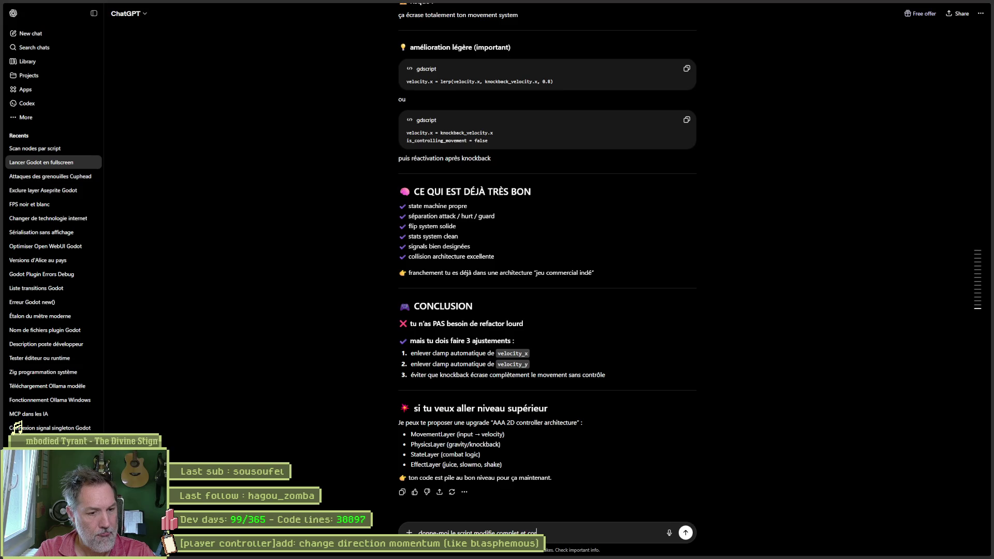
{"action": "key", "text": "Return"}
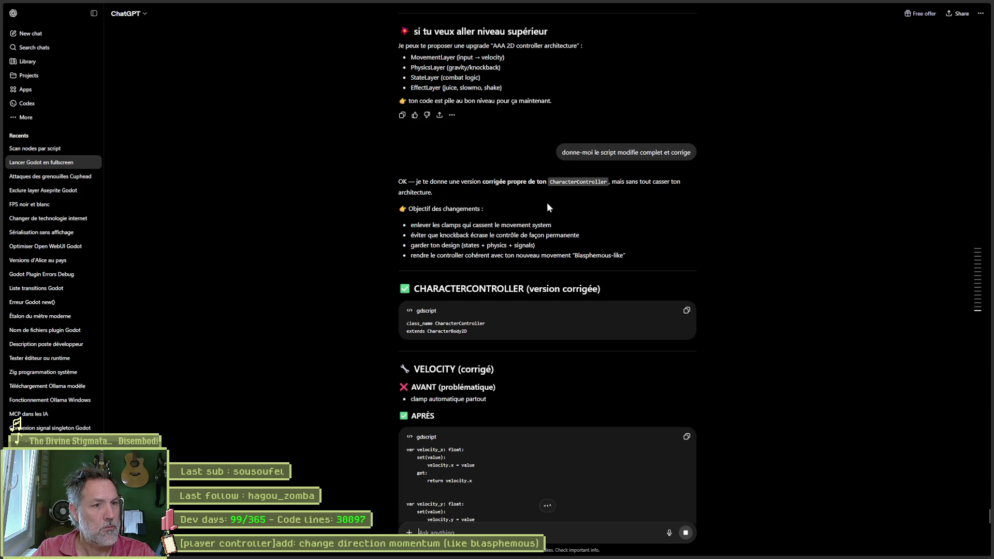
- Copy the reply's clamp-free velocity setter/getter code and return to Godot
{"action": "scroll", "coordinate": [499, 223], "scroll_direction": "down", "scroll_amount": 1}
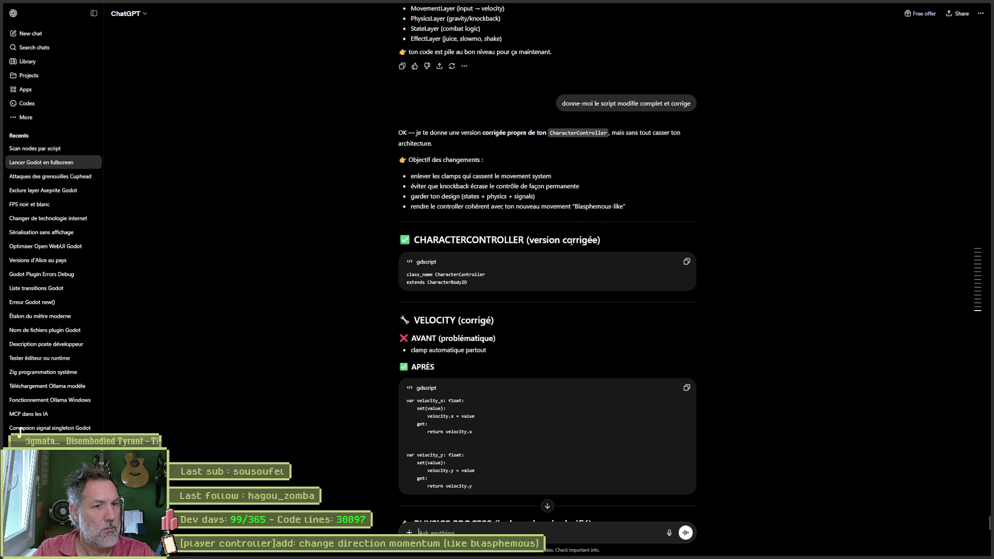
{"action": "scroll", "coordinate": [527, 231], "scroll_direction": "down", "scroll_amount": 1}
{"action": "scroll", "coordinate": [497, 235], "scroll_direction": "down", "scroll_amount": 2}
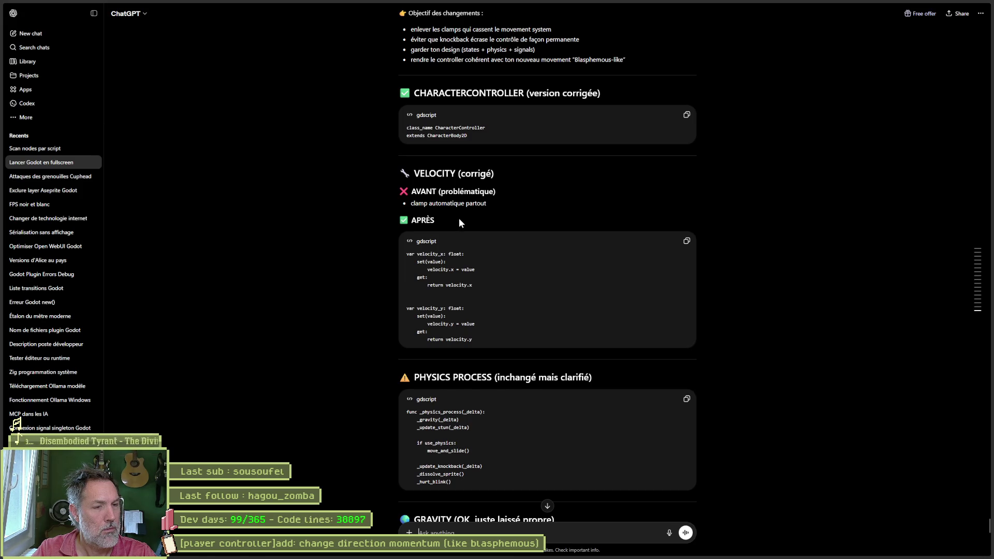
{"action": "left_click", "coordinate": [687, 242]}
{"action": "left_click", "coordinate": [590, 550]}
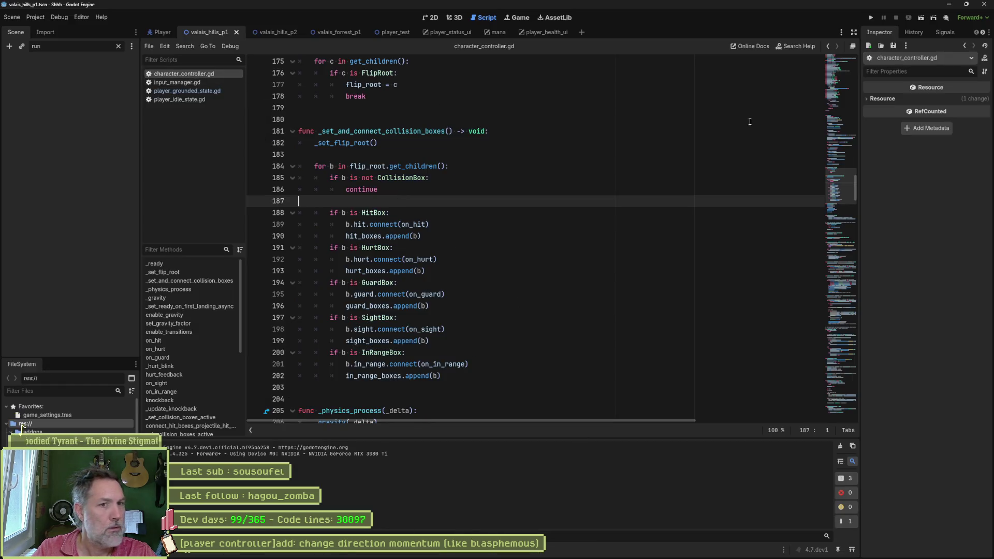
- Insert the unclamped velocity_x/velocity_y properties after flip_enabled and delete the clamped ones
{"action": "mouse_move", "coordinate": [841, 186]}
{"action": "left_mouse_down"}
{"action": "mouse_move", "coordinate": [841, 77]}
{"action": "mouse_move", "coordinate": [841, 102]}
{"action": "left_mouse_up"}
{"action": "left_click", "coordinate": [409, 238]}
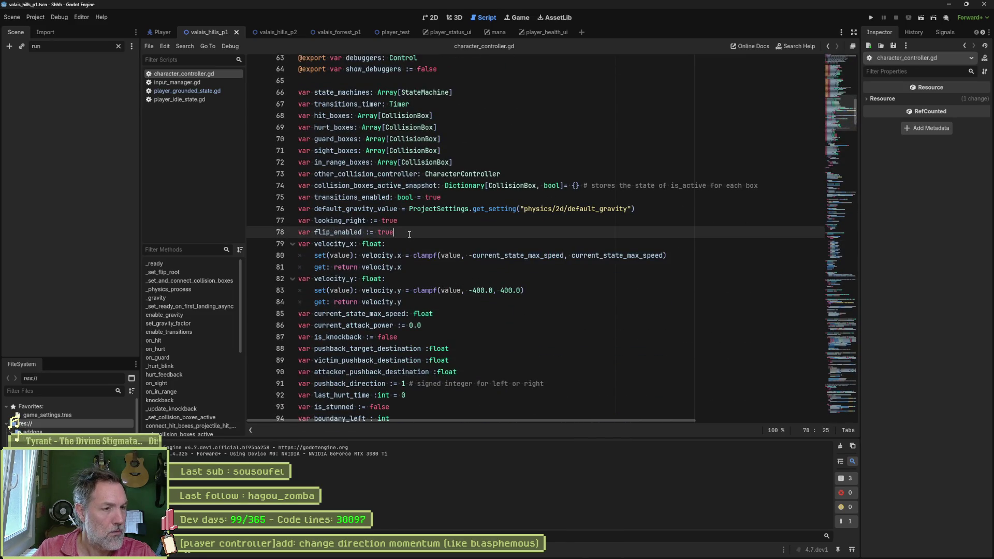
{"action": "key", "text": "Return"}
{"action": "key", "text": "ctrl+v"}
{"action": "left_click", "coordinate": [455, 237]}
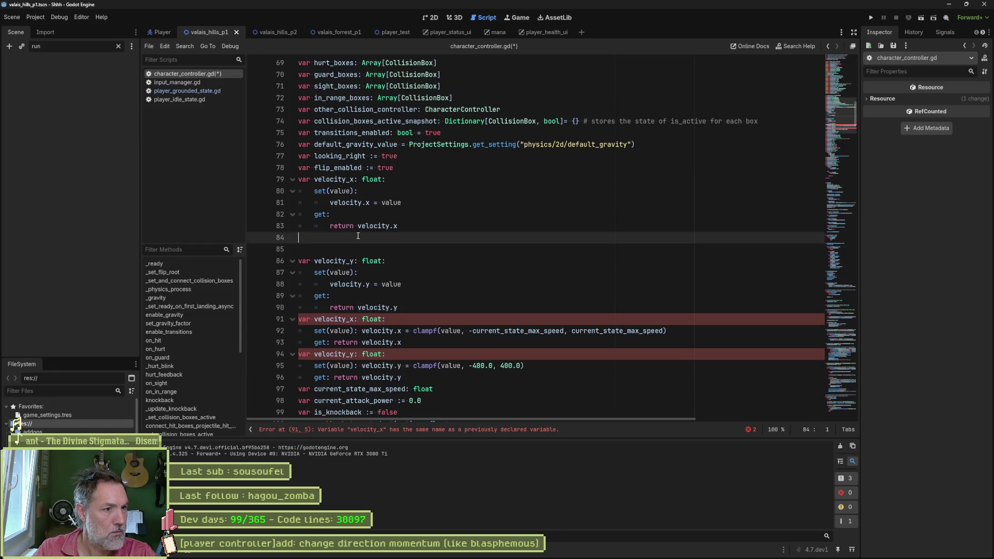
{"action": "key", "text": "Delete"}
{"action": "key", "text": "Delete"}
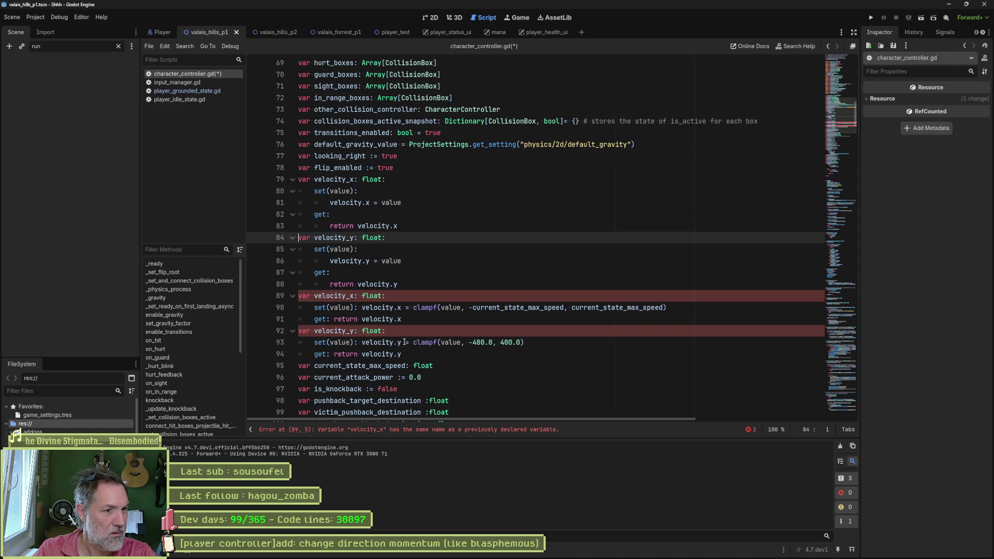
{"action": "left_click_drag", "start_coordinate": [409, 355], "coordinate": [424, 291]}
{"action": "key", "text": "Delete"}
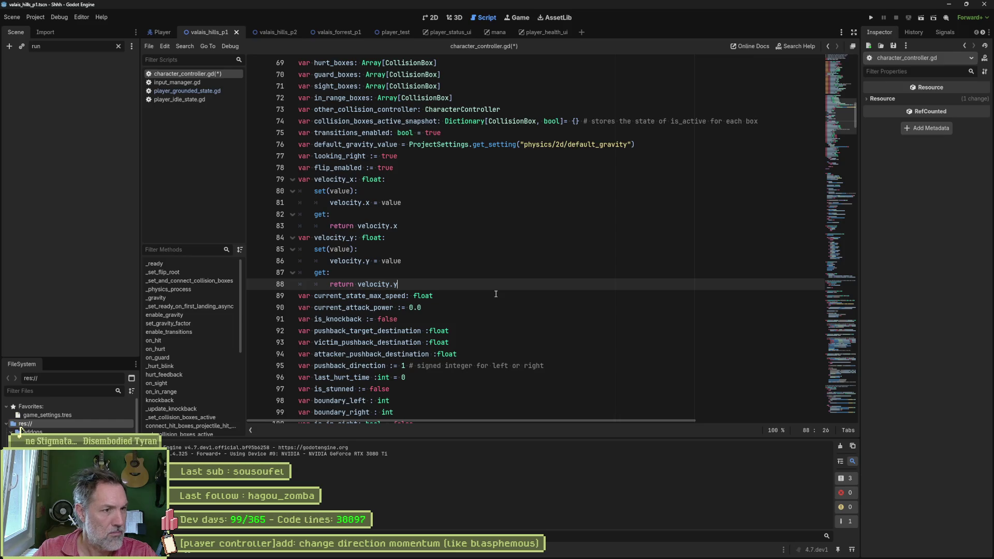
- Paste ChatGPT's corrected _physics_process below the existing function and fix its indentation
{"action": "key", "text": "alt+Tab"}
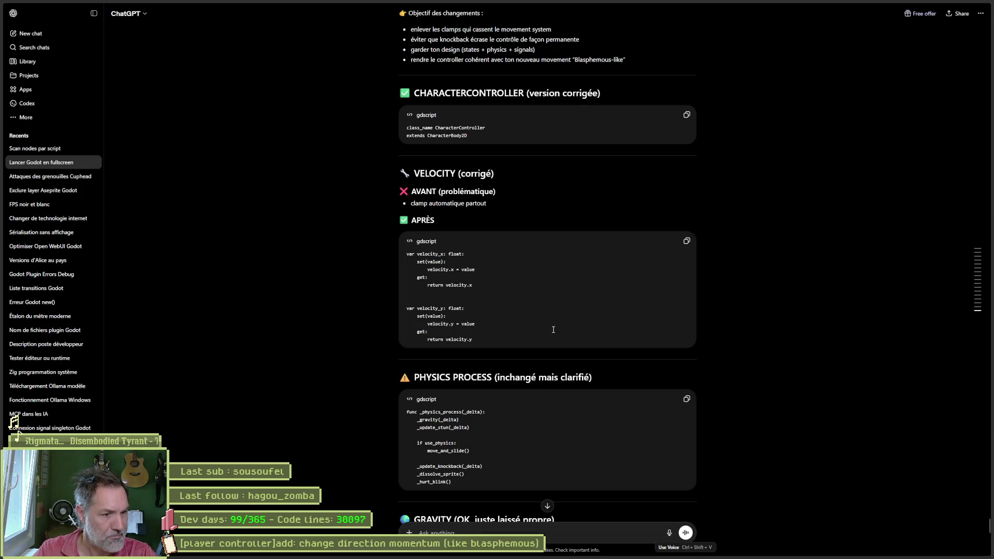
{"action": "scroll", "coordinate": [553, 330], "scroll_direction": "down", "scroll_amount": 1}
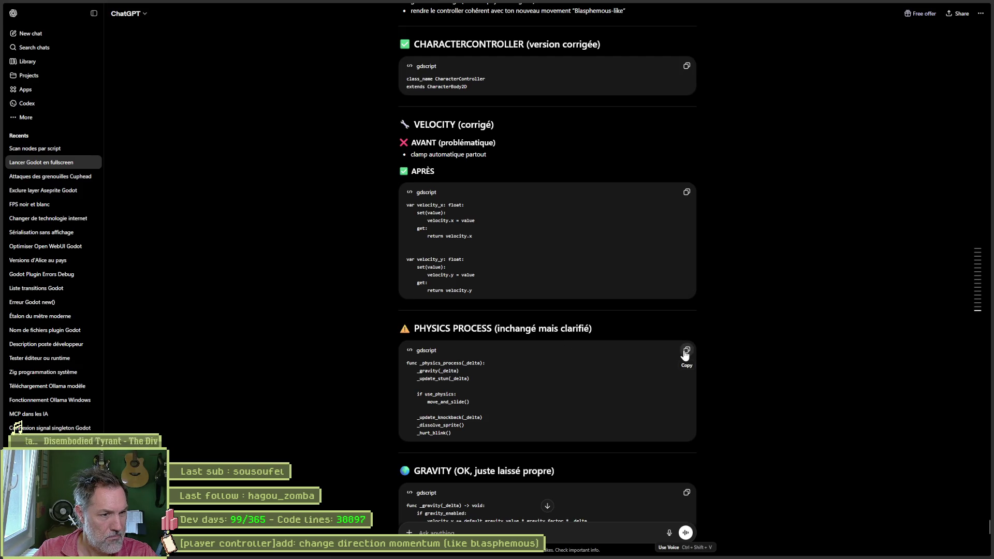
{"action": "key", "text": "alt+Tab"}
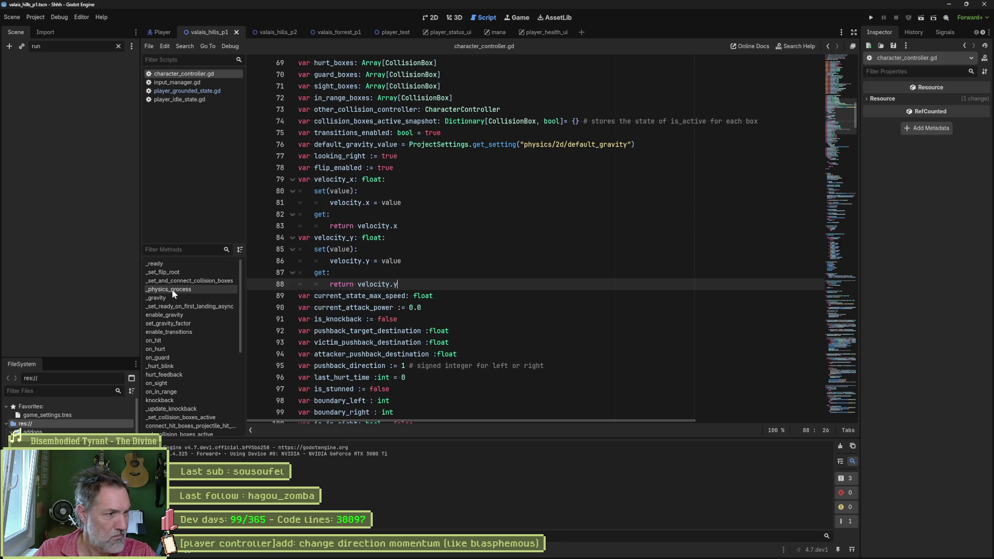
{"action": "left_click", "coordinate": [168, 290]}
{"action": "left_click", "coordinate": [435, 321]}
{"action": "key", "text": "Return"}
{"action": "key", "text": "ctrl+v"}
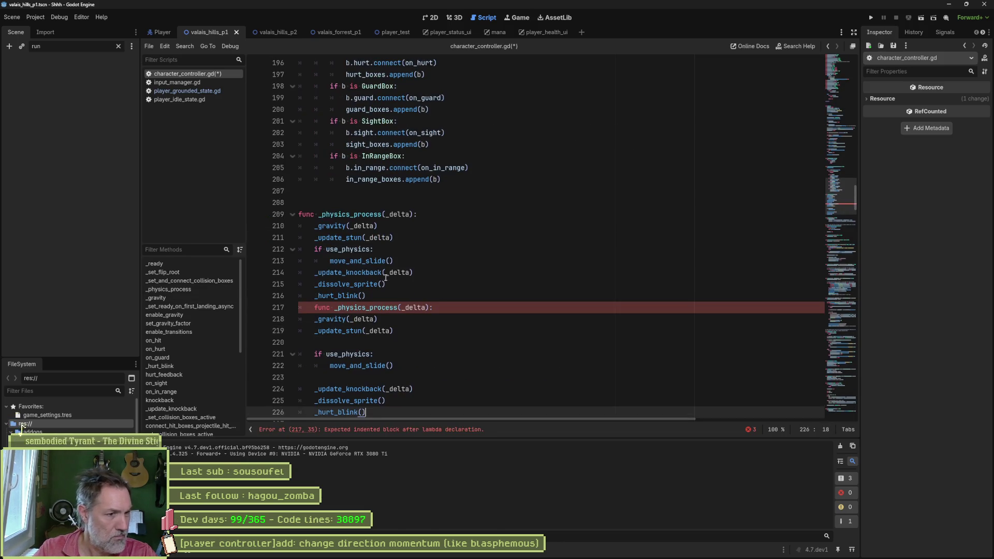
{"action": "left_click", "coordinate": [405, 296]}
{"action": "key", "text": "Down"}
{"action": "key", "text": "Home"}
{"action": "key", "text": "BackSpace"}
{"action": "key", "text": "Return"}
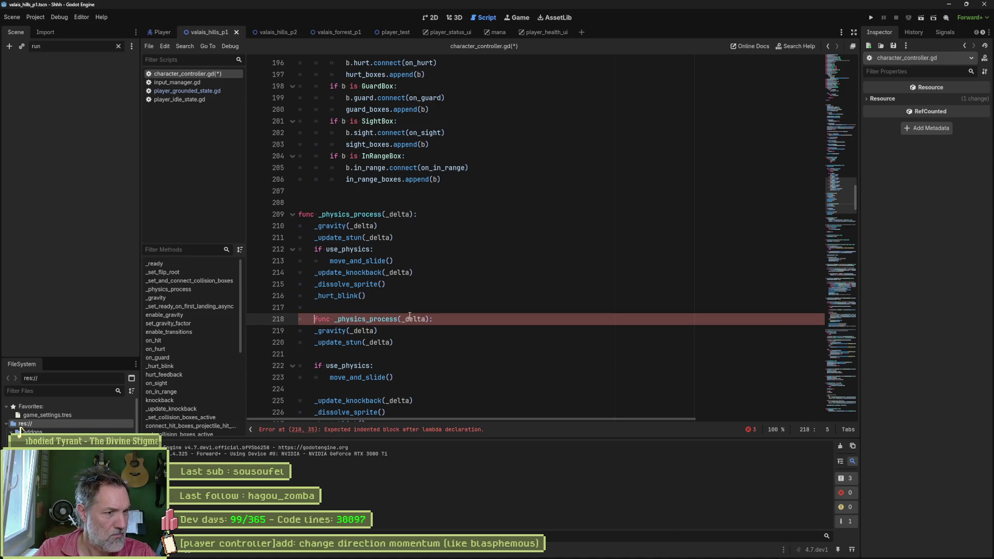
- Delete the old _physics_process function from character_controller.gd
{"action": "scroll", "coordinate": [511, 303], "scroll_direction": "down", "scroll_amount": 2}
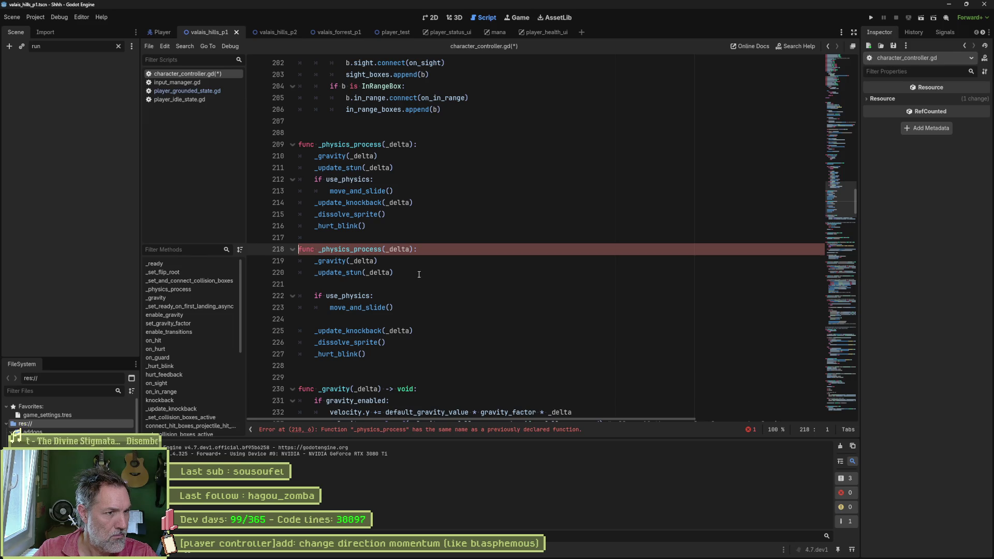
{"action": "left_click_drag", "start_coordinate": [299, 249], "coordinate": [278, 133]}
{"action": "key", "text": "BackSpace"}
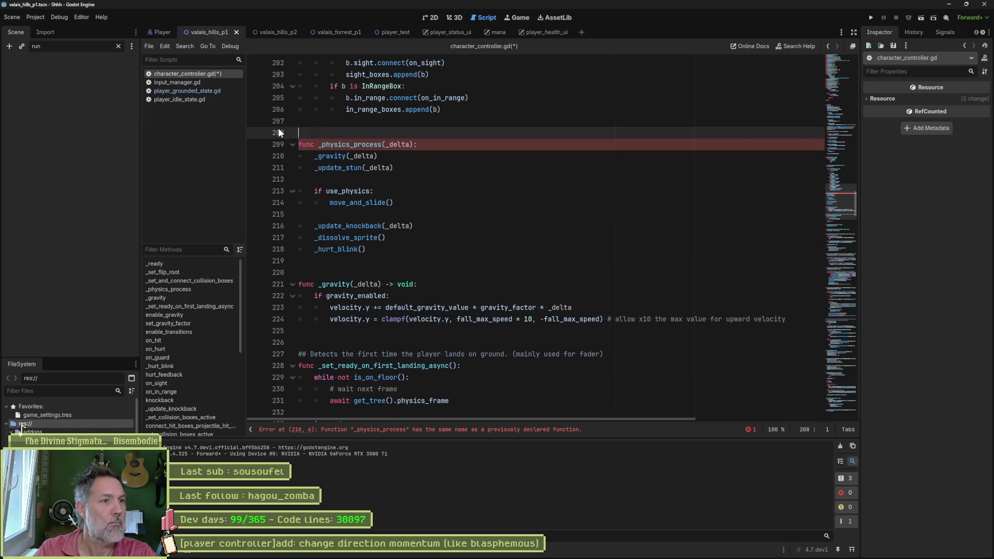
{"action": "key", "text": "alt+Tab"}
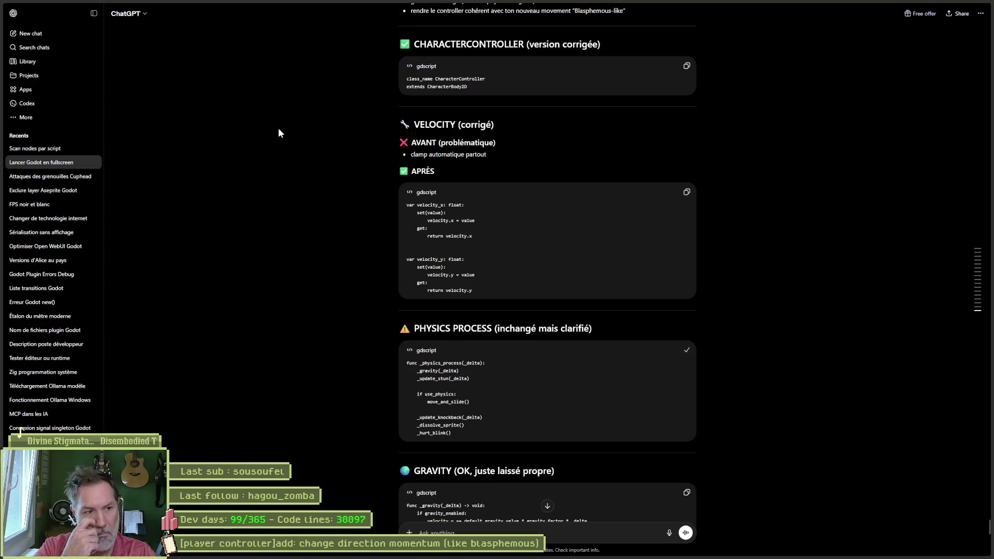
- Replace the old _gravity function with ChatGPT's corrected _gravity version
{"action": "scroll", "coordinate": [400, 316], "scroll_direction": "down", "scroll_amount": 3}
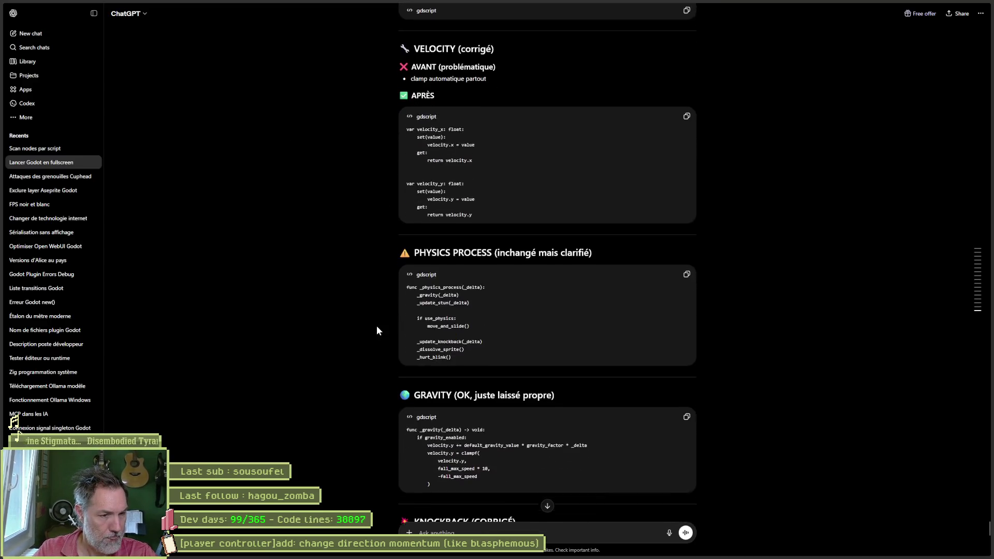
{"action": "scroll", "coordinate": [377, 331], "scroll_direction": "down", "scroll_amount": 2}
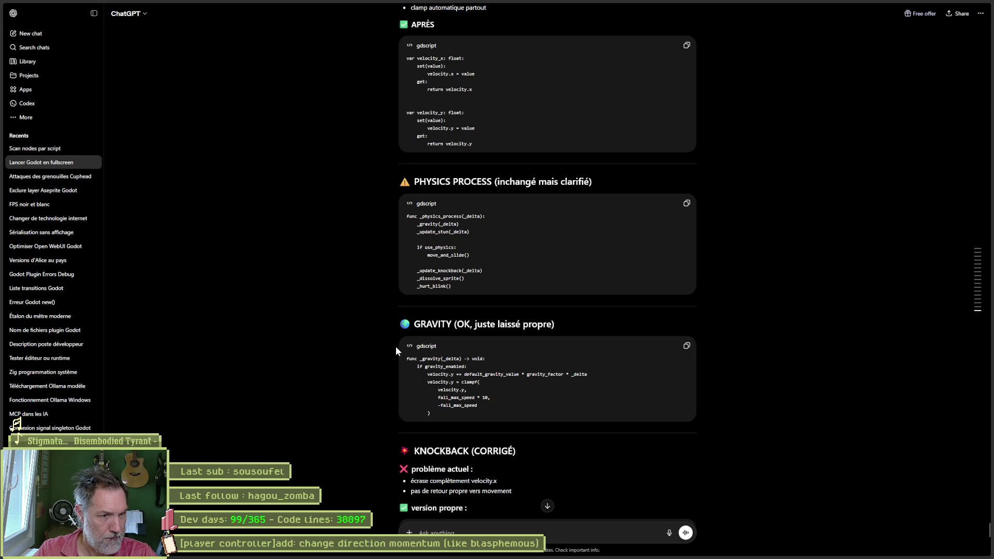
{"action": "left_click", "coordinate": [687, 346]}
{"action": "key", "text": "alt+Tab"}
{"action": "left_click", "coordinate": [194, 297]}
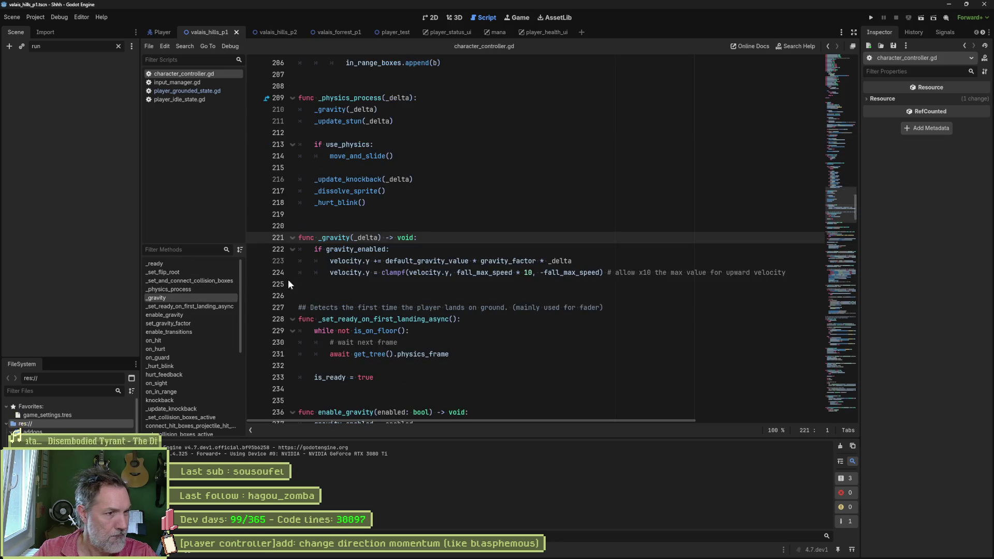
{"action": "left_click", "coordinate": [345, 284]}
{"action": "key", "text": "ctrl+v"}
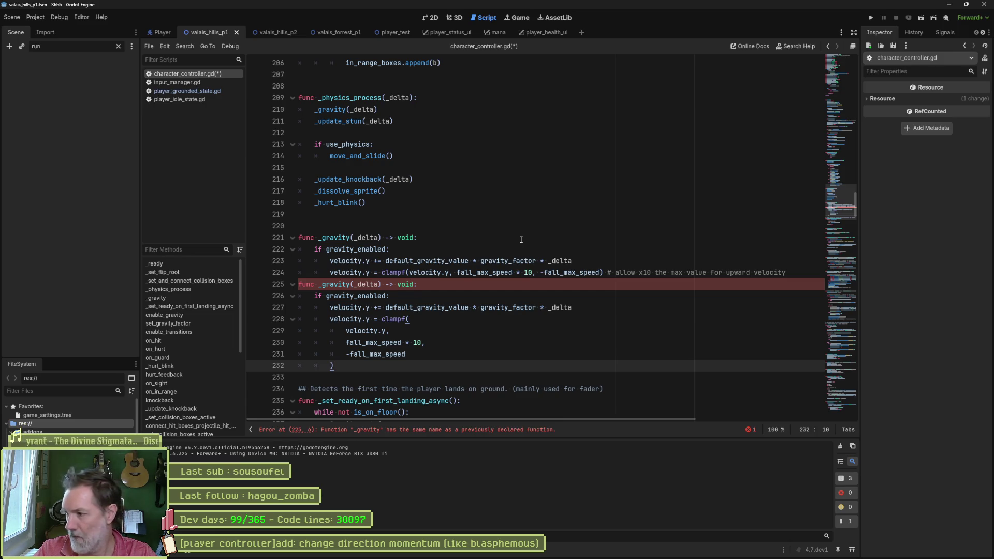
{"action": "left_click", "coordinate": [774, 273]}
{"action": "mouse_move", "coordinate": [774, 273]}
{"action": "left_mouse_down"}
{"action": "mouse_move", "coordinate": [410, 273]}
{"action": "mouse_move", "coordinate": [321, 261]}
{"action": "mouse_move", "coordinate": [270, 234]}
{"action": "left_mouse_up"}
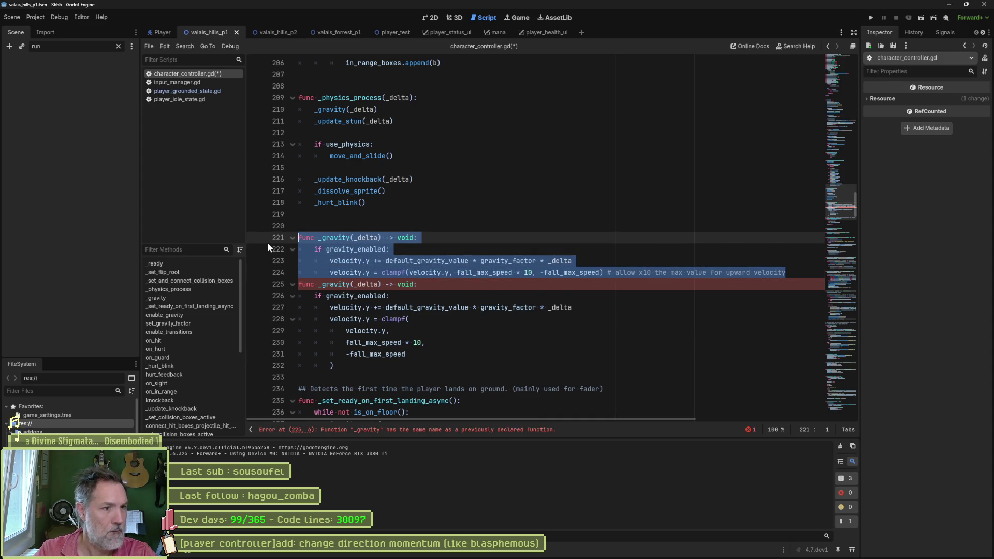
{"action": "key", "text": "Delete"}
- Copy ChatGPT's corrected knockback function and return to character_controller.gd
{"action": "key", "text": "alt+Tab"}
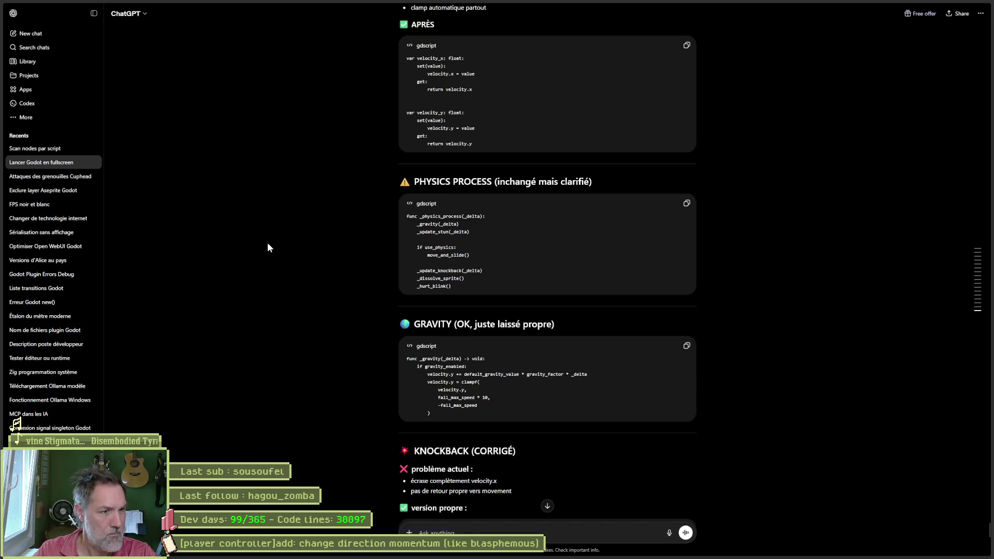
{"action": "scroll", "coordinate": [348, 343], "scroll_direction": "down", "scroll_amount": 2}
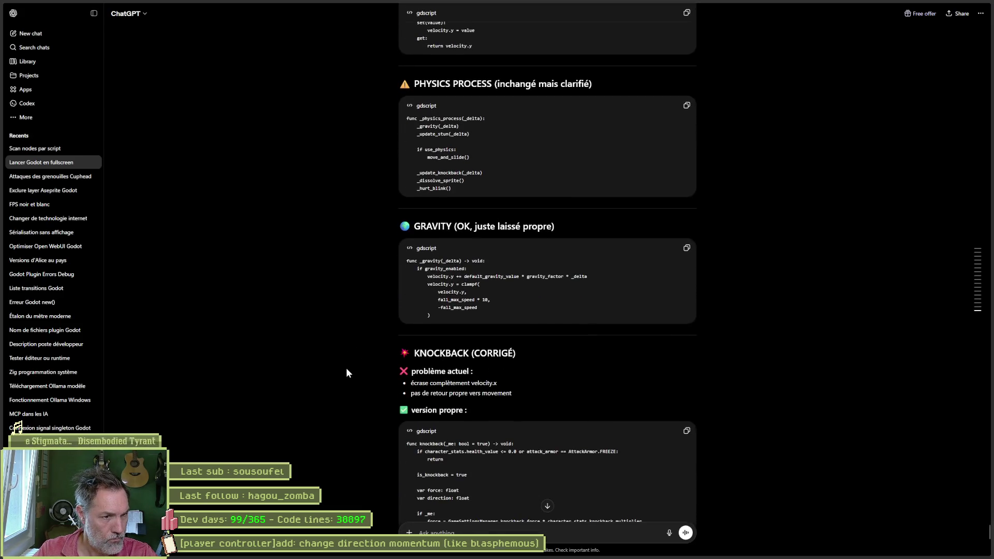
{"action": "scroll", "coordinate": [349, 373], "scroll_direction": "down", "scroll_amount": 1}
{"action": "scroll", "coordinate": [448, 338], "scroll_direction": "down", "scroll_amount": 1}
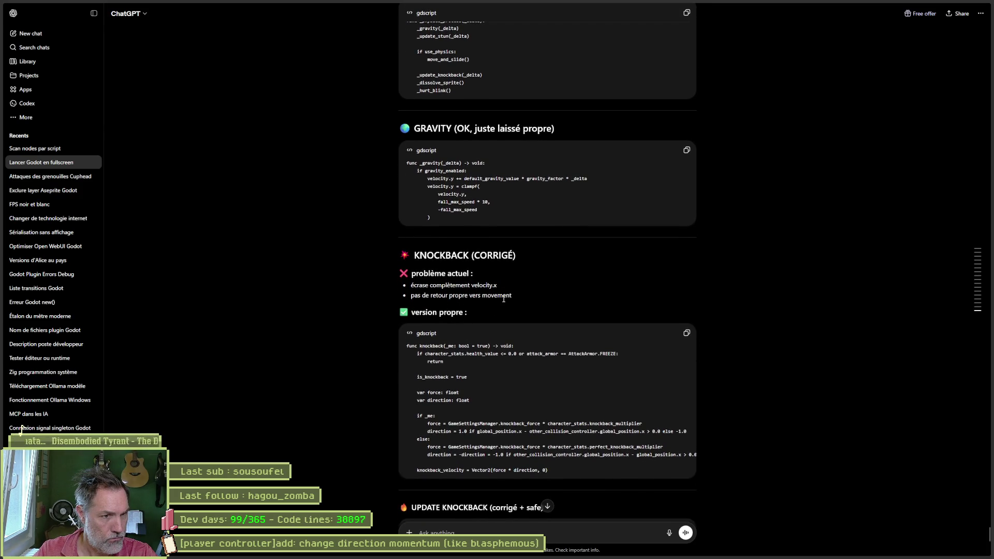
{"action": "scroll", "coordinate": [426, 301], "scroll_direction": "down", "scroll_amount": 1}
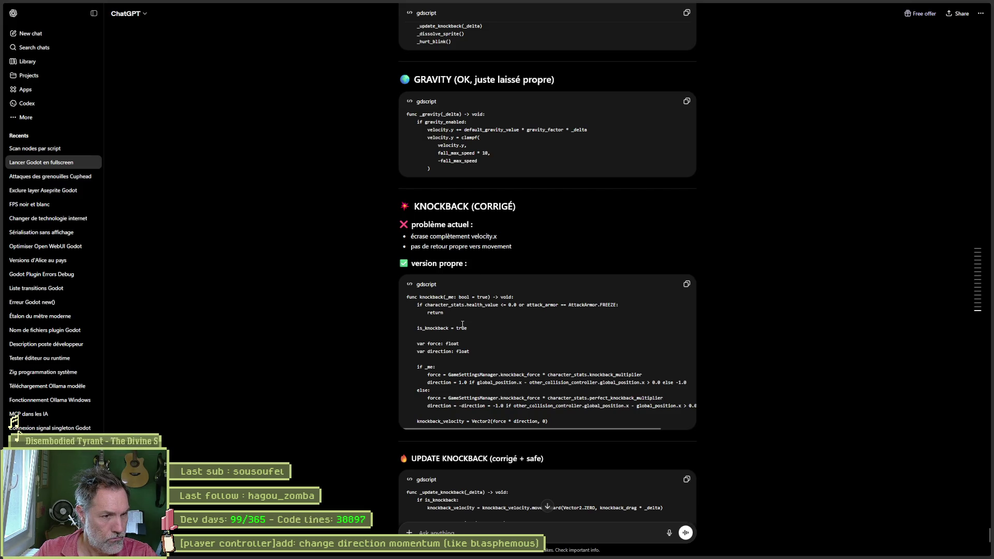
{"action": "scroll", "coordinate": [461, 319], "scroll_direction": "down", "scroll_amount": 1}
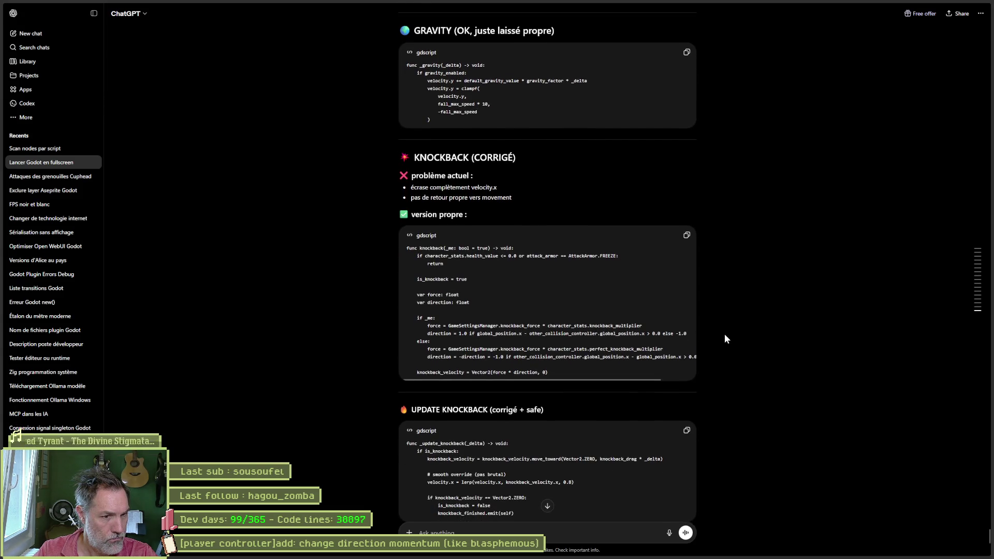
{"action": "scroll", "coordinate": [723, 324], "scroll_direction": "down", "scroll_amount": 1}
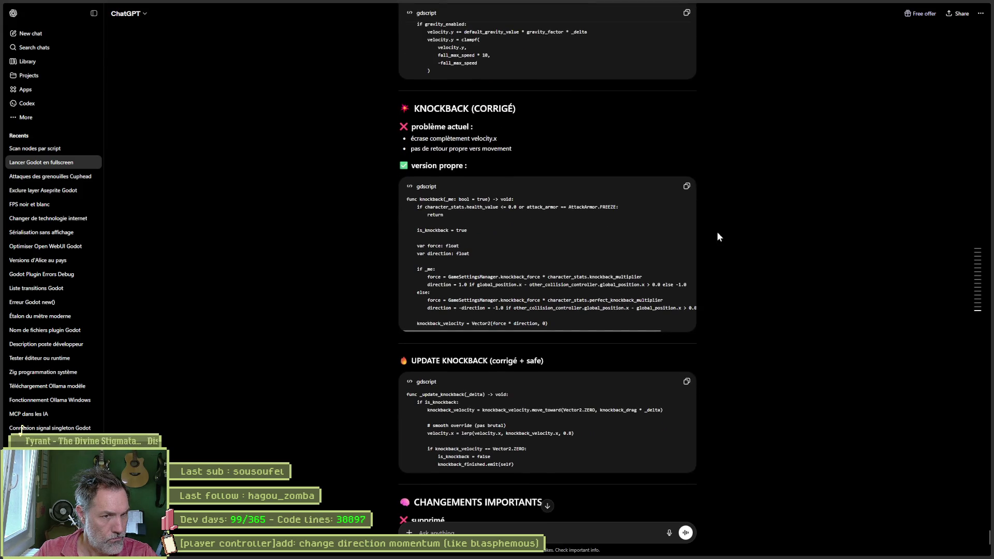
{"action": "left_click", "coordinate": [686, 187]}
{"action": "key", "text": "alt+Tab"}
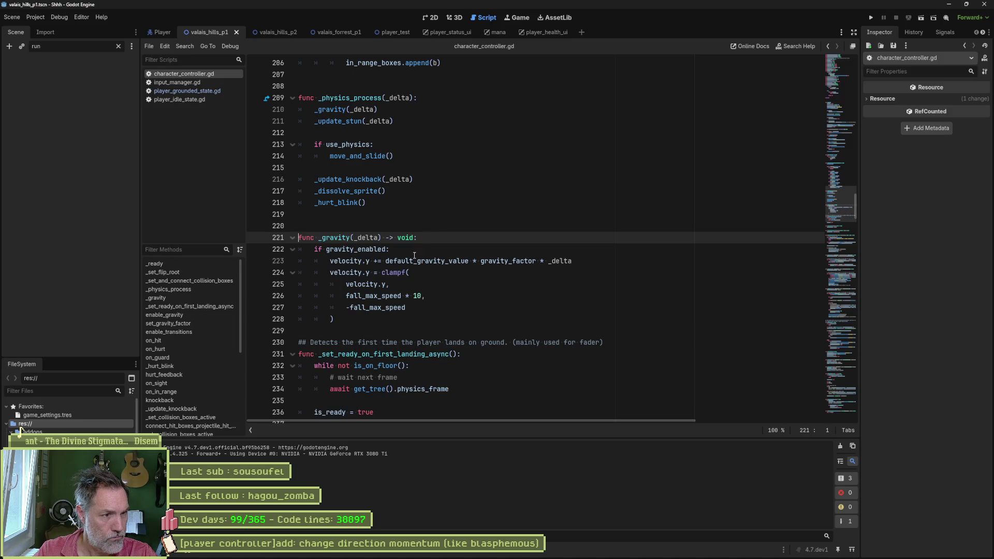
- Paste ChatGPT's corrected knockback function above the original knockback in character_controller.gd
{"action": "left_click", "coordinate": [165, 401]}
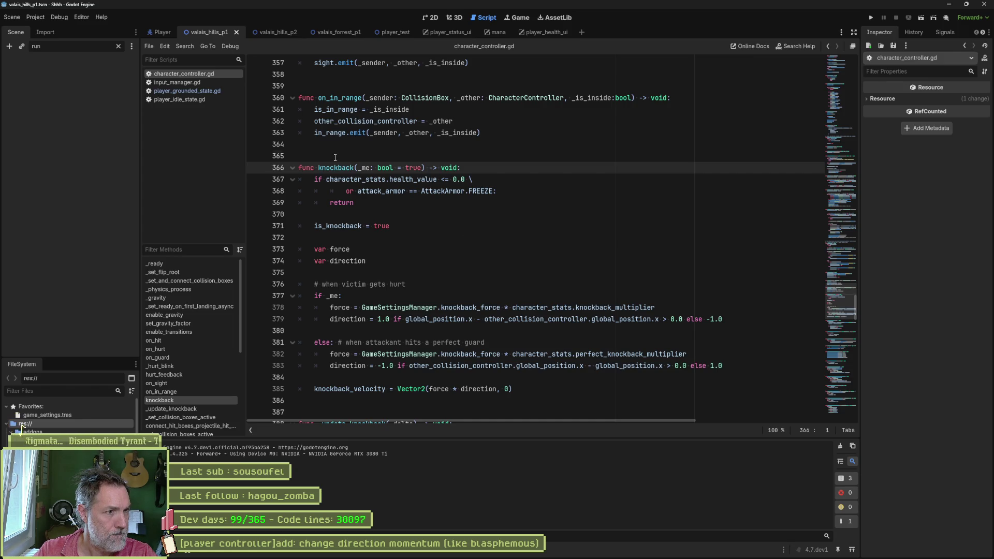
{"action": "key", "text": "Up"}
{"action": "key", "text": "ctrl+v"}
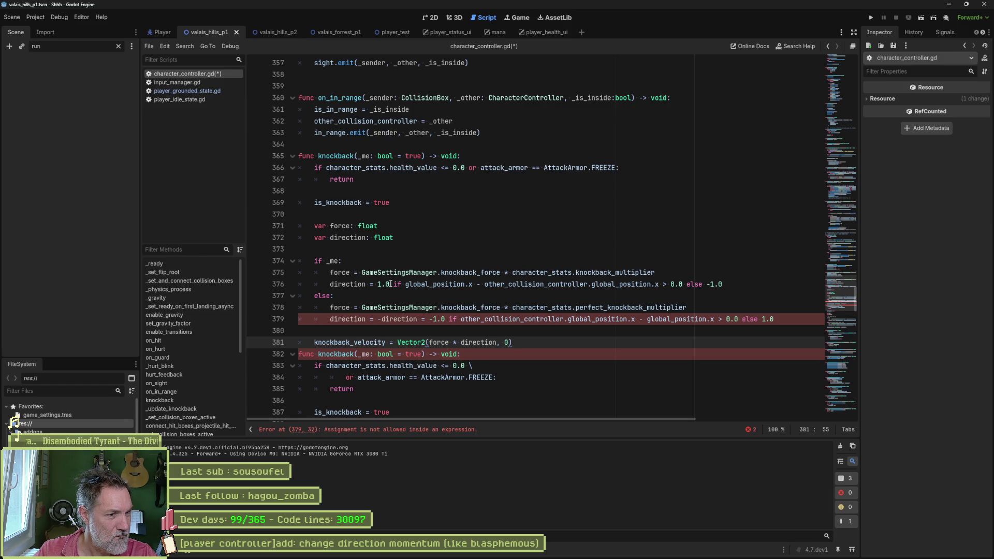
{"action": "key", "text": "Return"}
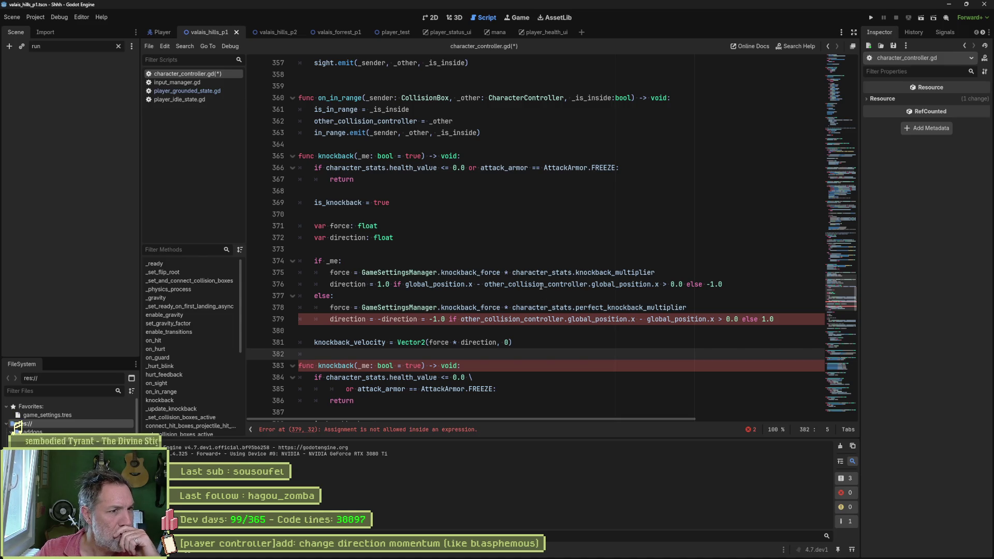
- Compare the pasted code against ChatGPT's version and return to the original knockback header
{"action": "scroll", "coordinate": [631, 237], "scroll_direction": "down", "scroll_amount": 1}
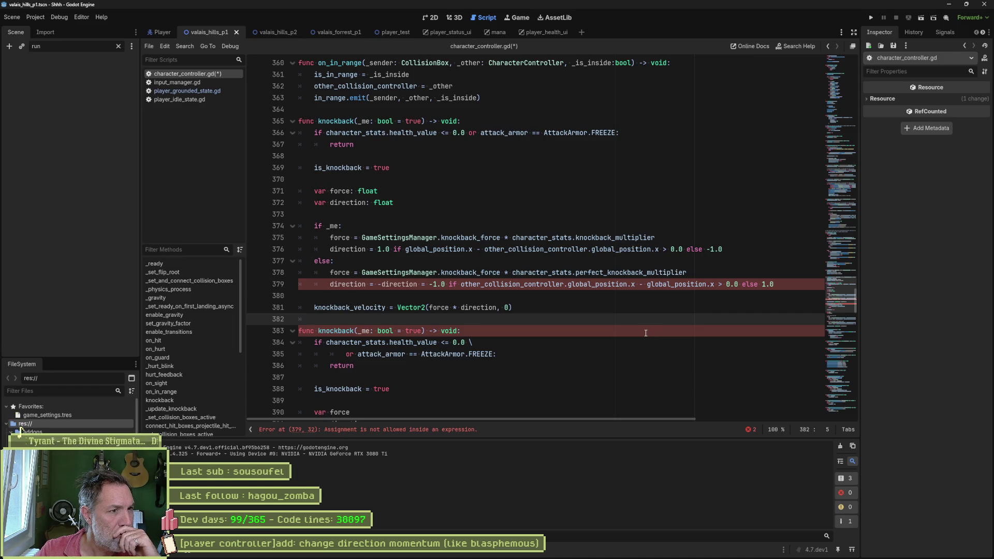
{"action": "scroll", "coordinate": [636, 343], "scroll_direction": "down", "scroll_amount": 1}
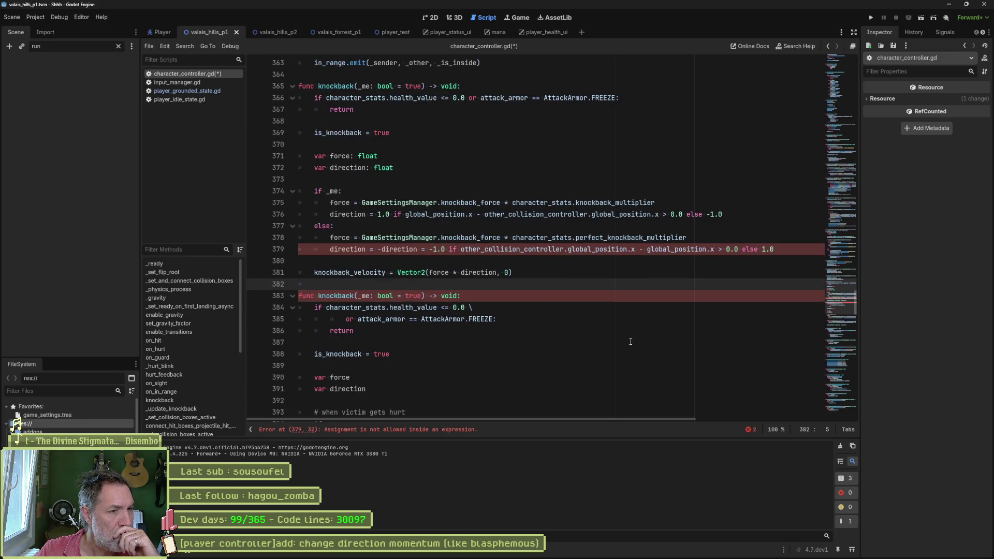
{"action": "scroll", "coordinate": [630, 342], "scroll_direction": "down", "scroll_amount": 1}
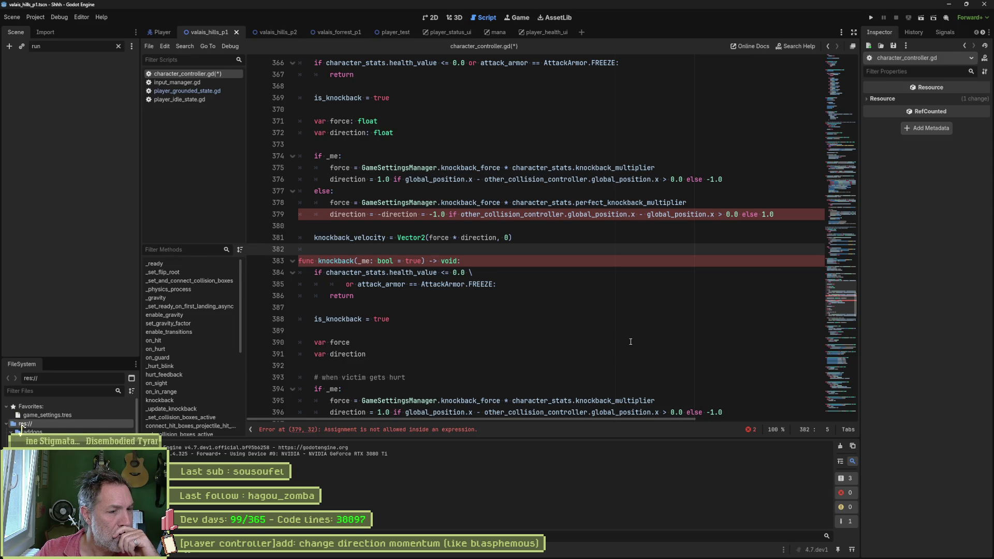
{"action": "scroll", "coordinate": [631, 342], "scroll_direction": "down", "scroll_amount": 3}
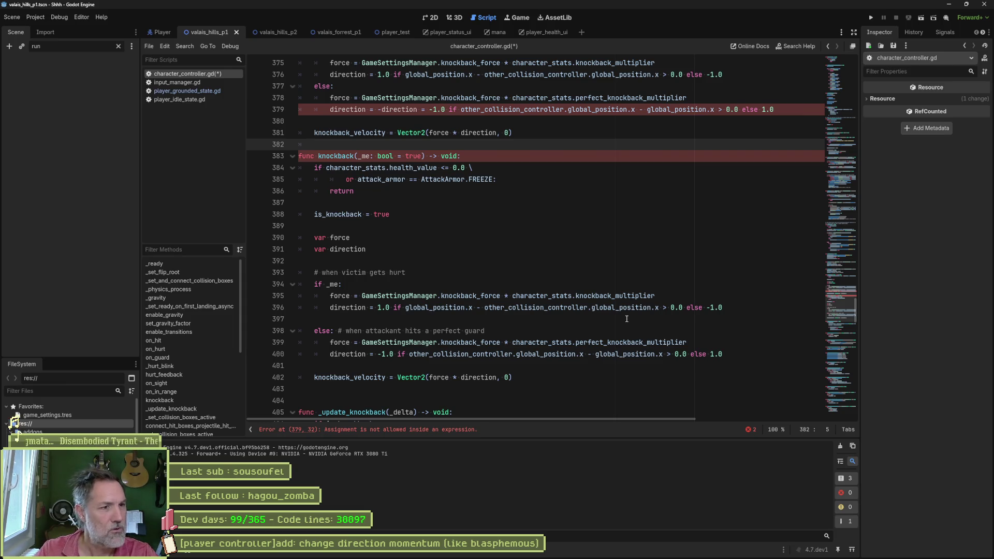
{"action": "key", "text": "alt+Tab"}
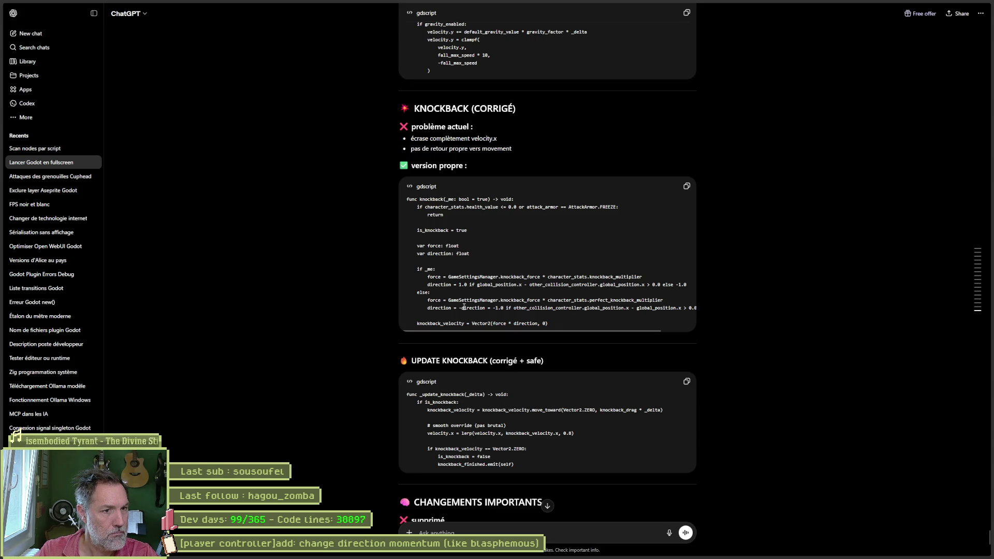
{"action": "key", "text": "alt+Tab"}
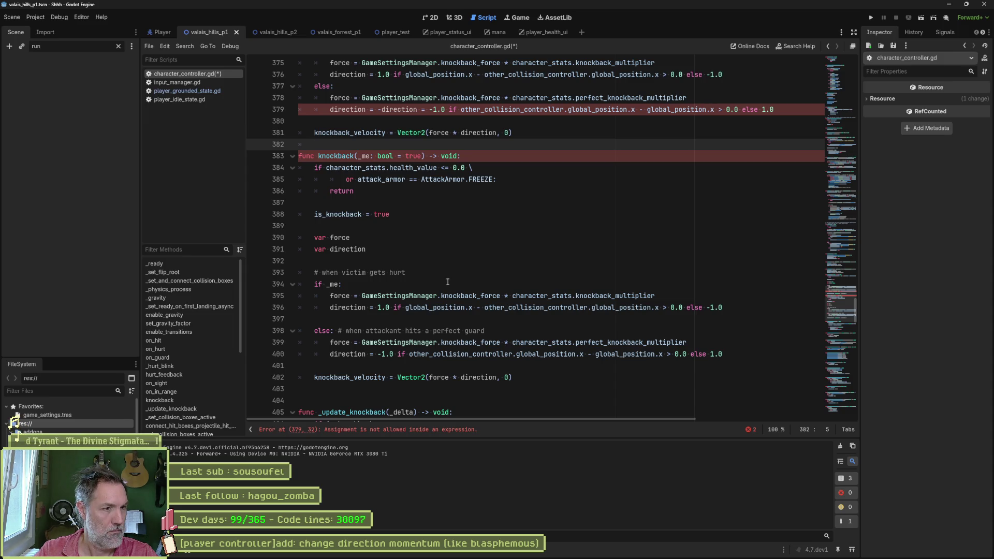
{"action": "scroll", "coordinate": [447, 281], "scroll_direction": "up", "scroll_amount": 1}
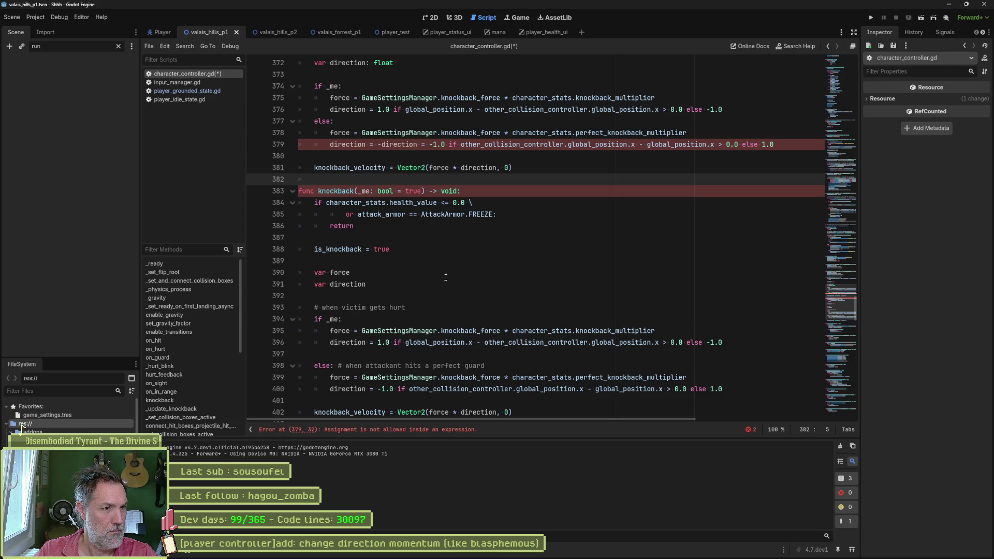
{"action": "left_click", "coordinate": [353, 191]}
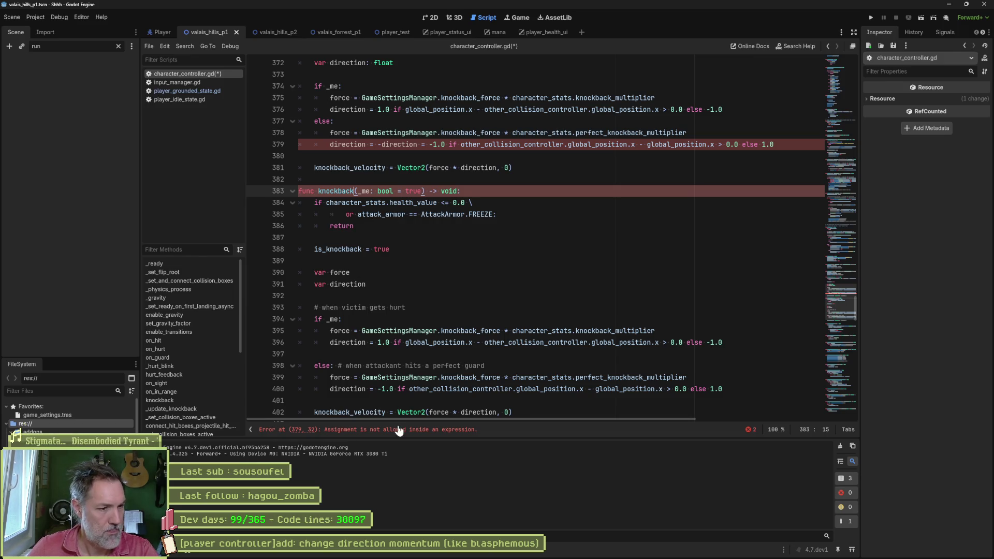
{"action": "mouse_move", "coordinate": [460, 557]}
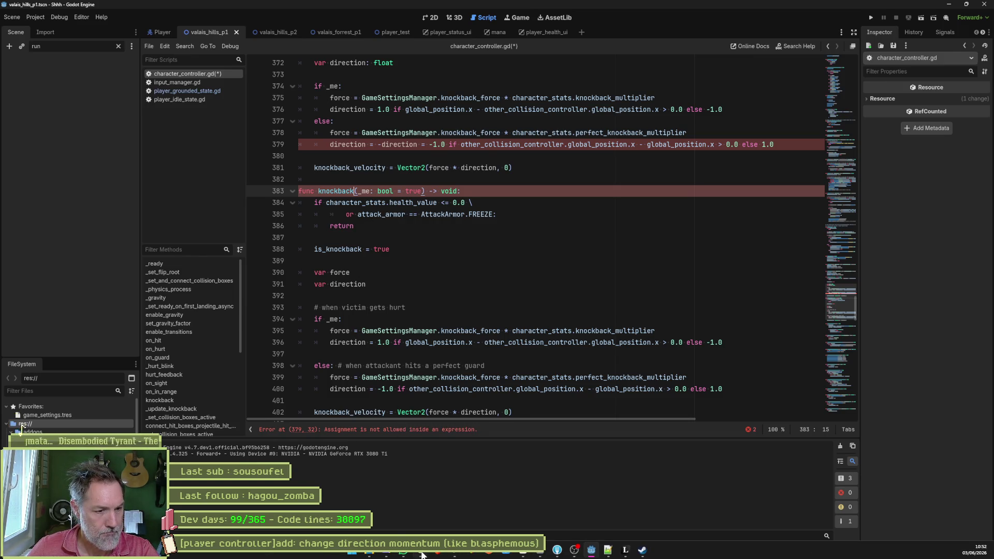
- Send ChatGPT 'probleme avec tonknockba' with the line 379 error, and copy its fixed knockback function
{"action": "left_click", "coordinate": [422, 553]}
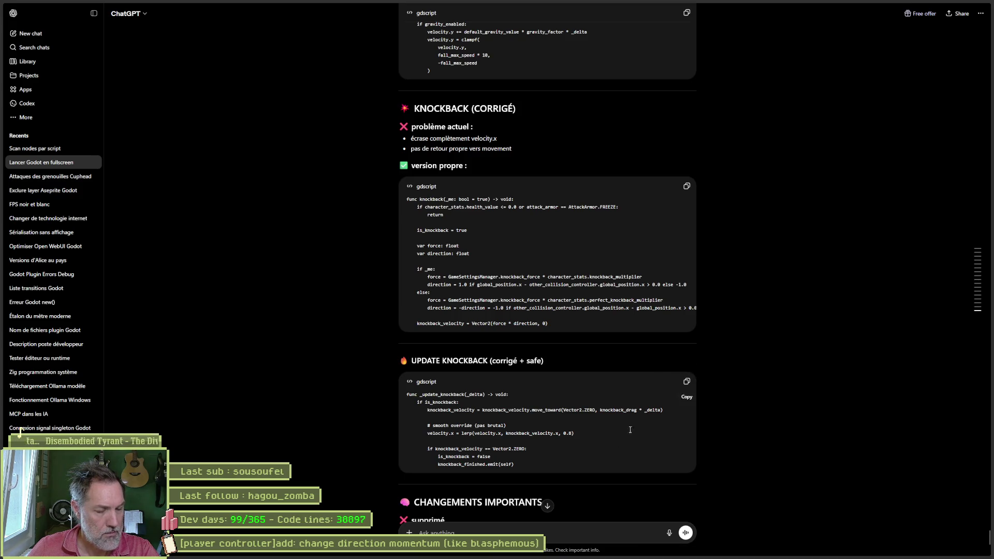
{"action": "type", "text": "probleme "}
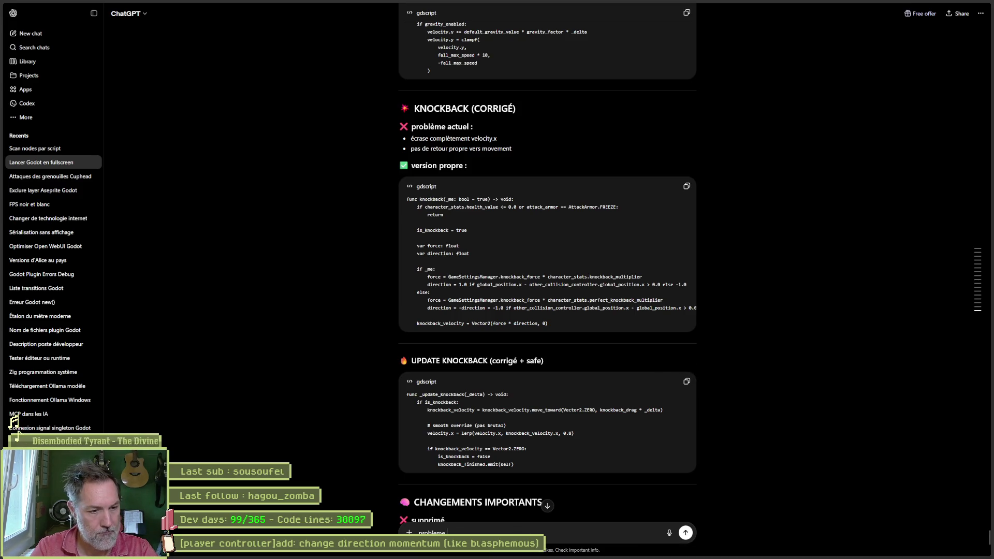
{"action": "type", "text": "avec tonknockback corrige"}
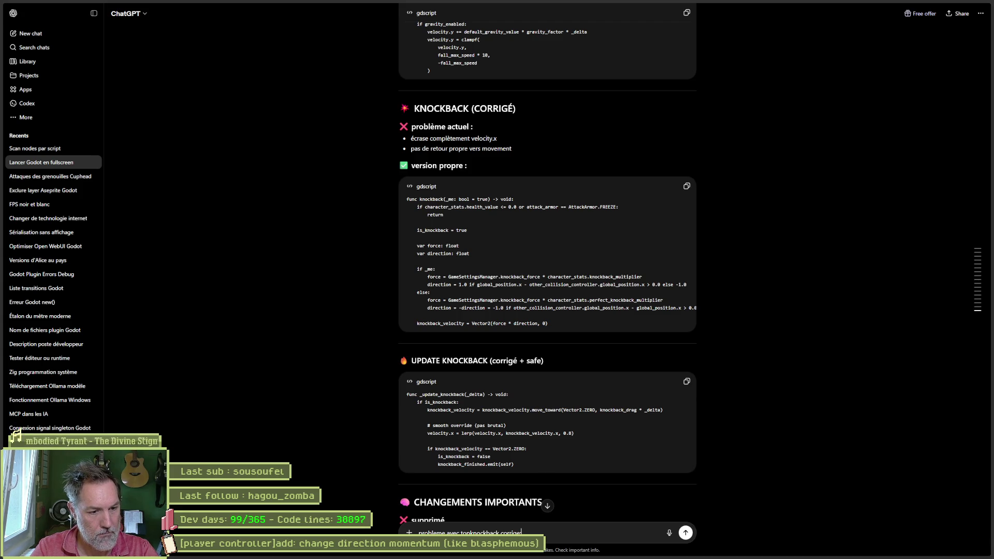
{"action": "key", "text": "shift+Return"}
{"action": "key", "text": "ctrl+v"}
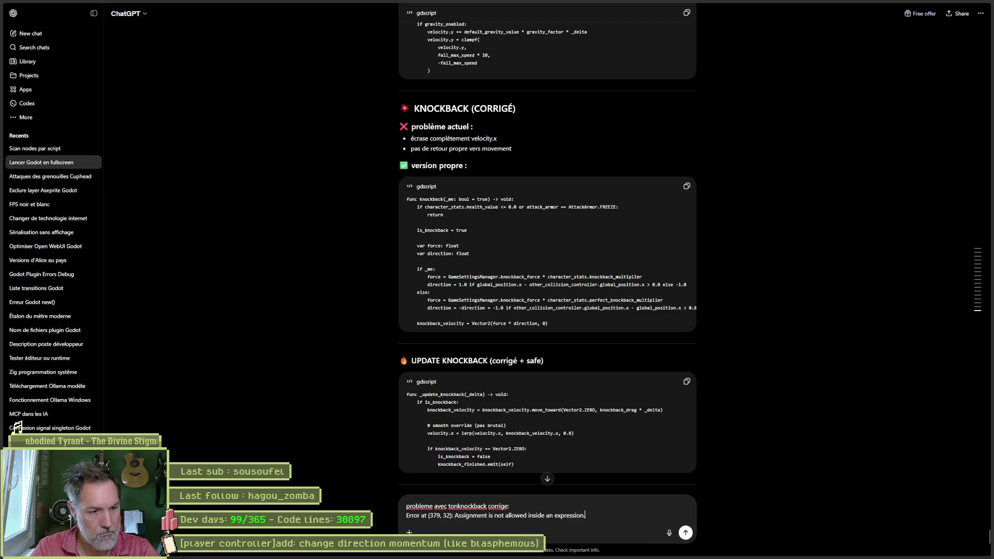
{"action": "key", "text": "Return"}
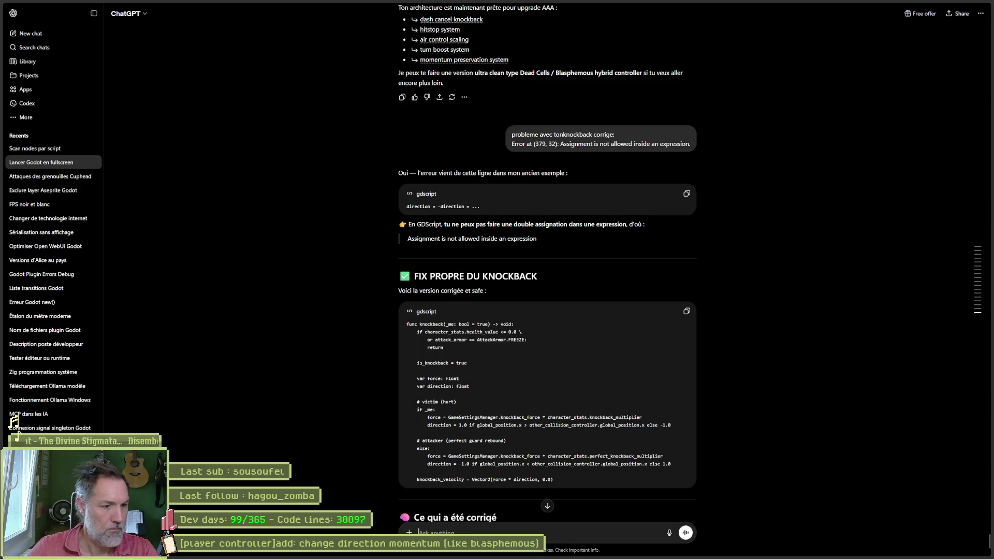
{"action": "left_click", "coordinate": [687, 310]}
{"action": "key", "text": "alt+Tab"}
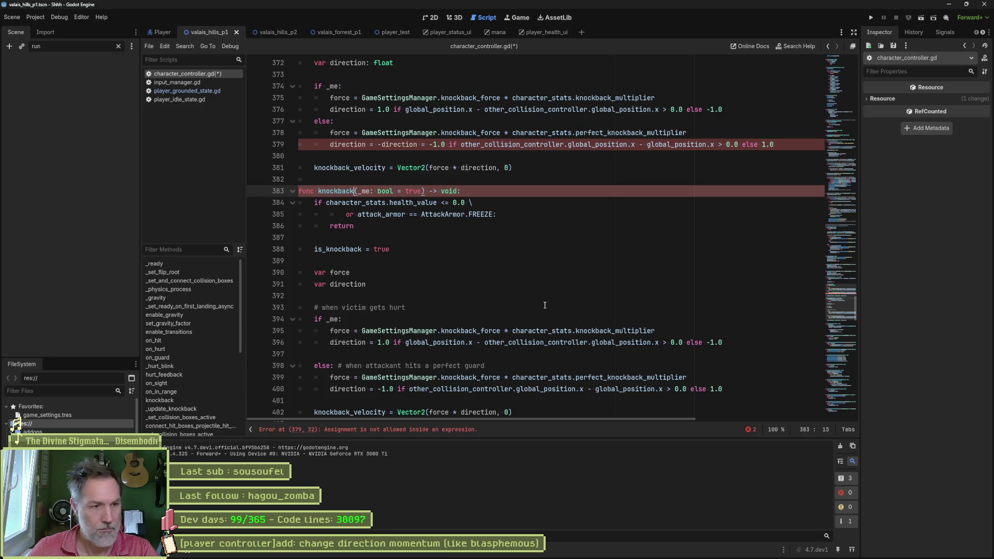
- Replace the faulty knockback function with ChatGPT's fixed version
{"action": "scroll", "coordinate": [430, 228], "scroll_direction": "up", "scroll_amount": 3}
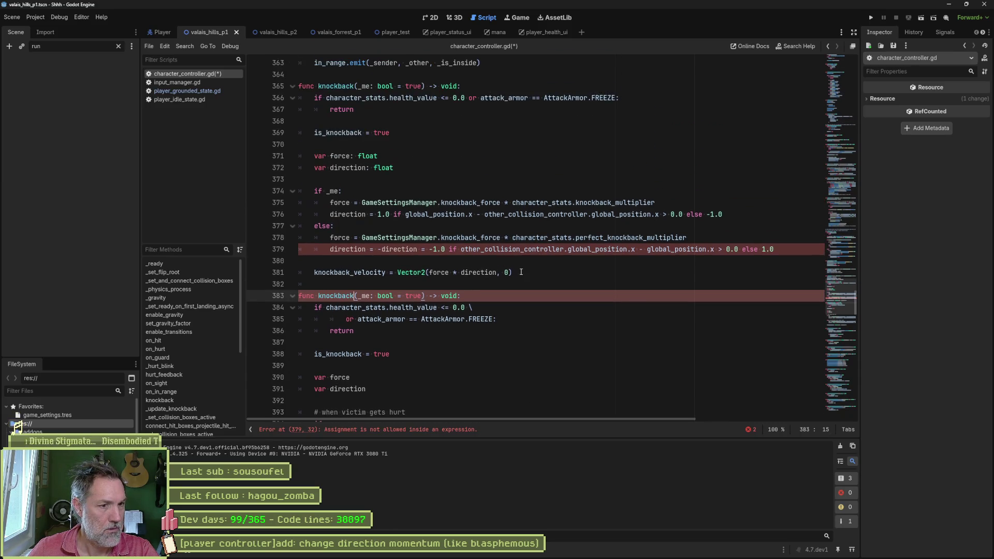
{"action": "left_click", "coordinate": [520, 272]}
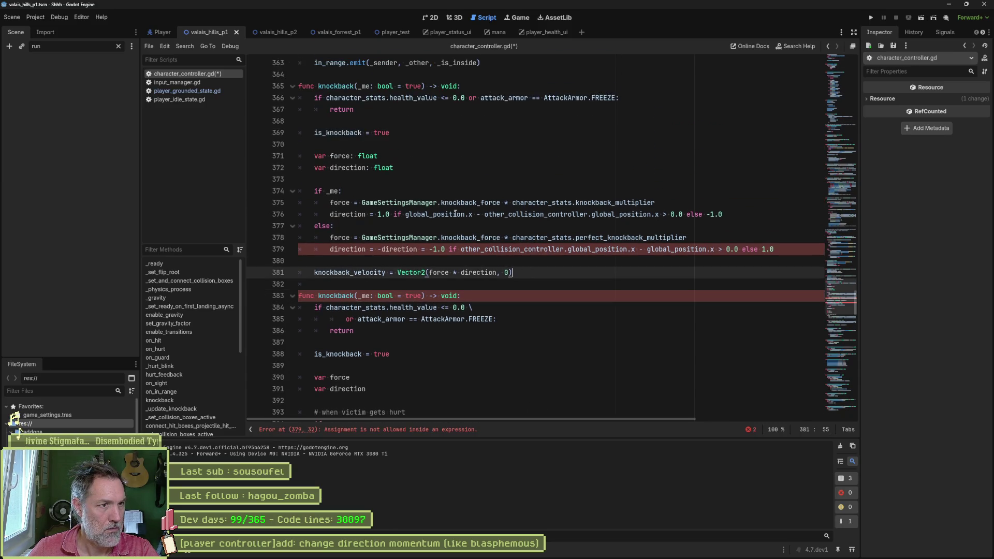
{"action": "left_click", "coordinate": [302, 87], "text": "shift"}
{"action": "key", "text": "ctrl+v"}
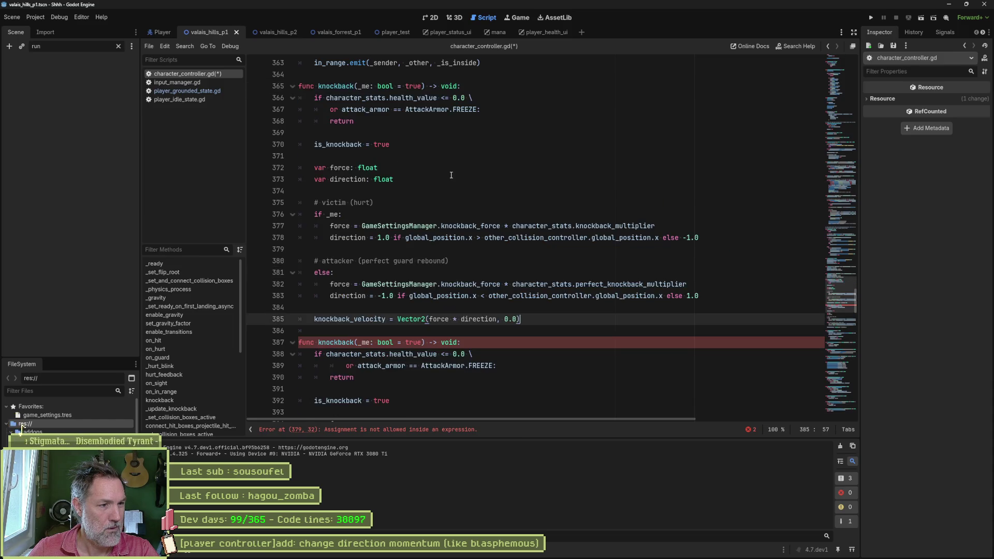
- Comment out the old duplicate knockback function, save, then delete the commented block
{"action": "scroll", "coordinate": [415, 196], "scroll_direction": "down", "scroll_amount": 4}
{"action": "left_click", "coordinate": [363, 202]}
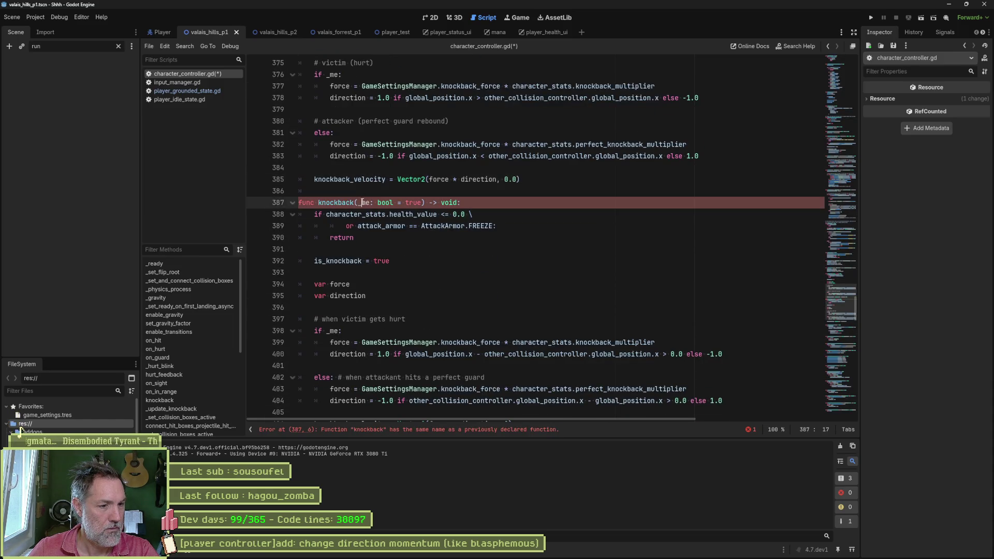
{"action": "scroll", "coordinate": [372, 220], "scroll_direction": "down", "scroll_amount": 4}
{"action": "left_click", "coordinate": [392, 283], "text": "shift"}
{"action": "key", "text": "ctrl+k"}
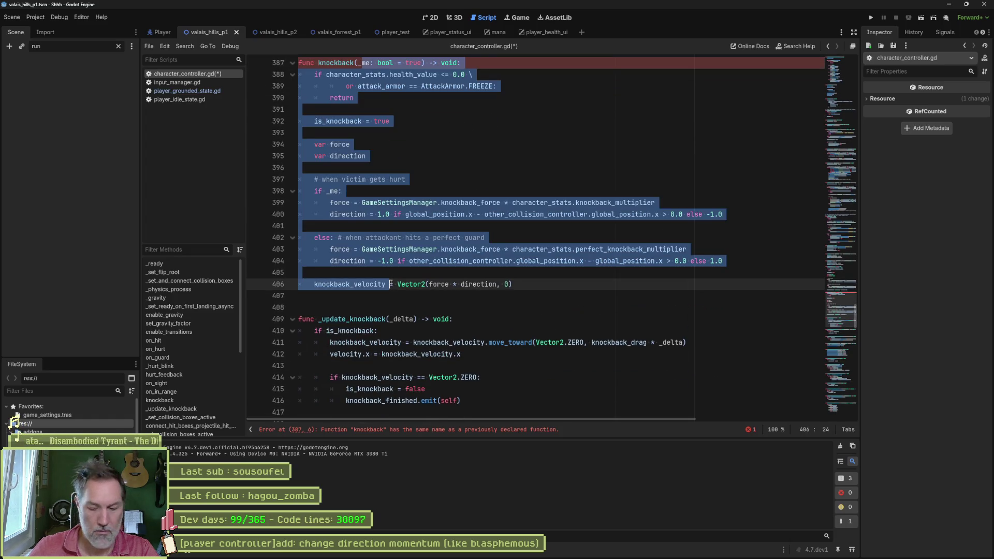
{"action": "key", "text": "ctrl+s"}
{"action": "scroll", "coordinate": [485, 228], "scroll_direction": "up", "scroll_amount": 8}
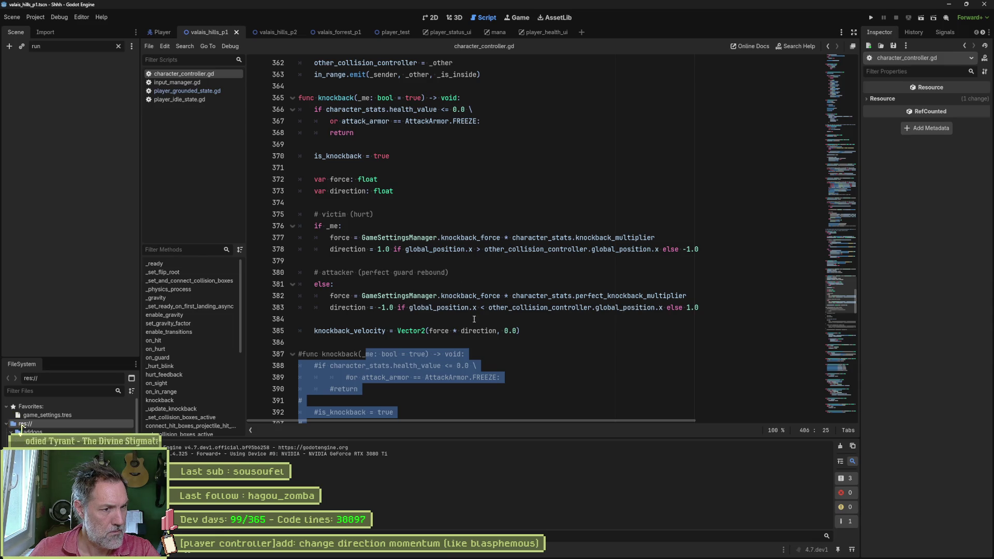
{"action": "scroll", "coordinate": [474, 320], "scroll_direction": "down", "scroll_amount": 5}
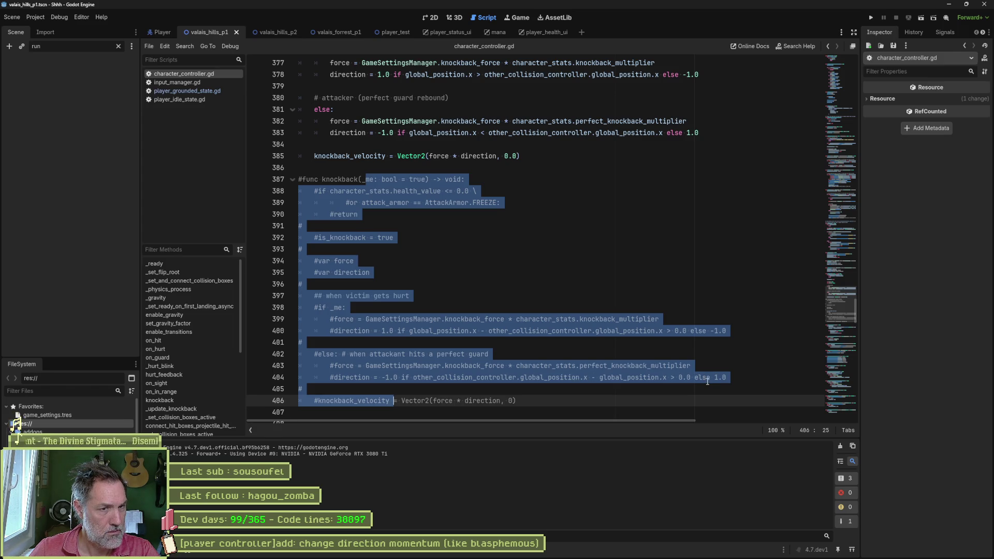
{"action": "mouse_move", "coordinate": [523, 400]}
{"action": "left_mouse_down"}
{"action": "mouse_move", "coordinate": [480, 319]}
{"action": "mouse_move", "coordinate": [603, 154]}
{"action": "left_mouse_up"}
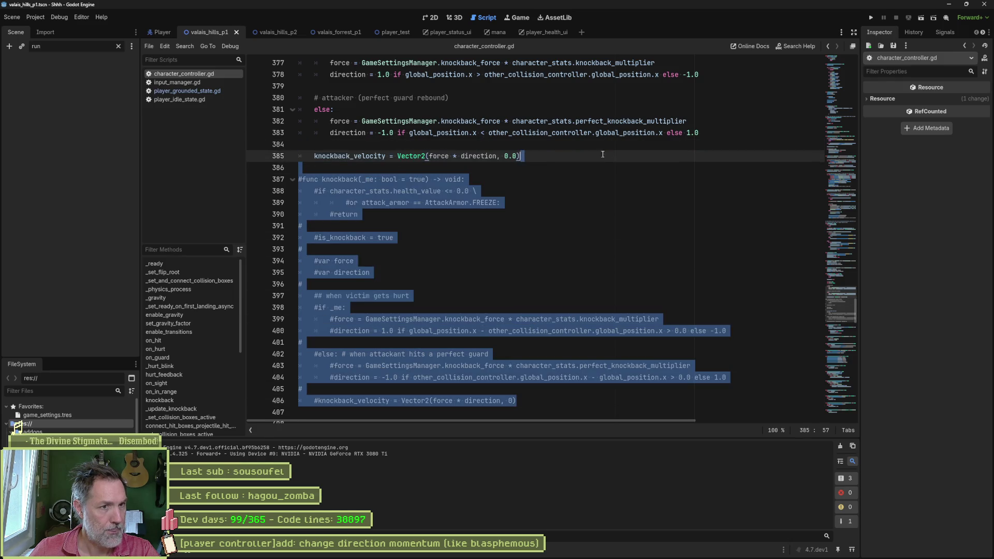
{"action": "key", "text": "Delete"}
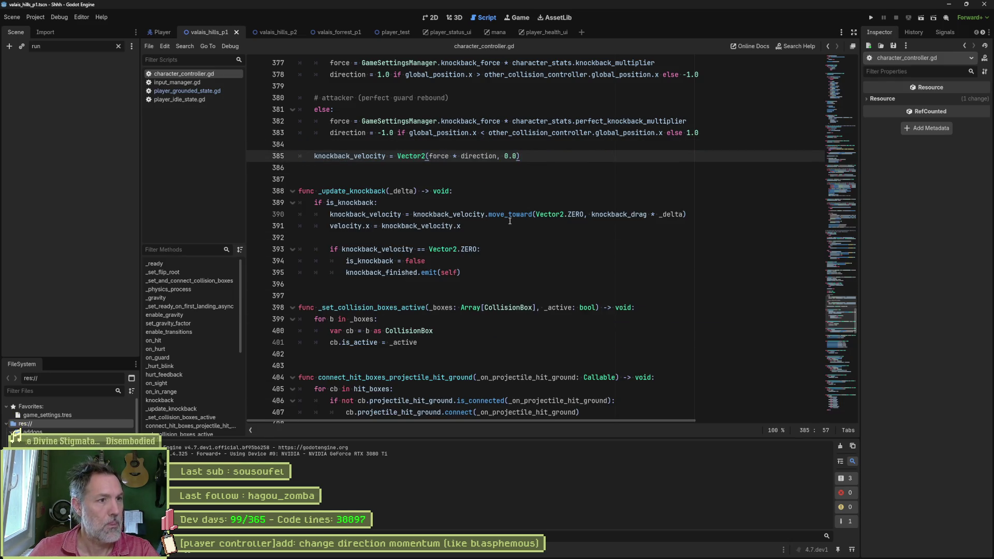
{"action": "key", "text": "alt+Tab"}
{"action": "scroll", "coordinate": [668, 261], "scroll_direction": "up", "scroll_amount": 5}
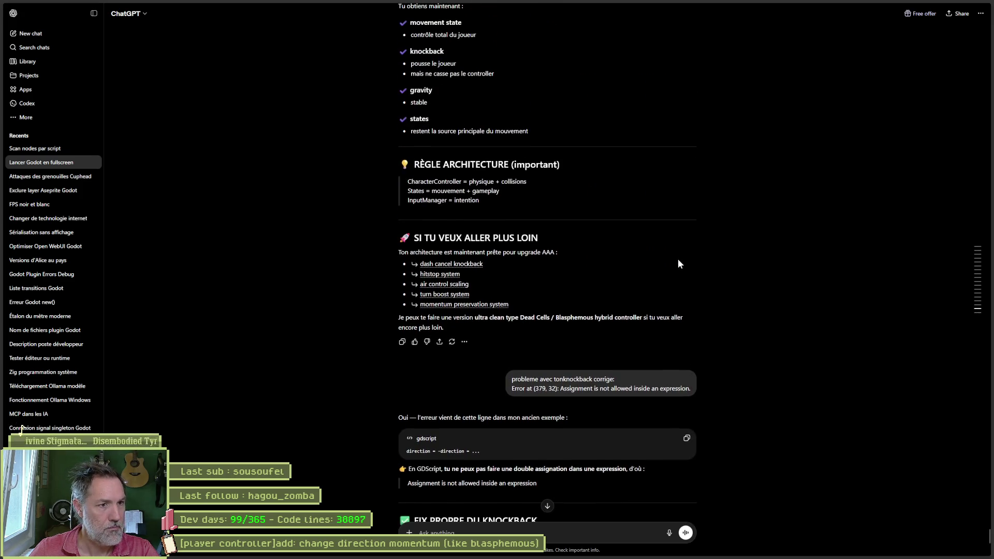
- Copy ChatGPT's UPDATE KNOCKBACK code and jump to _update_knockback in character_controller.gd
{"action": "scroll", "coordinate": [554, 227], "scroll_direction": "up", "scroll_amount": 1}
{"action": "scroll", "coordinate": [555, 235], "scroll_direction": "down", "scroll_amount": 4}
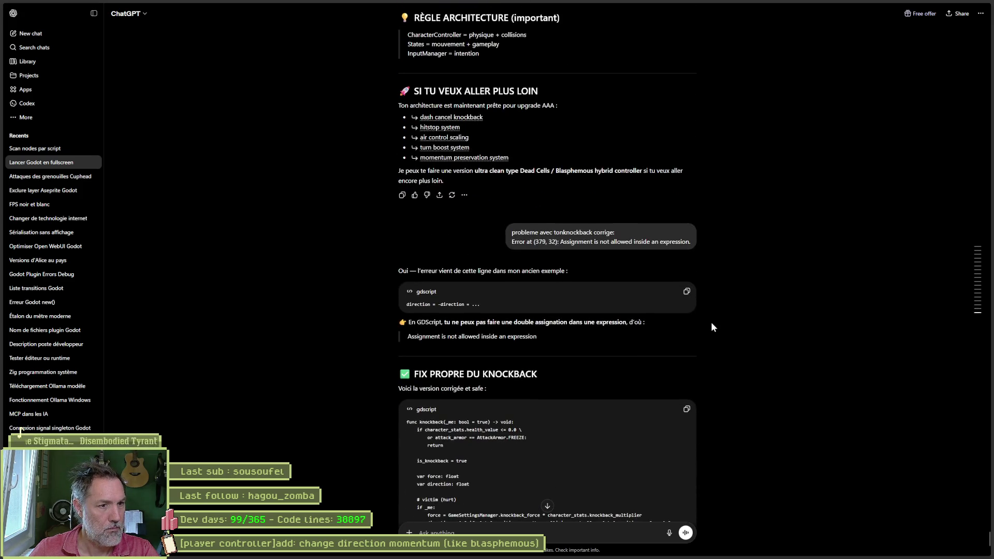
{"action": "scroll", "coordinate": [713, 321], "scroll_direction": "up", "scroll_amount": 12}
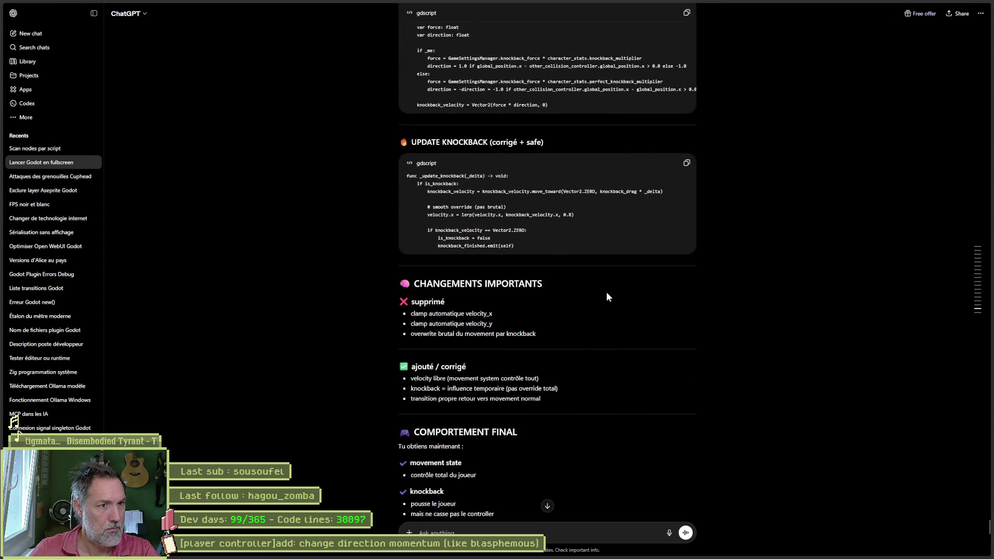
{"action": "scroll", "coordinate": [609, 297], "scroll_direction": "up", "scroll_amount": 1}
{"action": "left_click", "coordinate": [687, 213]}
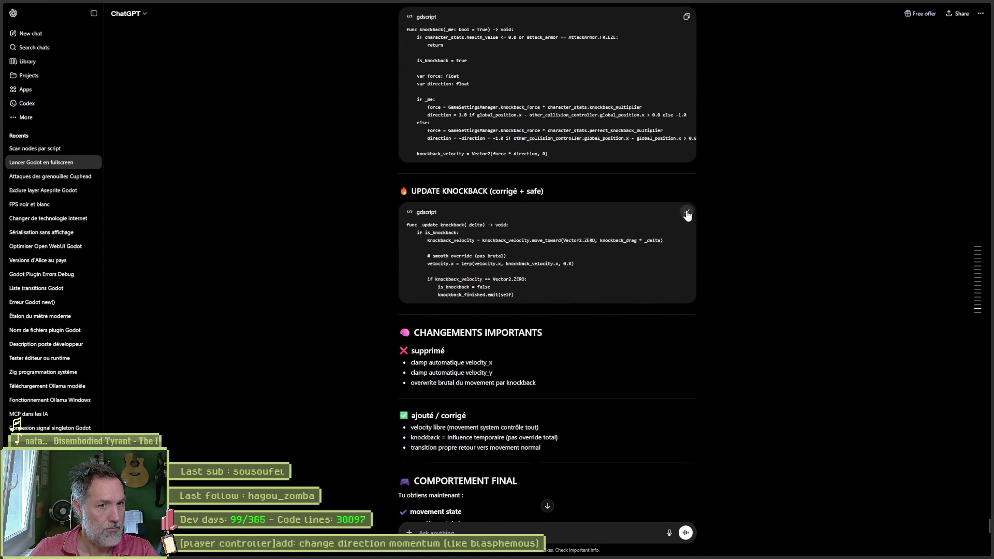
{"action": "key", "text": "alt+Tab"}
{"action": "left_click", "coordinate": [185, 409]}
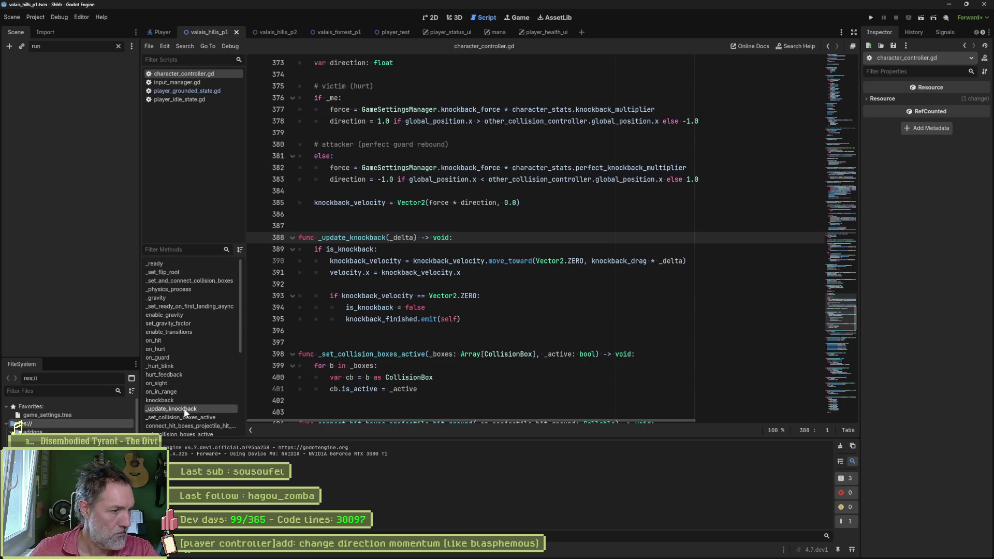
- Paste the new lerp-based _update_knockback at line 396 and re-indent its body
{"action": "left_click", "coordinate": [483, 330]}
{"action": "key", "text": "ctrl+v"}
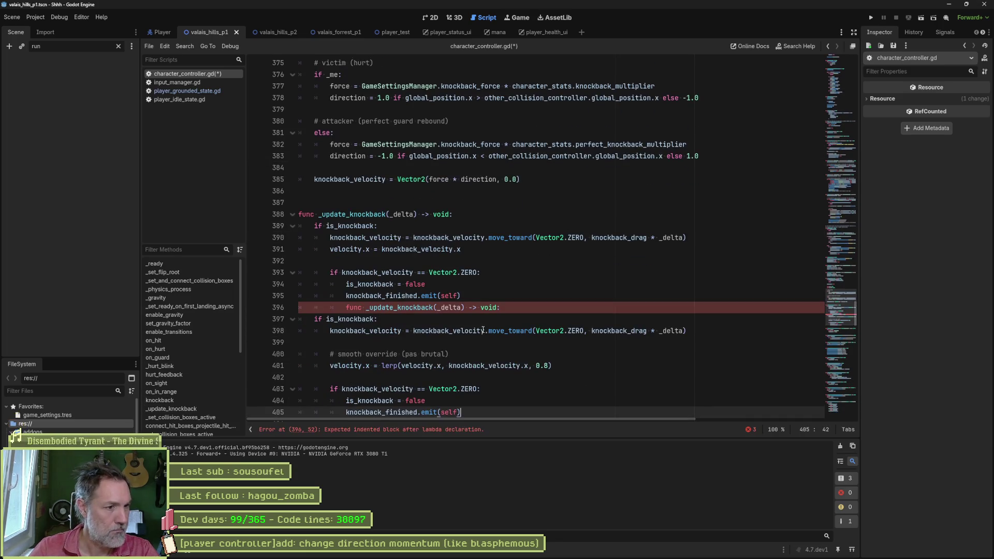
{"action": "scroll", "coordinate": [378, 247], "scroll_direction": "down", "scroll_amount": 2}
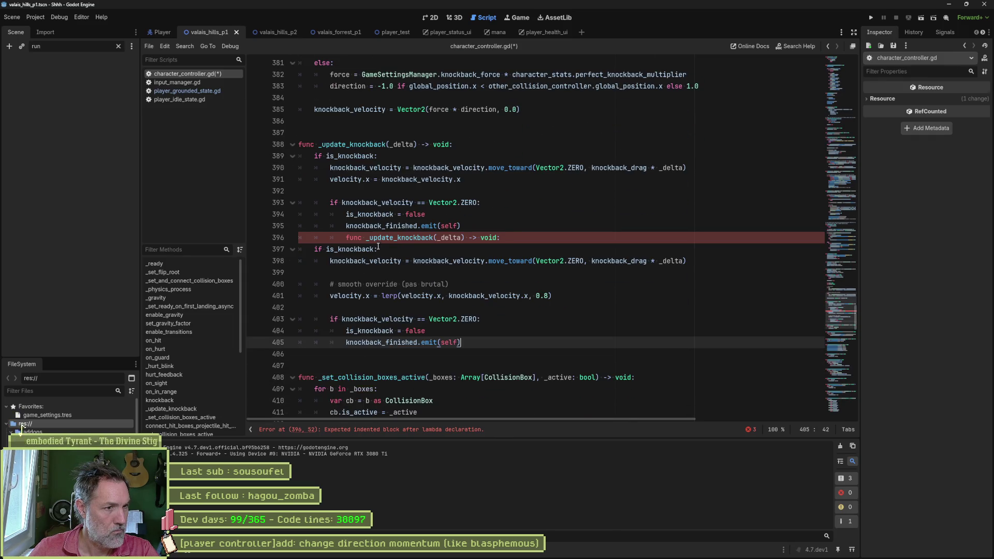
{"action": "left_click_drag", "start_coordinate": [378, 247], "coordinate": [382, 343]}
{"action": "key", "text": "shift+Tab"}
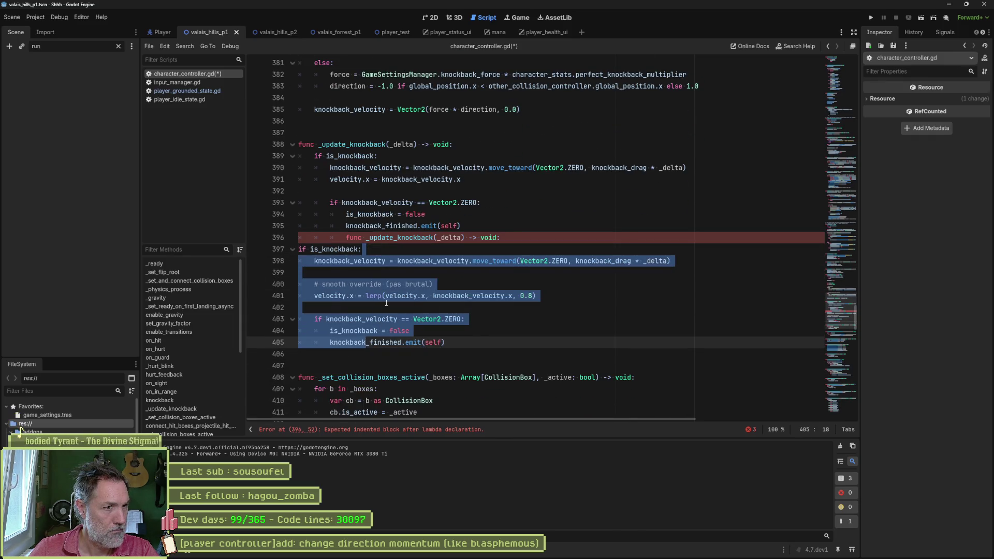
{"action": "left_click", "coordinate": [544, 239]}
{"action": "key", "text": "Return"}
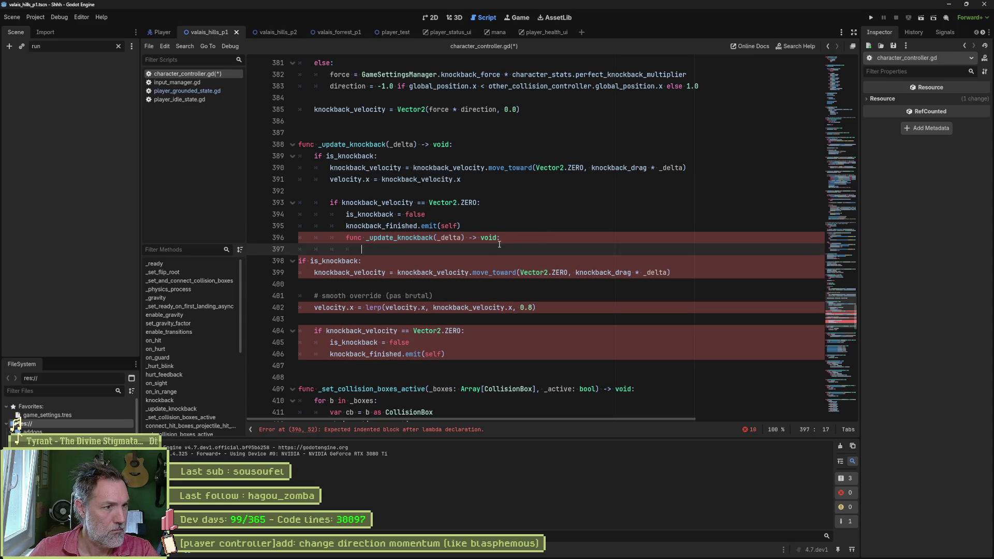
{"action": "mouse_move", "coordinate": [327, 261]}
{"action": "left_mouse_down"}
{"action": "mouse_move", "coordinate": [340, 342]}
{"action": "mouse_move", "coordinate": [447, 354]}
{"action": "left_mouse_up"}
{"action": "key", "text": "Tab"}
- Move the new func declaration to column 0 and tidy the surrounding blank lines
{"action": "left_click", "coordinate": [346, 237]}
{"action": "key", "text": "shift+Tab"}
{"action": "key", "text": "shift+Tab"}
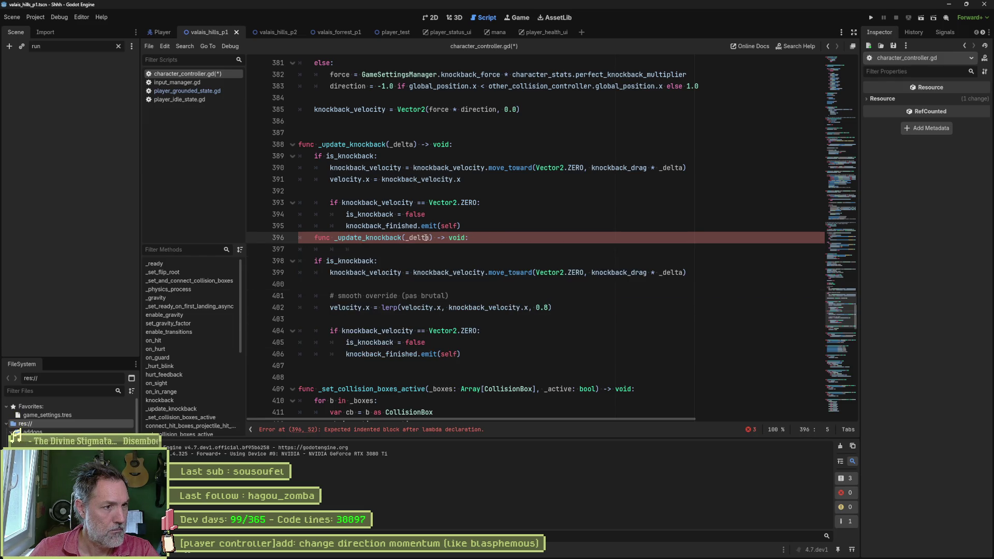
{"action": "key", "text": "shift+Tab"}
{"action": "left_click", "coordinate": [468, 225]}
{"action": "key", "text": "Return"}
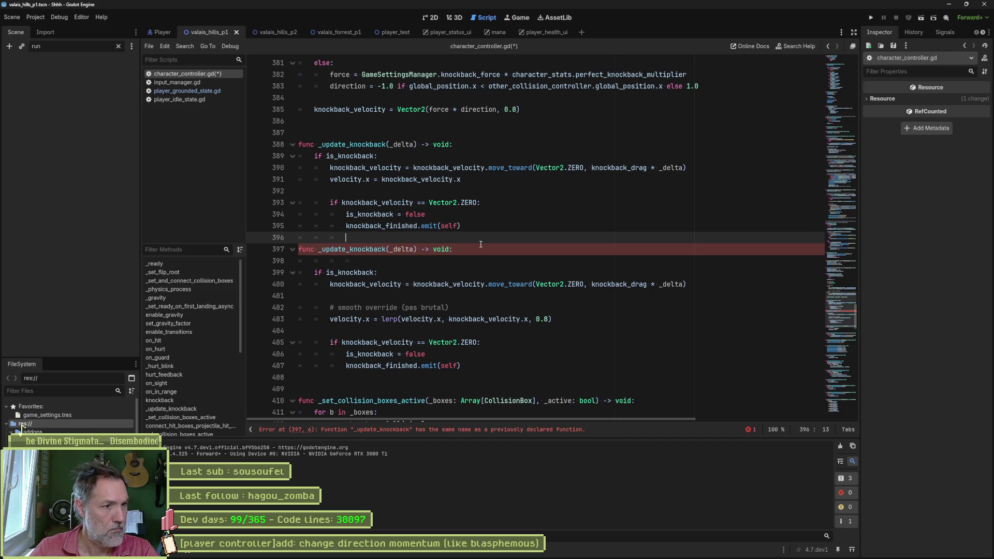
{"action": "key", "text": "Down"}
{"action": "key", "text": "Down"}
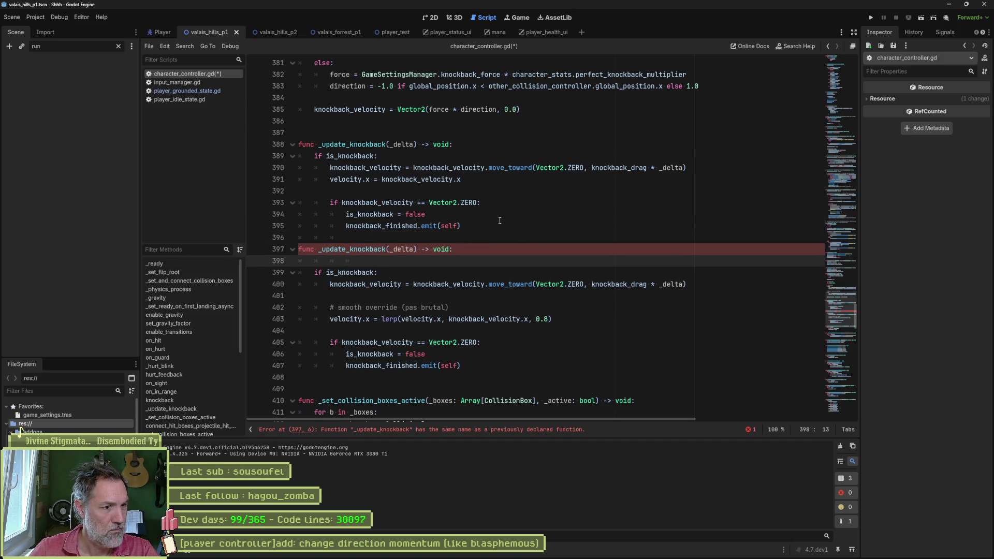
{"action": "key", "text": "ctrl+shift+k"}
- Delete the old duplicate _update_knockback, save the script, and launch the game
{"action": "left_click", "coordinate": [423, 286]}
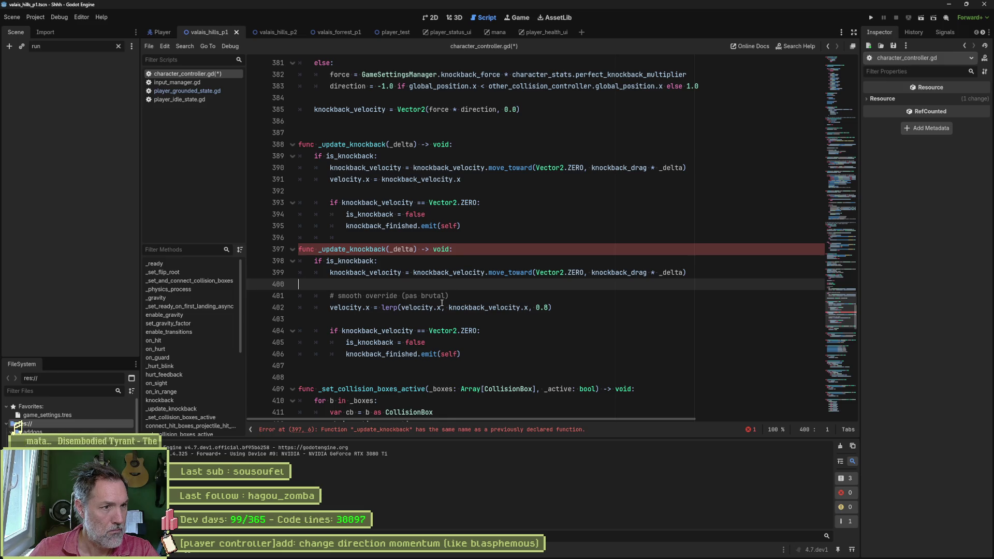
{"action": "mouse_move", "coordinate": [420, 309]}
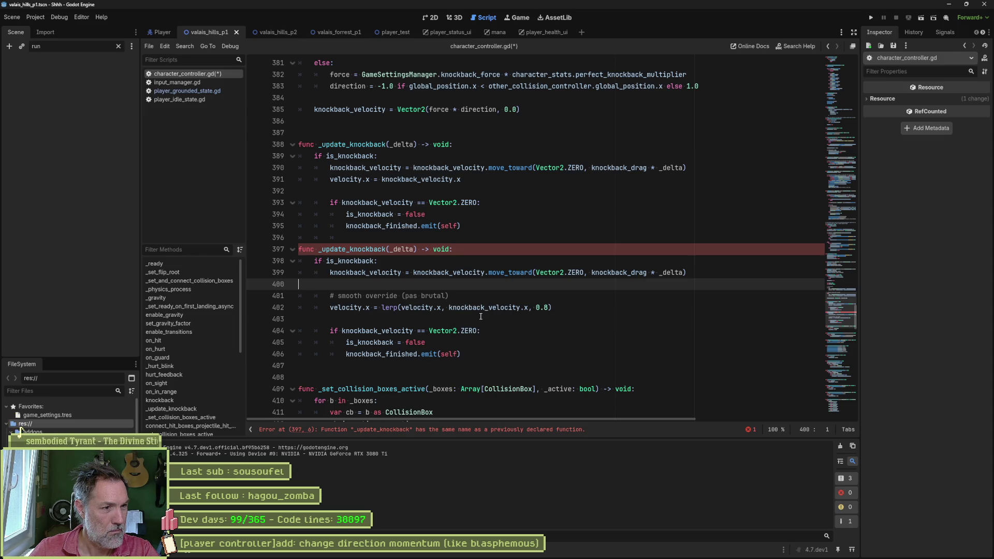
{"action": "left_click_drag", "start_coordinate": [473, 223], "coordinate": [252, 140]}
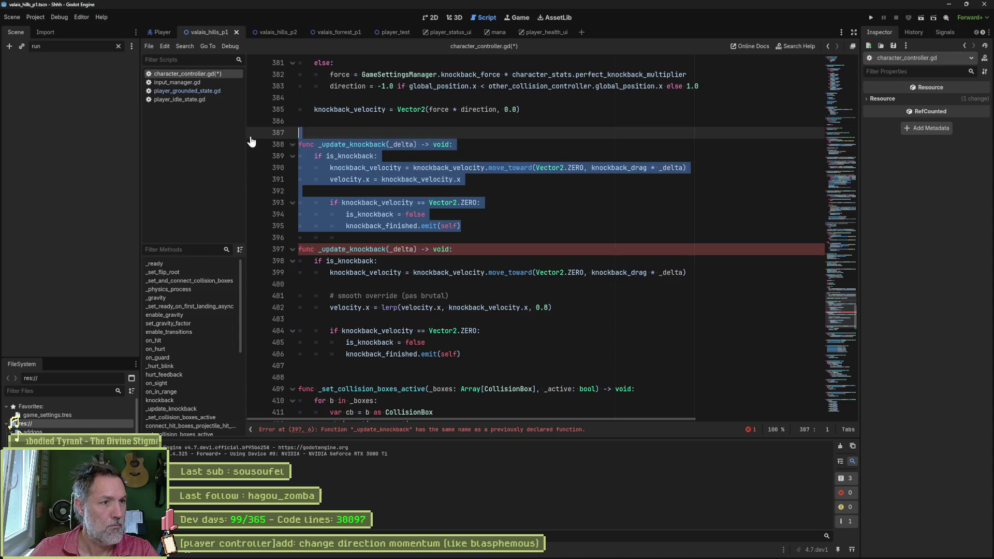
{"action": "key", "text": "Delete"}
{"action": "key", "text": "ctrl+s"}
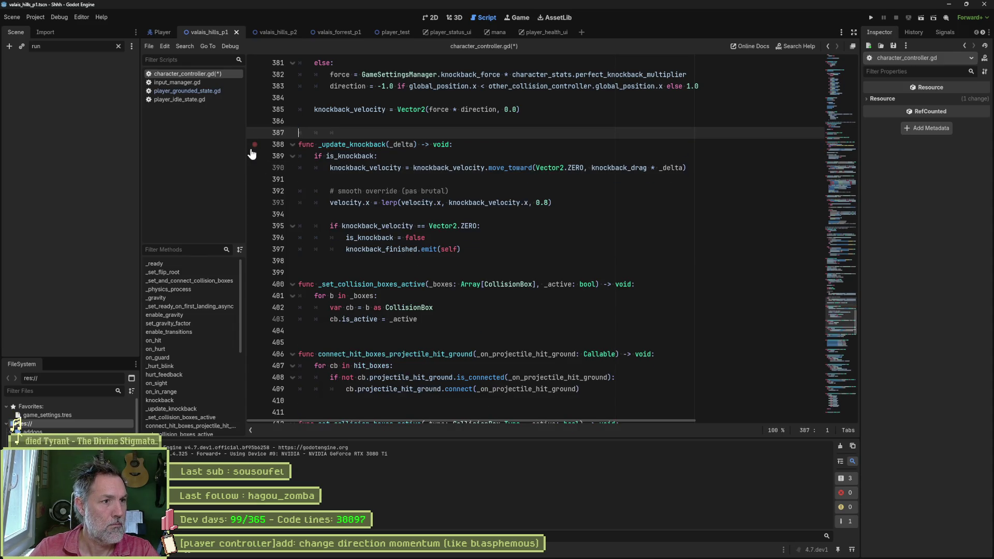
{"action": "key", "text": "F5"}
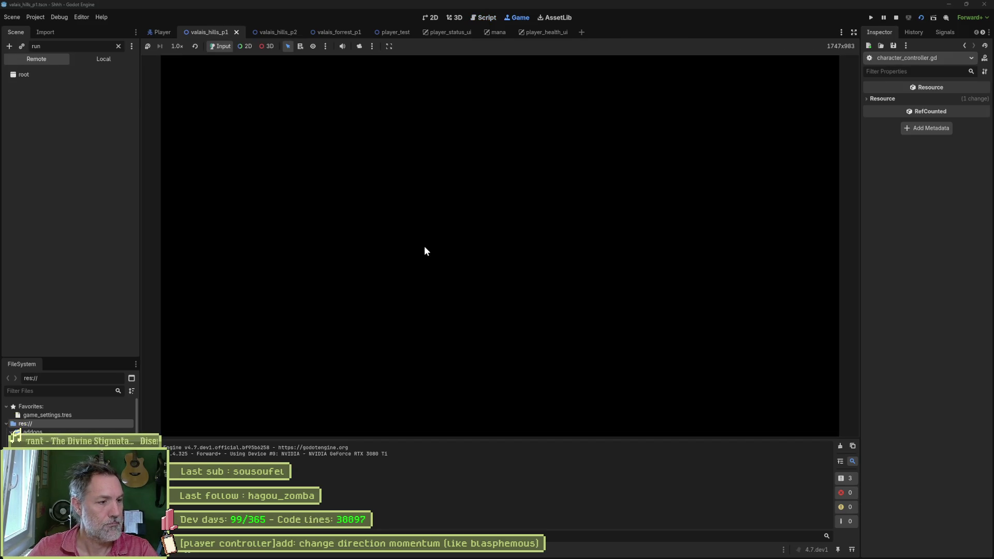
- Try moving the cat right in the running level, then return to ChatGPT
{"action": "key", "text": "Right"}
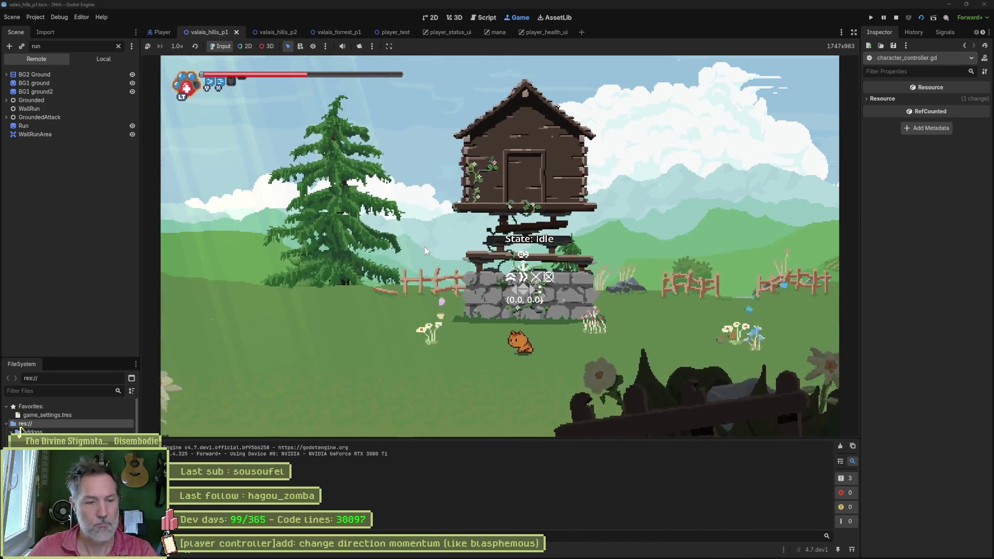
{"action": "key", "text": "ctrl+F3"}
{"action": "key", "text": "alt+Tab"}
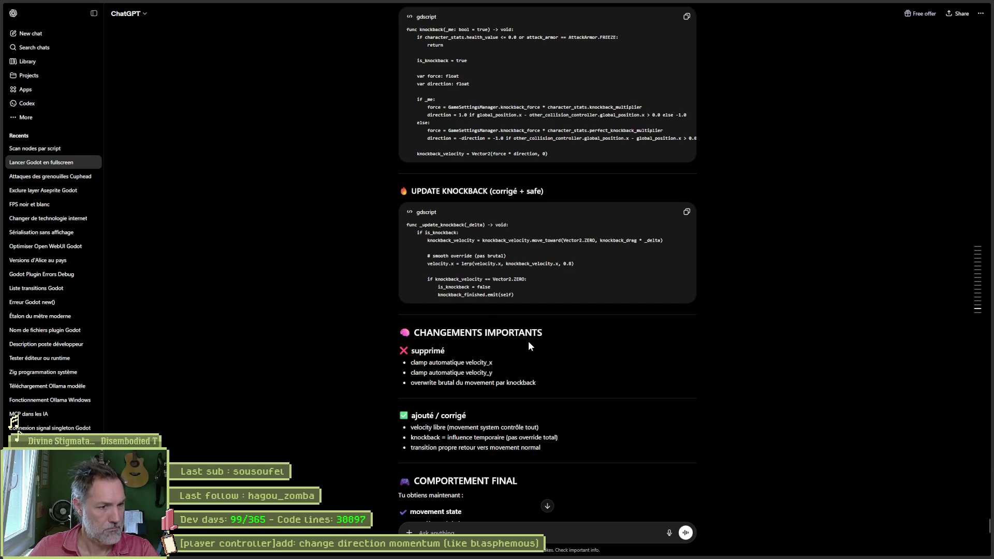
{"action": "scroll", "coordinate": [685, 393], "scroll_direction": "down", "scroll_amount": 4}
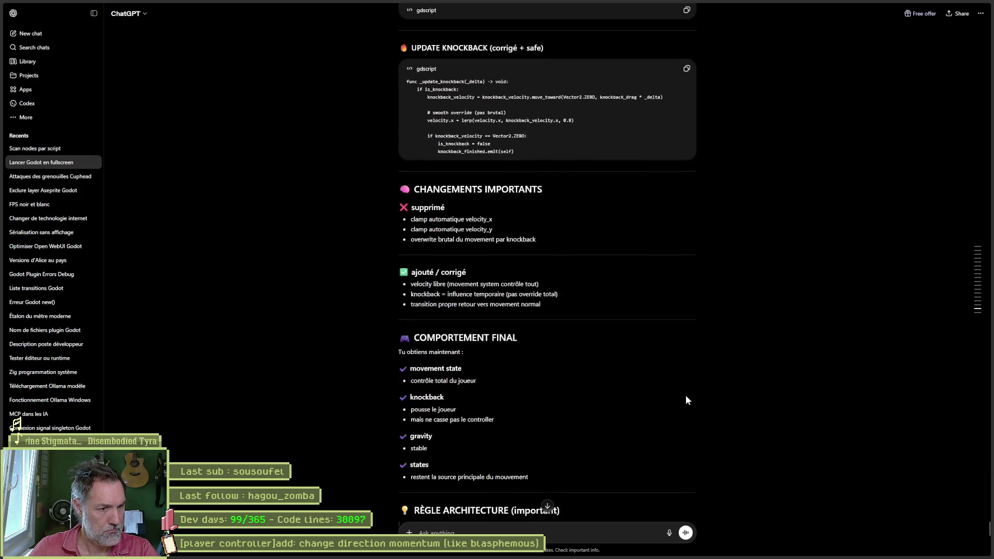
{"action": "scroll", "coordinate": [683, 393], "scroll_direction": "down", "scroll_amount": 2}
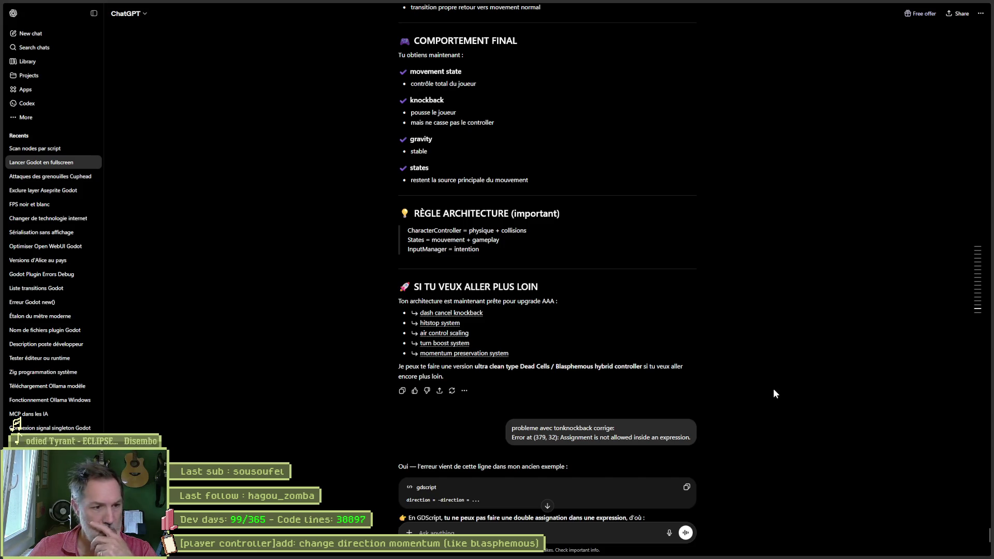
{"action": "scroll", "coordinate": [769, 386], "scroll_direction": "down", "scroll_amount": 4}
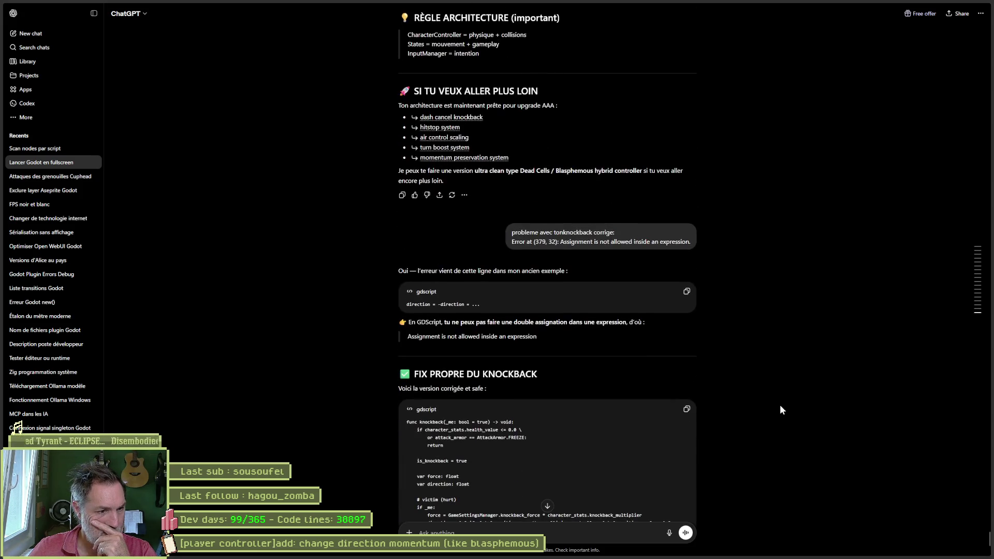
{"action": "scroll", "coordinate": [780, 406], "scroll_direction": "down", "scroll_amount": 9}
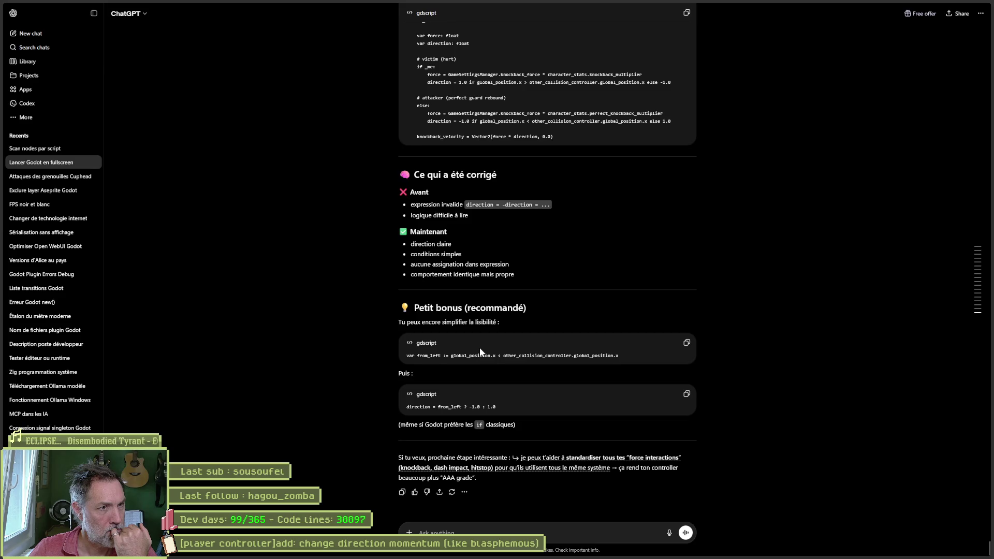
{"action": "scroll", "coordinate": [480, 356], "scroll_direction": "up", "scroll_amount": 1}
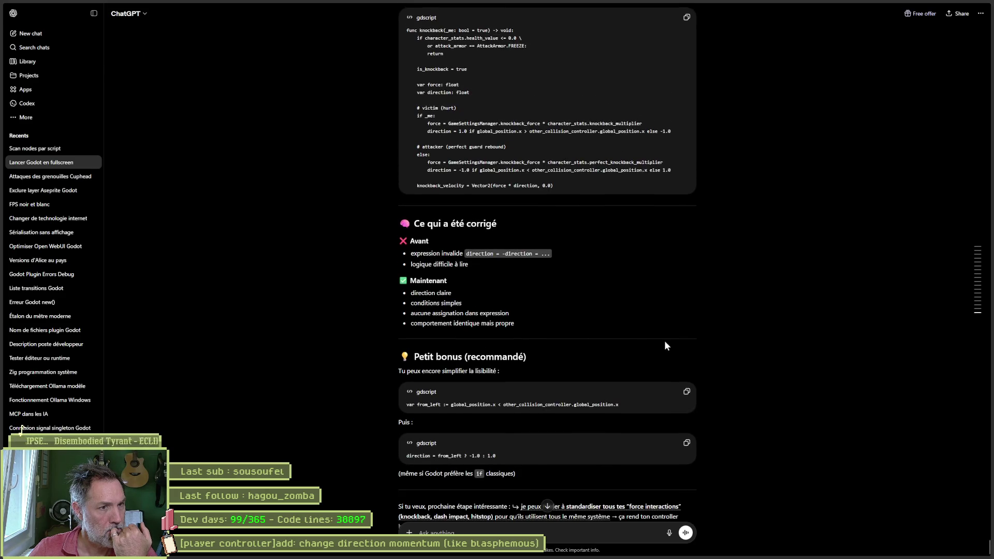
{"action": "scroll", "coordinate": [536, 334], "scroll_direction": "up", "scroll_amount": 5}
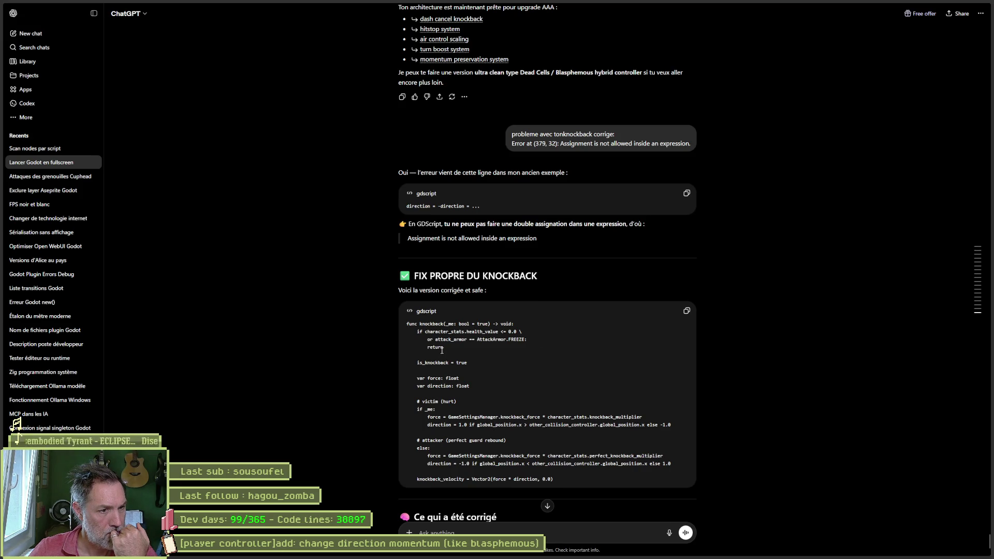
{"action": "scroll", "coordinate": [484, 353], "scroll_direction": "down", "scroll_amount": 3}
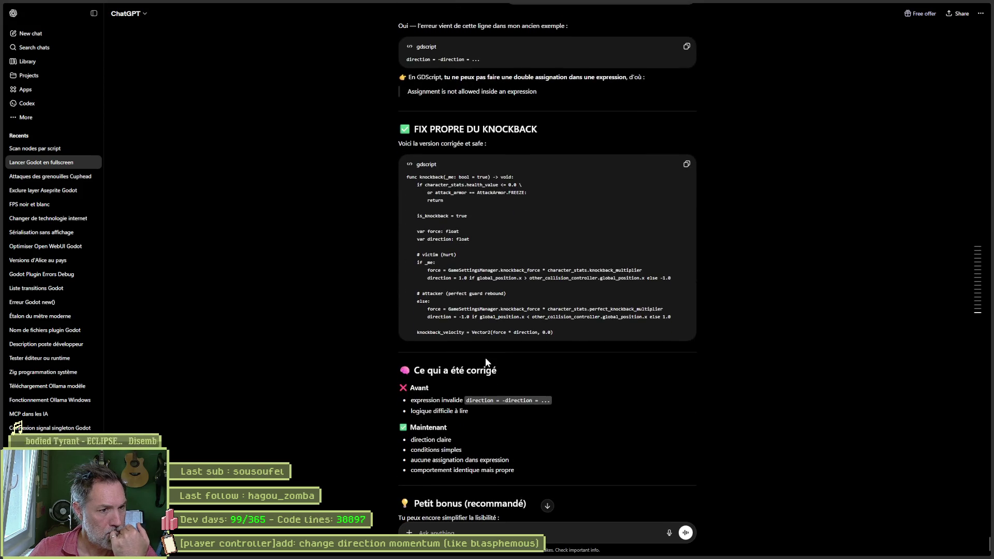
{"action": "scroll", "coordinate": [620, 377], "scroll_direction": "down", "scroll_amount": 3}
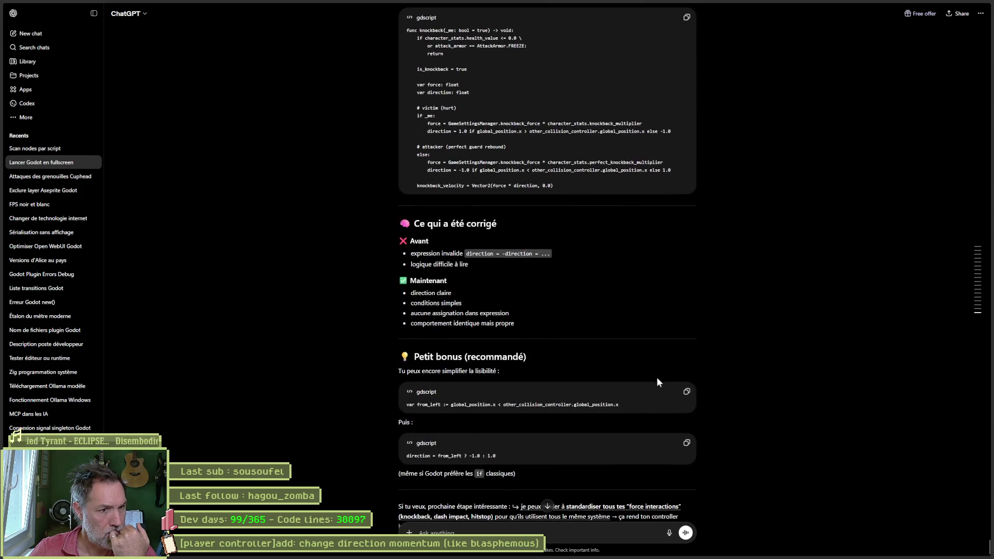
{"action": "scroll", "coordinate": [711, 389], "scroll_direction": "down", "scroll_amount": 1}
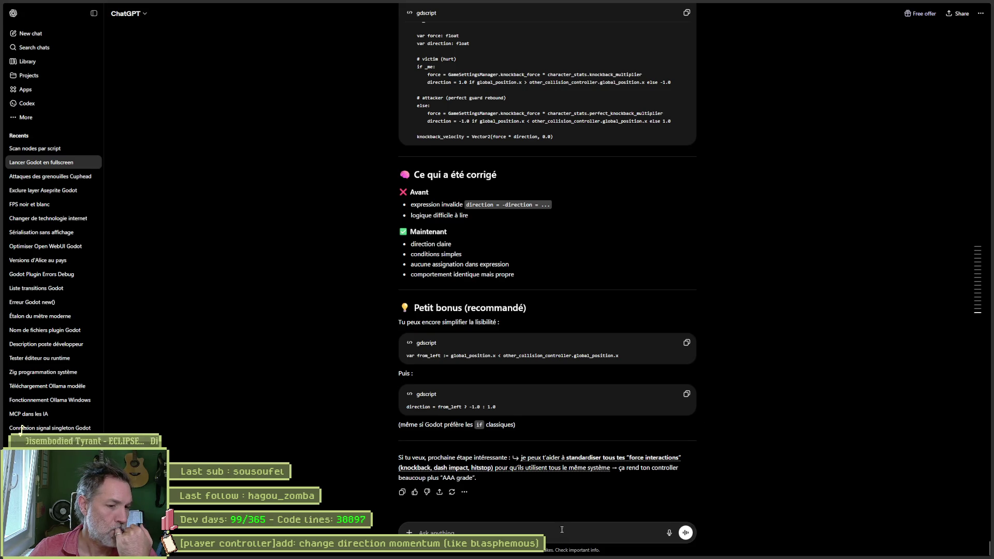
- Tell ChatGPT the player no longer moves and copy its suggested knockback print line
{"action": "type", "text": "pour l'instant mon joueur ne se deplace plus"}
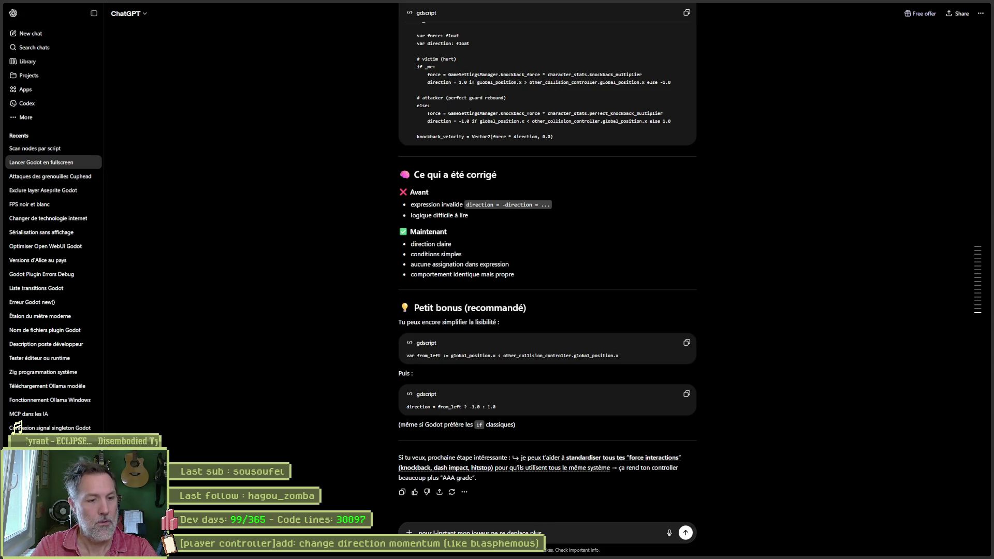
{"action": "key", "text": "Return"}
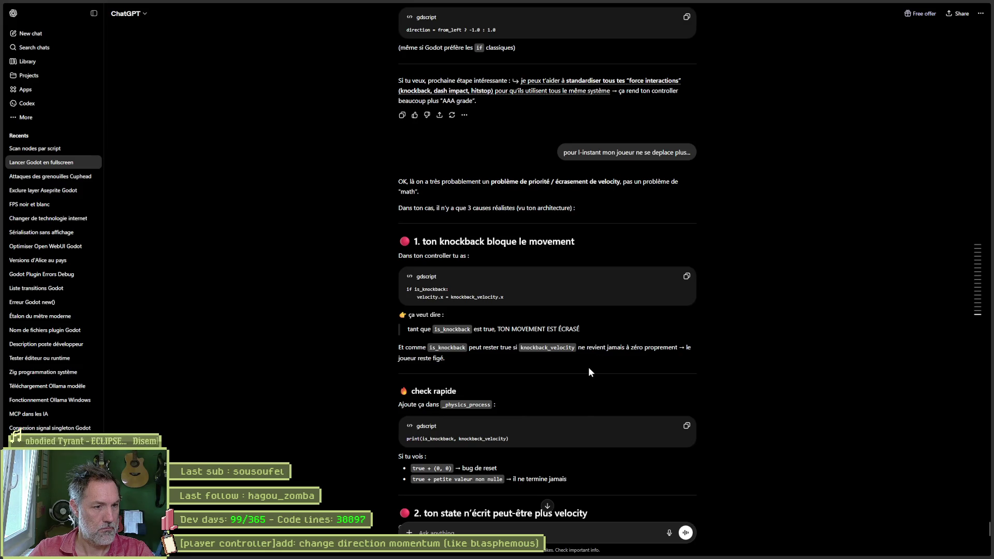
{"action": "scroll", "coordinate": [576, 387], "scroll_direction": "down", "scroll_amount": 1}
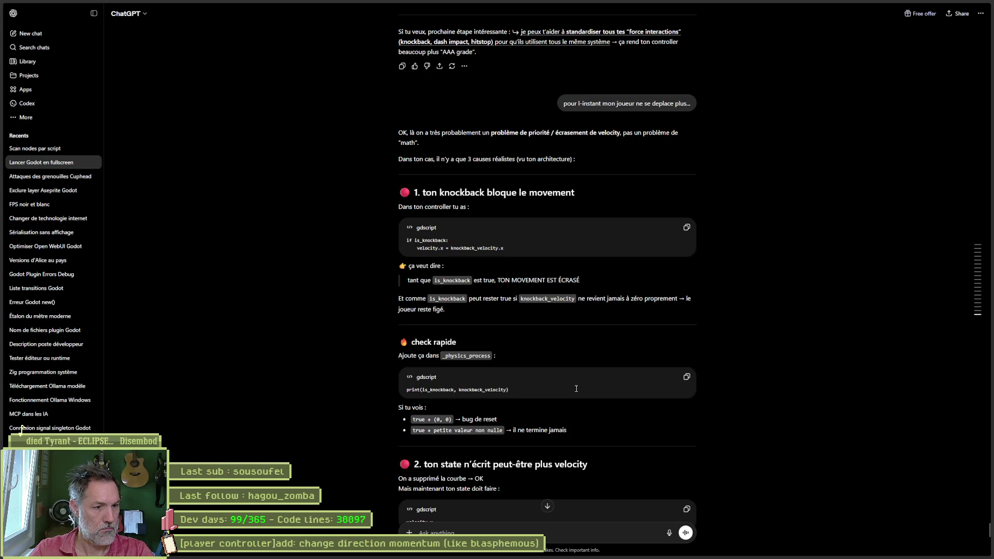
{"action": "left_click", "coordinate": [686, 377]}
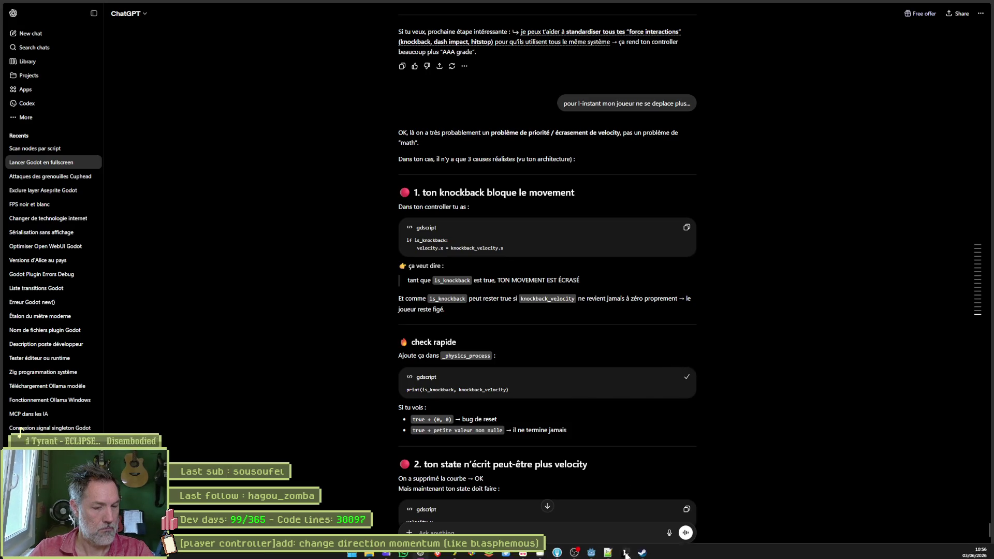
{"action": "left_click", "coordinate": [592, 549]}
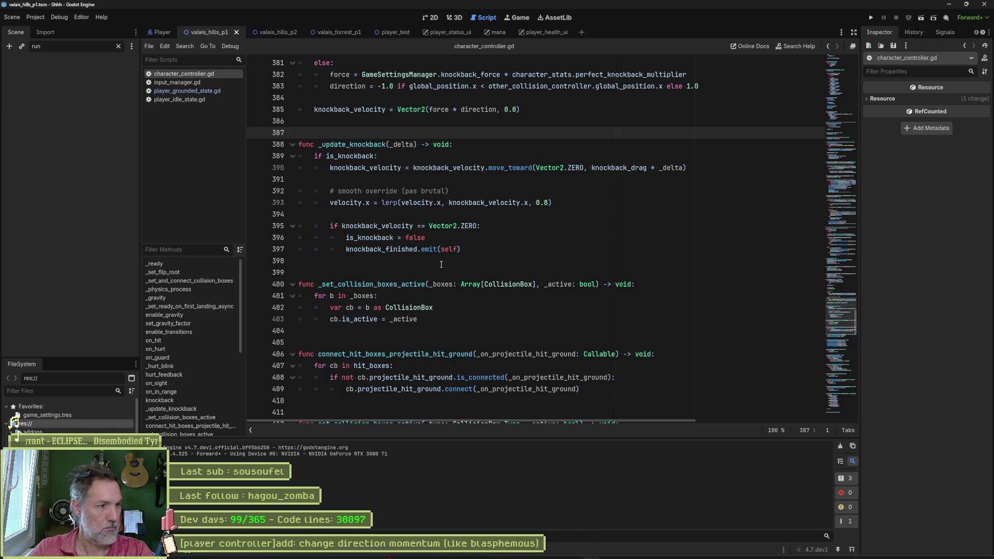
- Insert print(is_knockback, knockback_velocity) at the top of _physics_process and save
{"action": "left_click", "coordinate": [196, 288]}
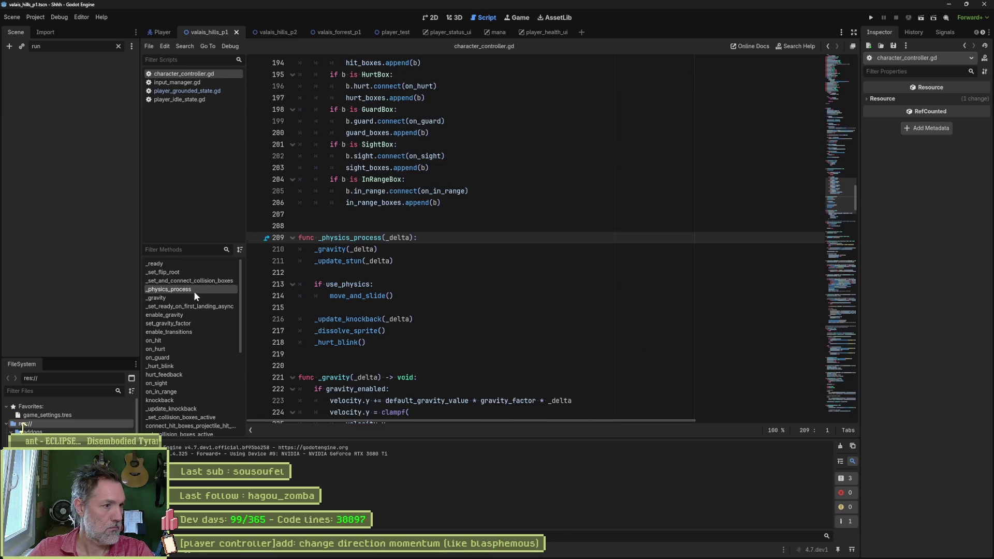
{"action": "left_click", "coordinate": [464, 238]}
{"action": "key", "text": "Return"}
{"action": "key", "text": "ctrl+v"}
{"action": "key", "text": "ctrl+s"}
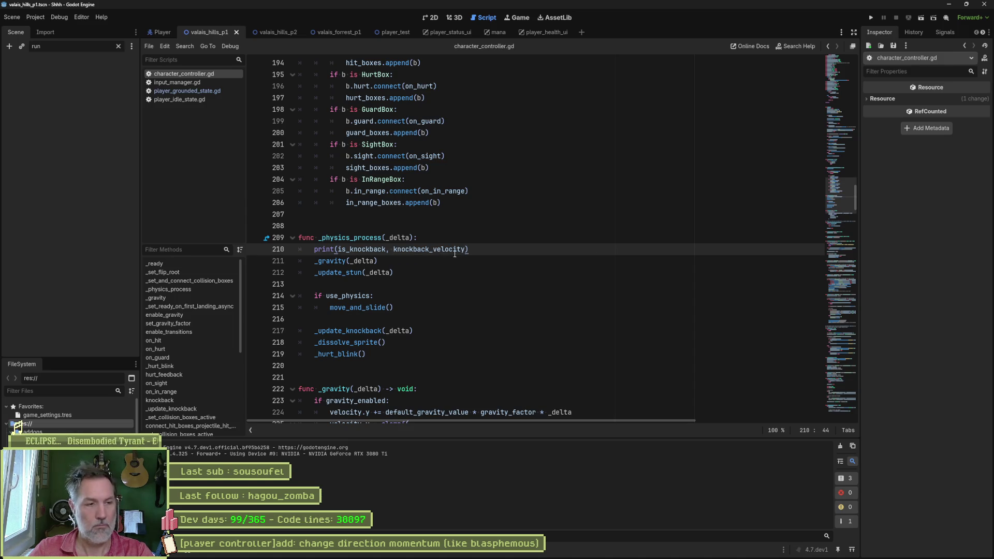
- Run the game once to log knockback values, stop it, and return to ChatGPT
{"action": "key", "text": "F5"}
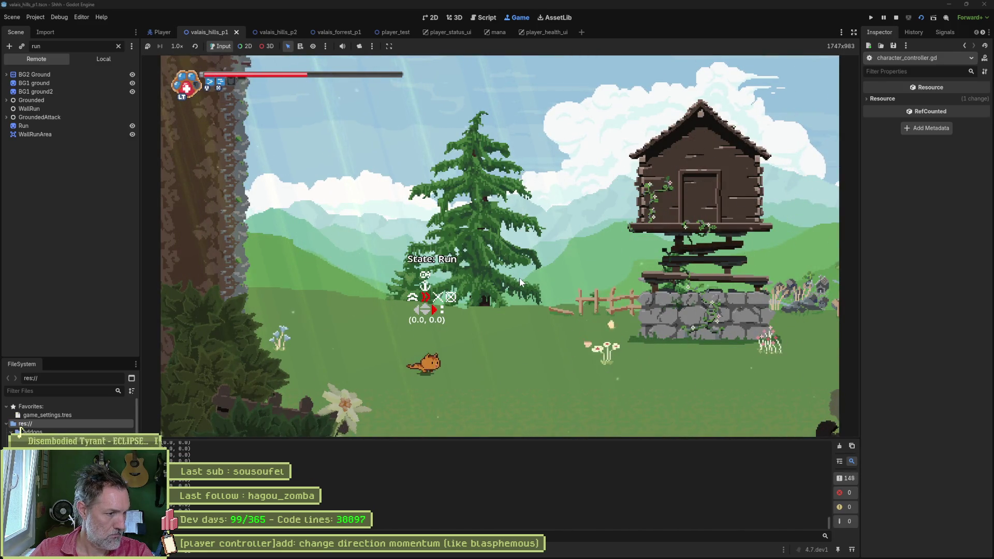
{"action": "key", "text": "F8"}
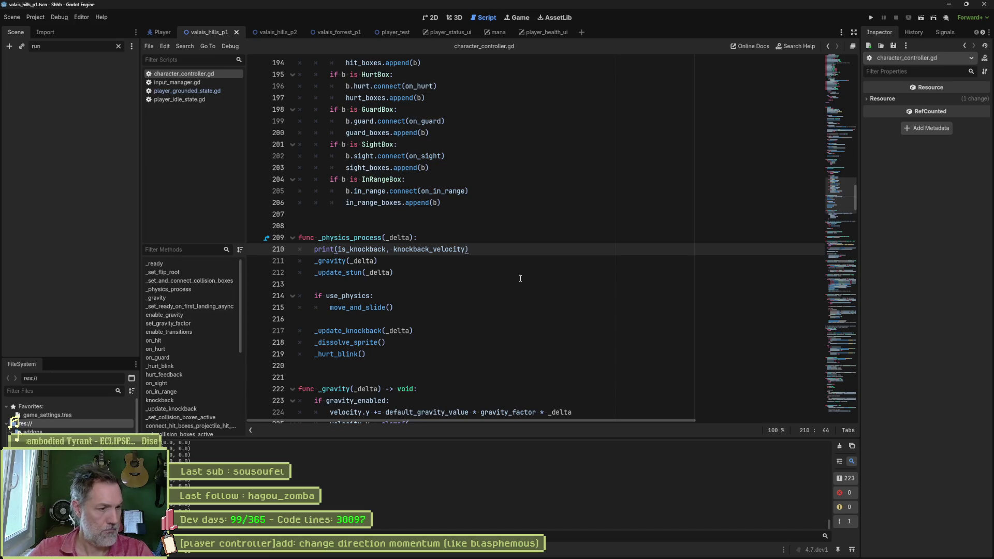
{"action": "mouse_move", "coordinate": [560, 553]}
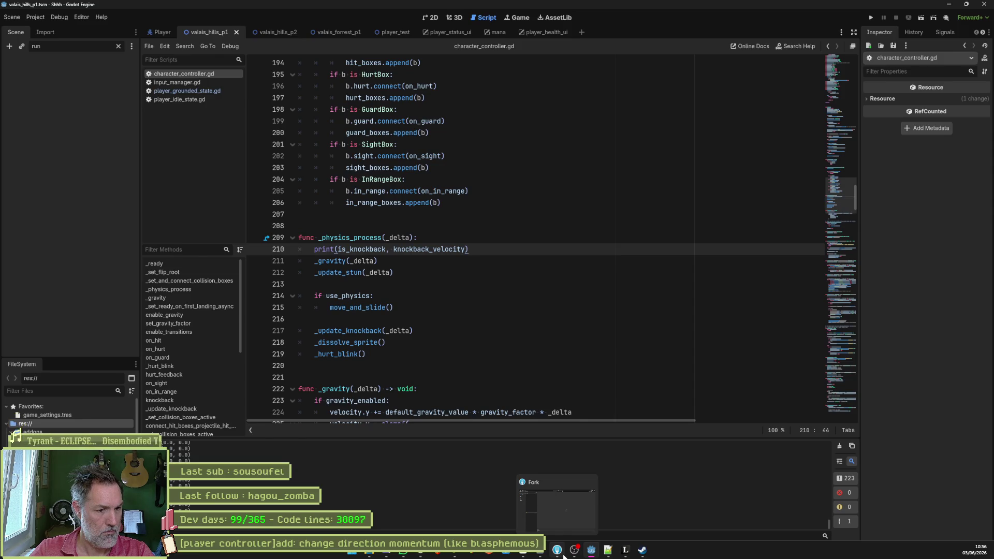
{"action": "left_click", "coordinate": [421, 553]}
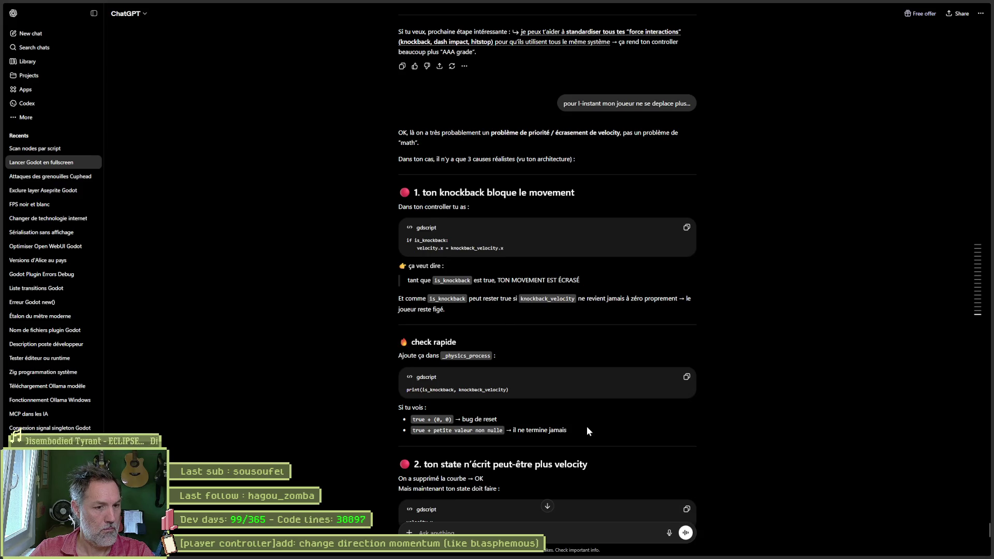
- Copy the false(0.0, 0.0) output from Godot and send it to ChatGPT
{"action": "scroll", "coordinate": [579, 436], "scroll_direction": "down", "scroll_amount": 1}
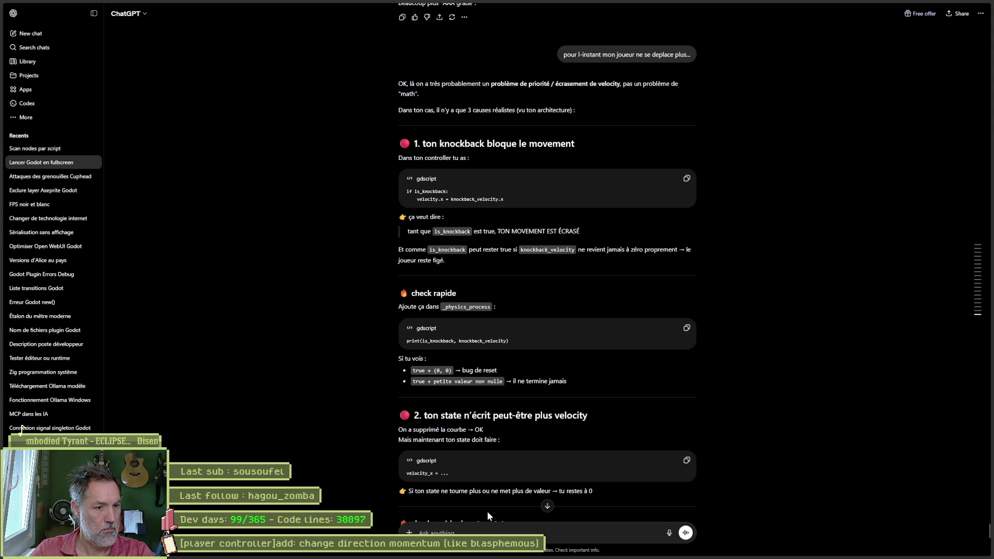
{"action": "key", "text": "alt+Tab"}
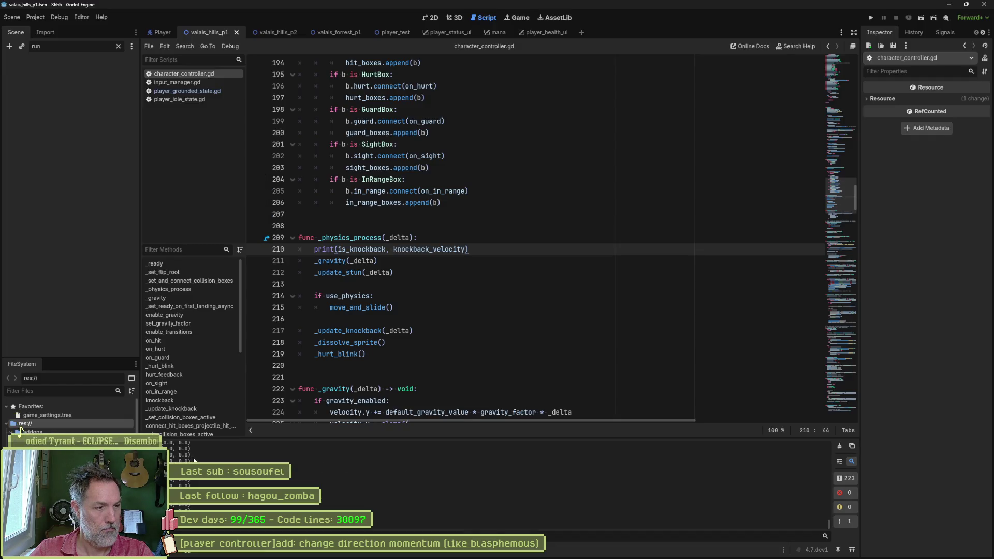
{"action": "double_click", "coordinate": [195, 459]}
{"action": "key", "text": "alt+Tab"}
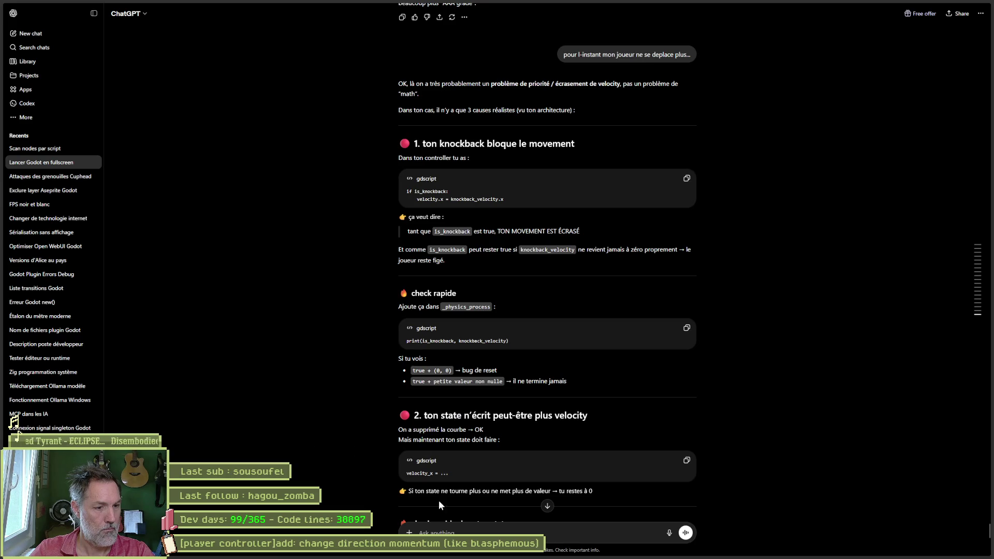
{"action": "key", "text": "ctrl+v"}
{"action": "key", "text": "Return"}
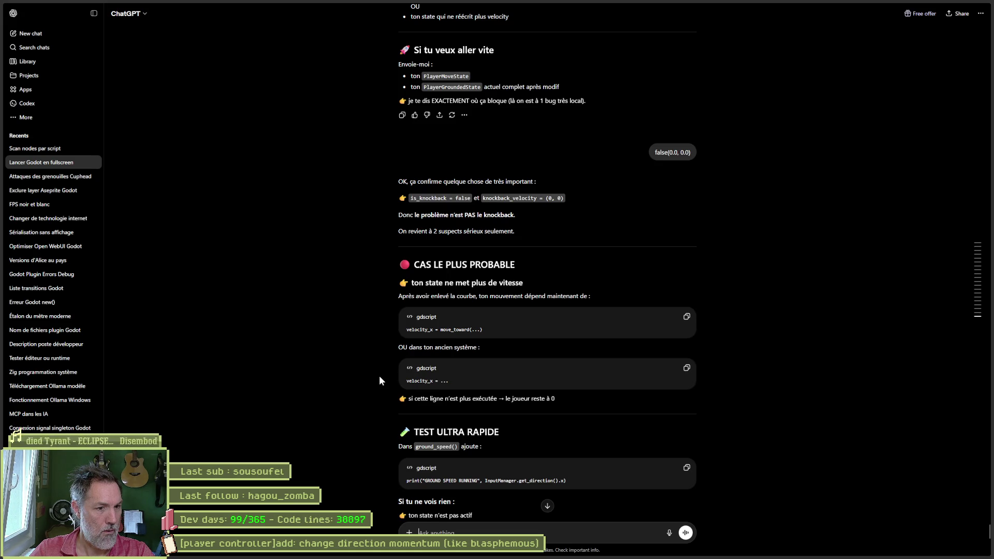
- Copy ChatGPT's suggested ground_speed print test line
{"action": "scroll", "coordinate": [379, 376], "scroll_direction": "down", "scroll_amount": 1}
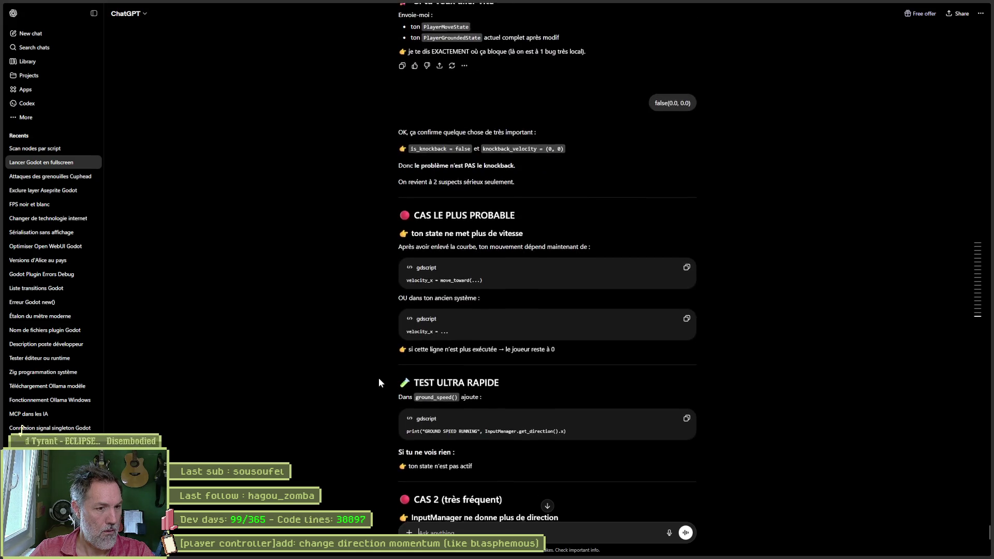
{"action": "scroll", "coordinate": [379, 383], "scroll_direction": "down", "scroll_amount": 1}
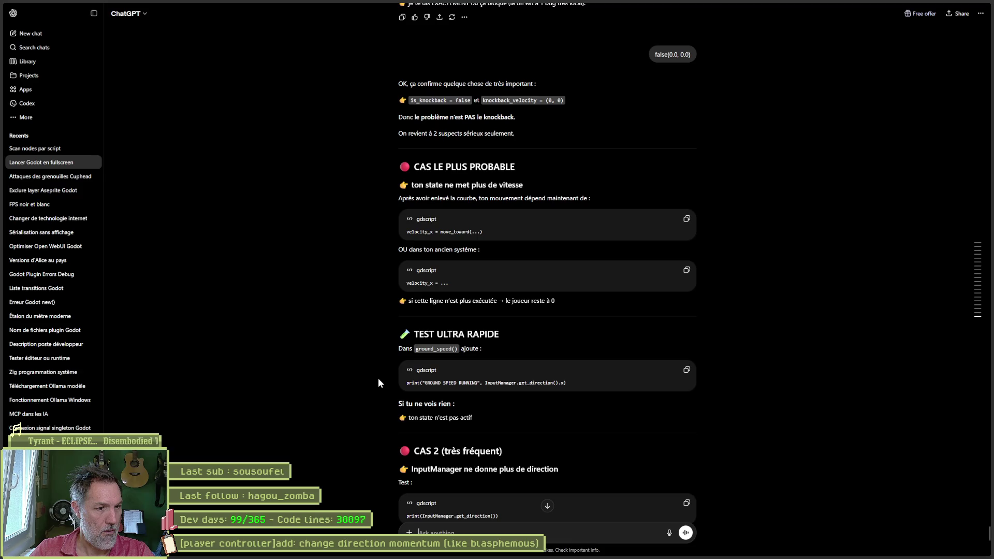
{"action": "left_click", "coordinate": [687, 370]}
{"action": "key", "text": "alt+Tab"}
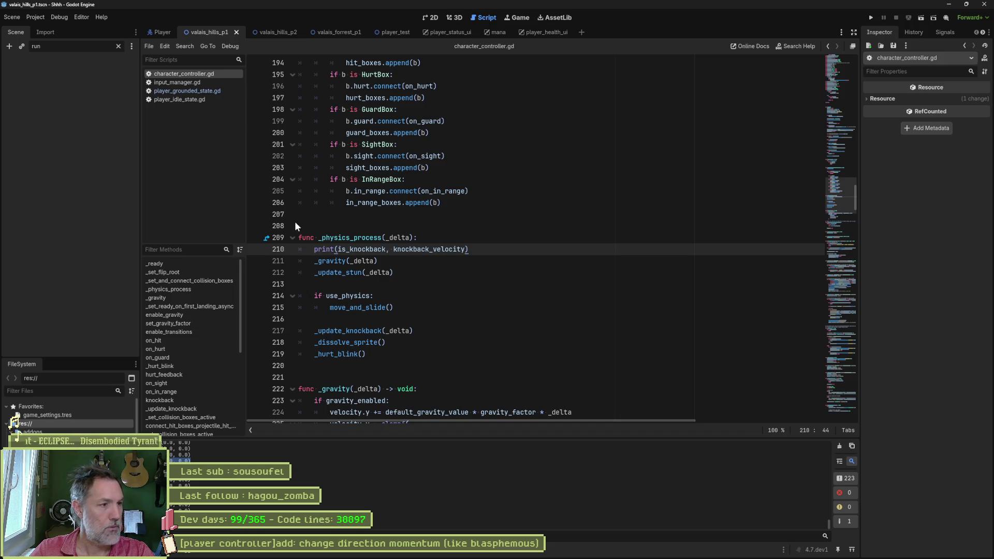
- Add the GROUND SPEED RUNNING print to ground_speed in player_grounded_state.gd and test-run the game
{"action": "left_click", "coordinate": [188, 89]}
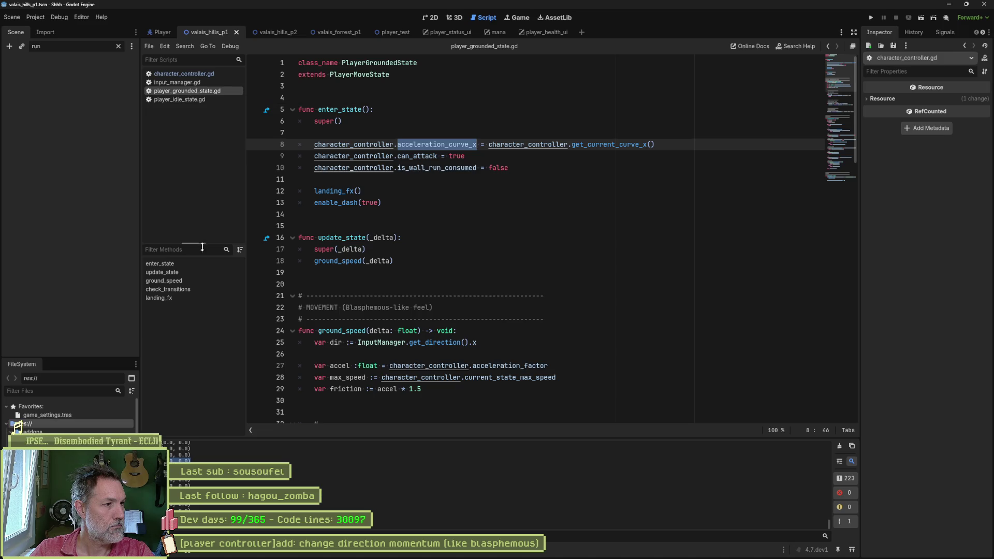
{"action": "left_click", "coordinate": [195, 281]}
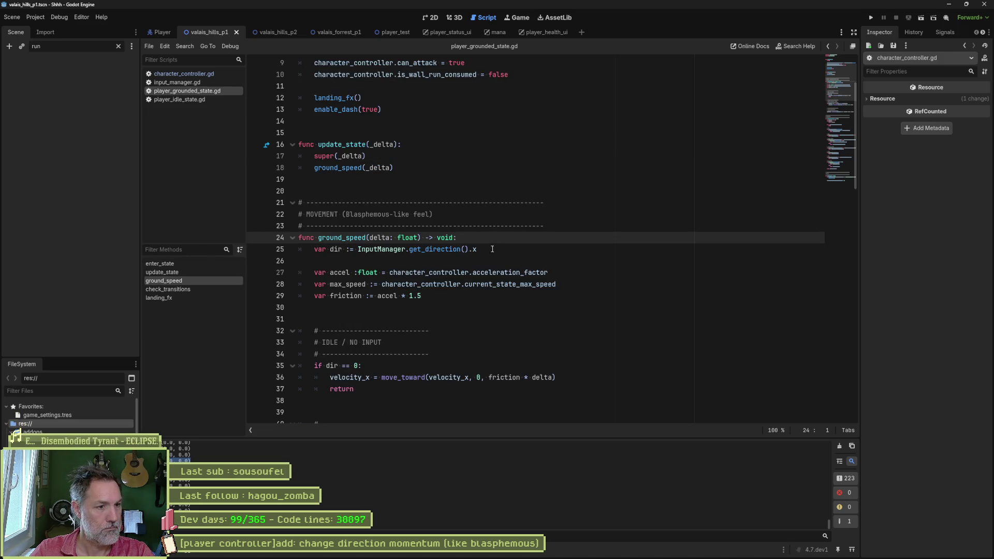
{"action": "scroll", "coordinate": [493, 249], "scroll_direction": "down", "scroll_amount": 5}
{"action": "key", "text": "alt+Tab"}
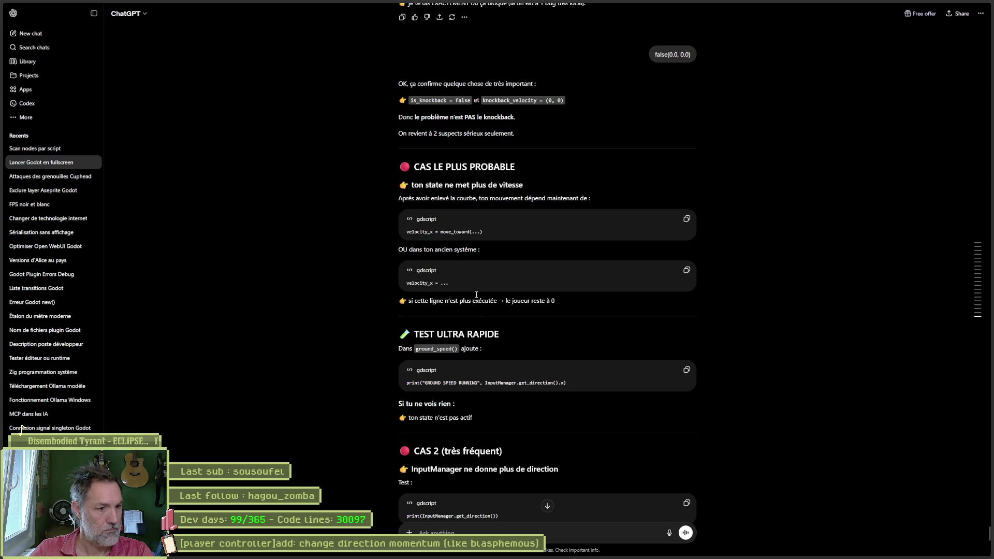
{"action": "key", "text": "alt+Tab"}
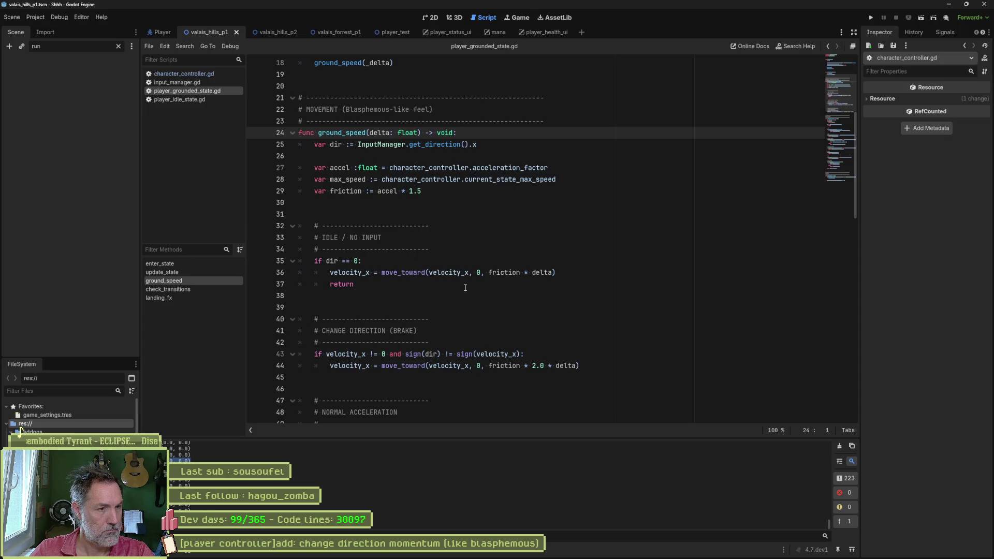
{"action": "key", "text": "Return"}
{"action": "key", "text": "ctrl+v"}
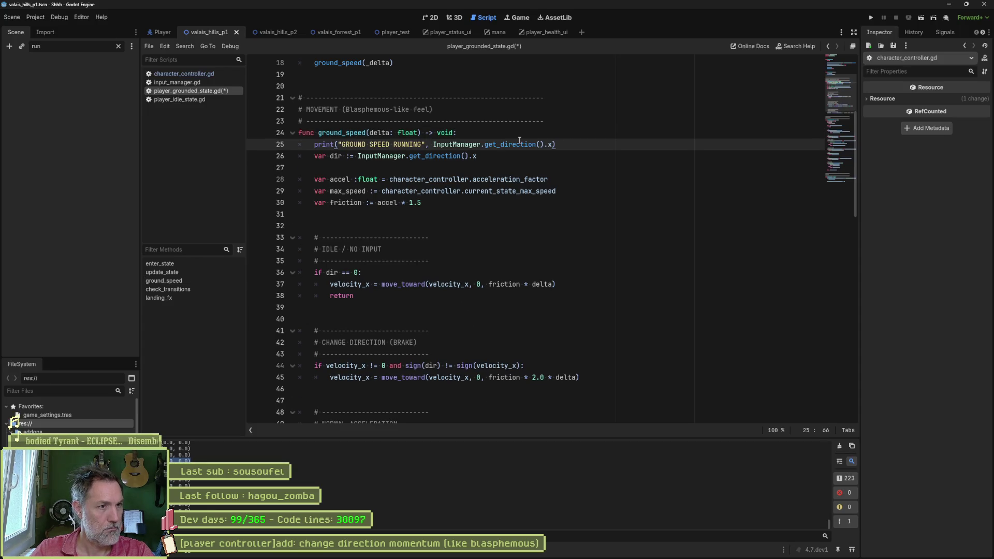
{"action": "key", "text": "F5"}
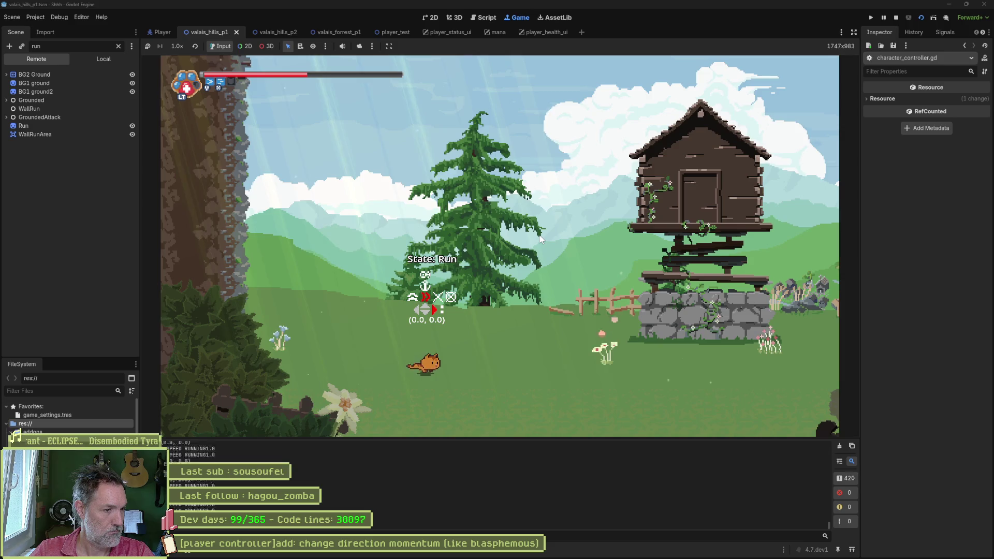
{"action": "key", "text": "F8"}
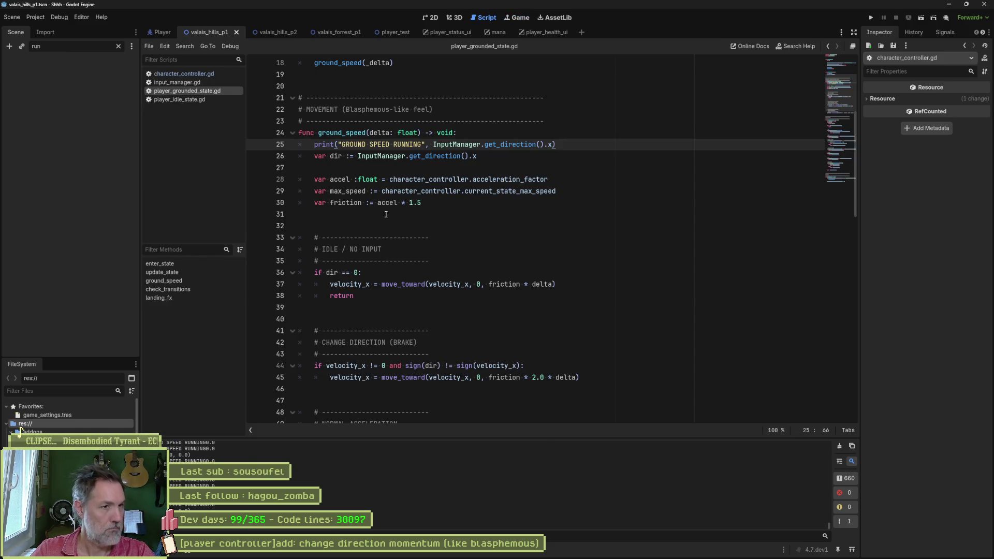
- Remove the knockback print from character_controller.gd, save, and run the game again
{"action": "left_click", "coordinate": [192, 75]}
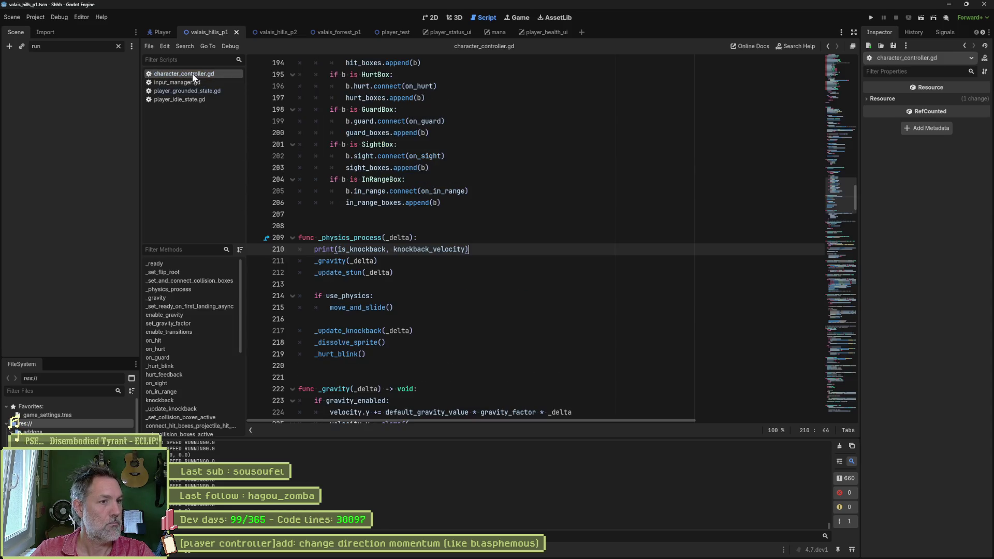
{"action": "key", "text": "ctrl+shift+k"}
{"action": "key", "text": "ctrl+s"}
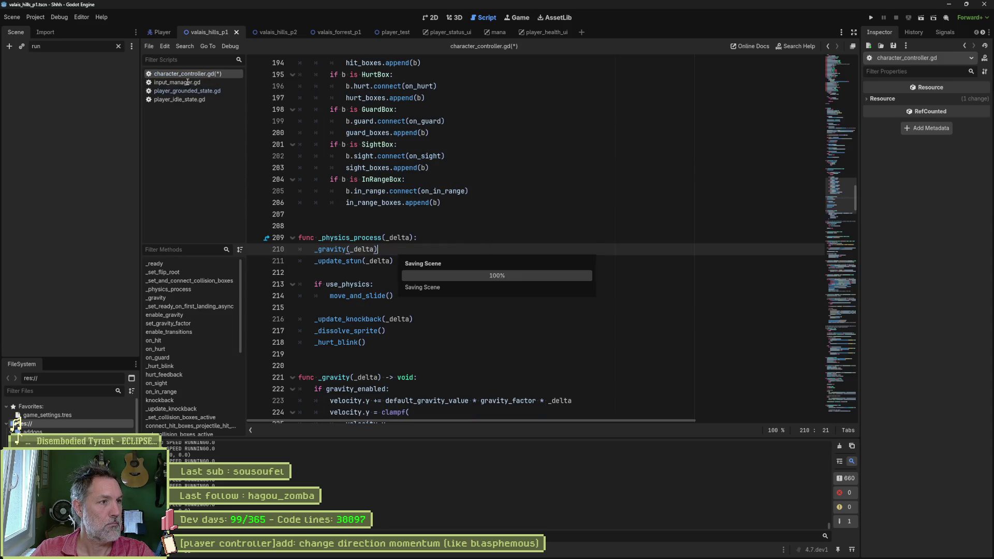
{"action": "left_click", "coordinate": [189, 92]}
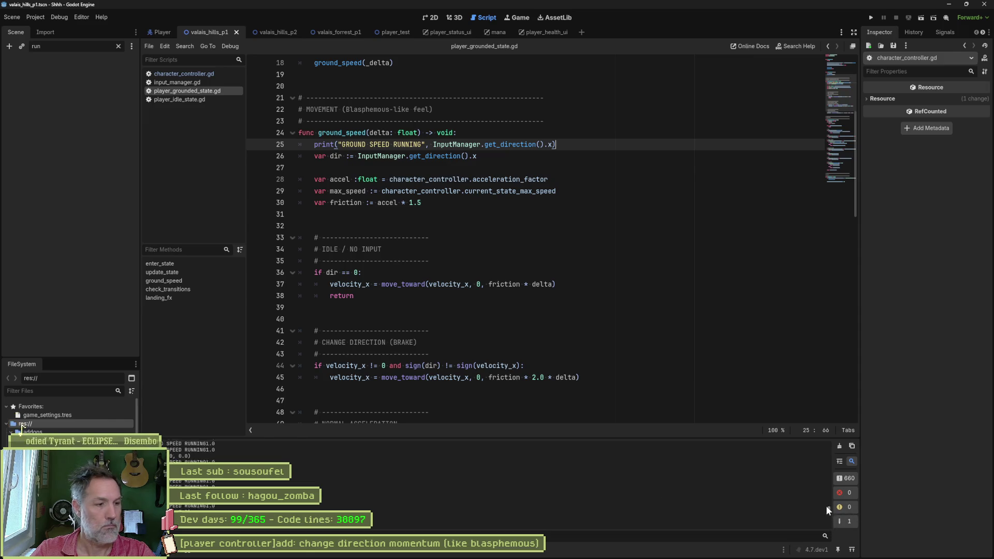
{"action": "key", "text": "F5"}
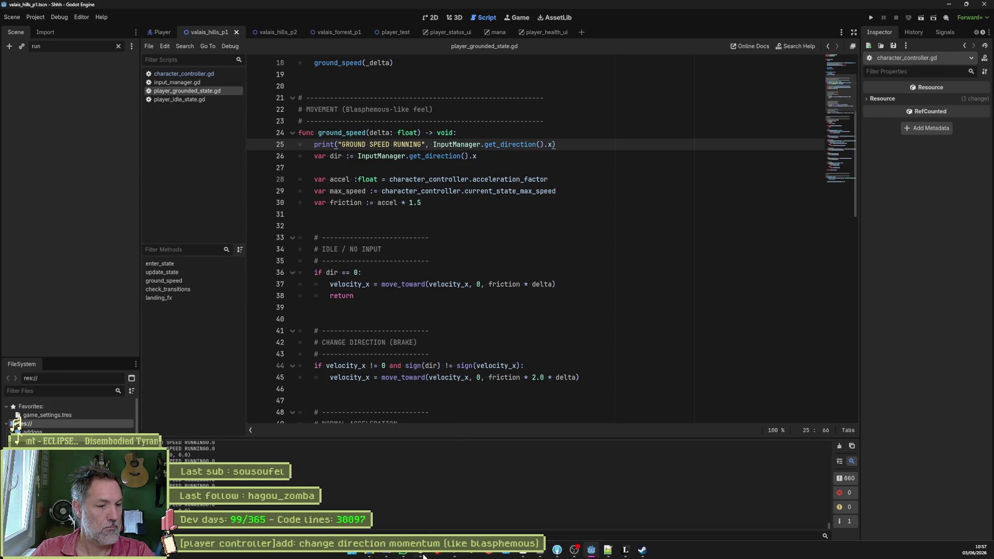
- Send the GROUND SPEED RUNNING output to ChatGPT
{"action": "left_click", "coordinate": [420, 553]}
{"action": "left_click", "coordinate": [473, 532]}
{"action": "key", "text": "ctrl+v"}
{"action": "key", "text": "Return"}
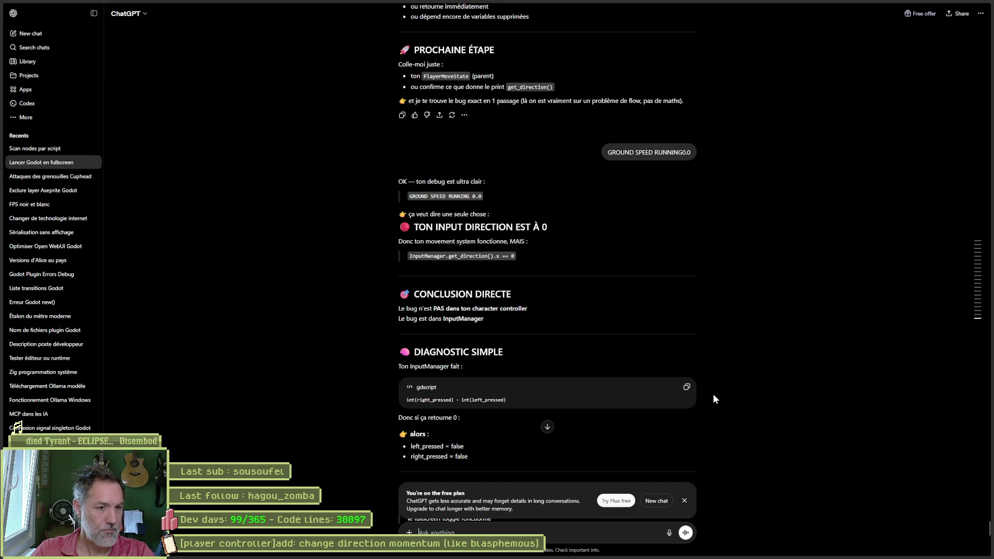
- Copy the print(left_pressed, right_pressed) test line from ChatGPT's reply and return to input_manager.gd in Godot
{"action": "scroll", "coordinate": [751, 413], "scroll_direction": "down", "scroll_amount": 1}
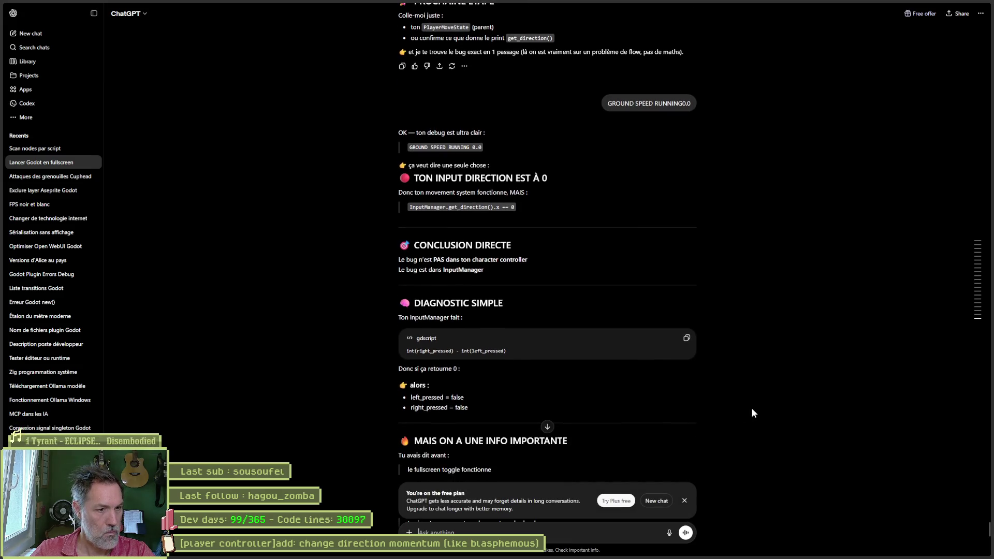
{"action": "scroll", "coordinate": [753, 413], "scroll_direction": "down", "scroll_amount": 1}
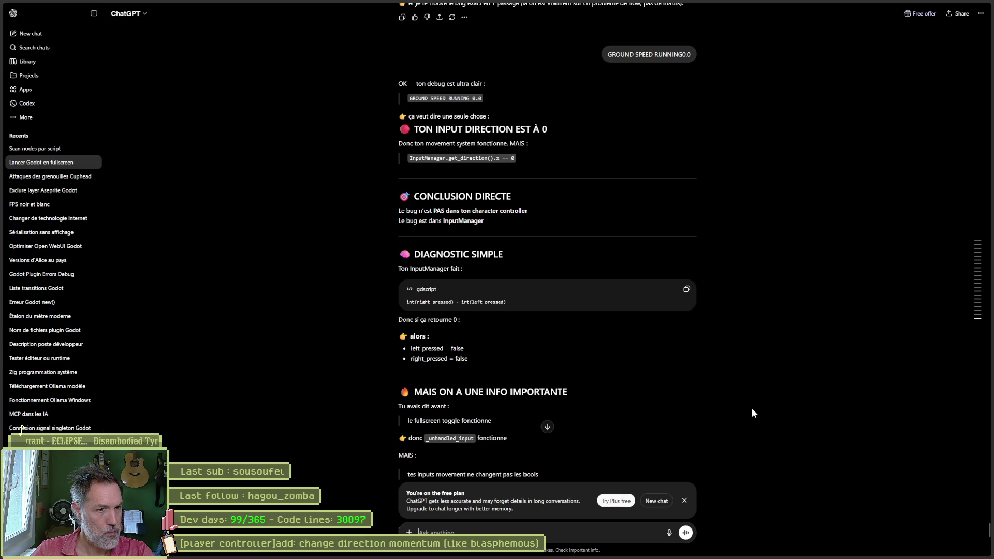
{"action": "scroll", "coordinate": [749, 407], "scroll_direction": "down", "scroll_amount": 2}
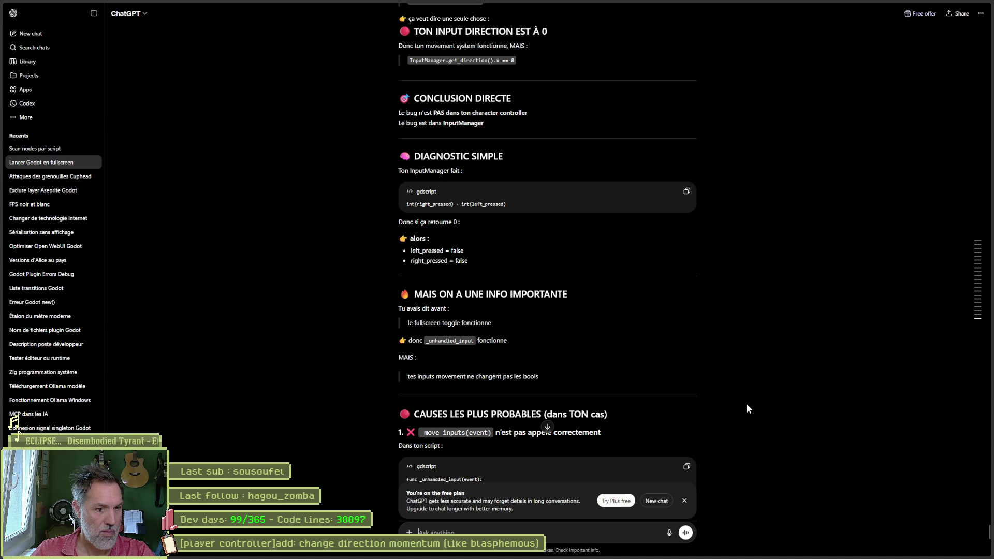
{"action": "scroll", "coordinate": [747, 405], "scroll_direction": "down", "scroll_amount": 2}
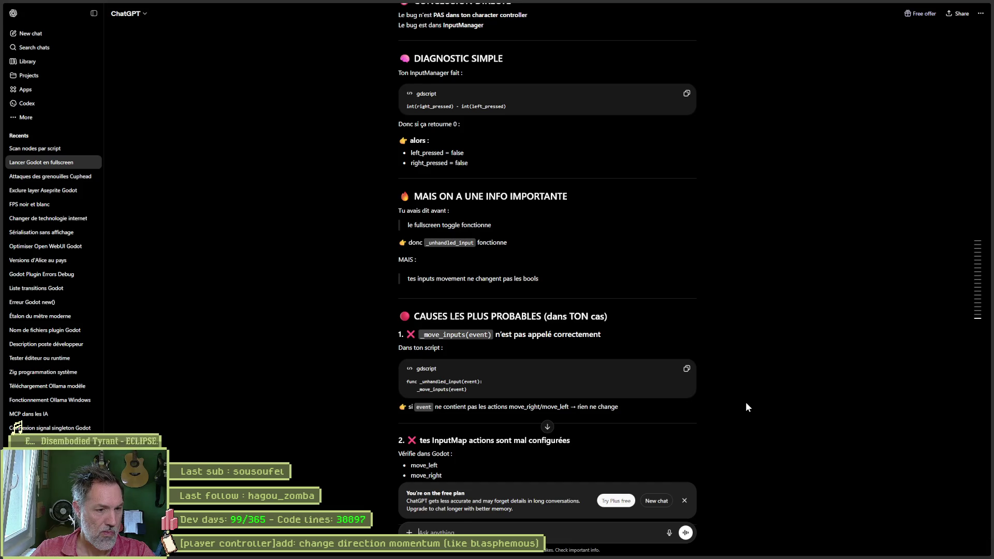
{"action": "scroll", "coordinate": [746, 403], "scroll_direction": "down", "scroll_amount": 1}
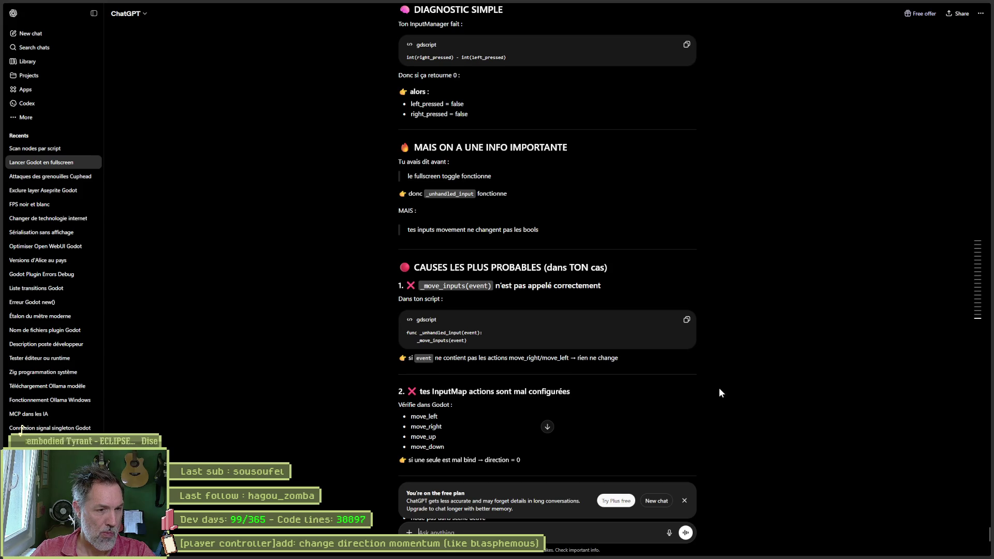
{"action": "scroll", "coordinate": [694, 381], "scroll_direction": "down", "scroll_amount": 1}
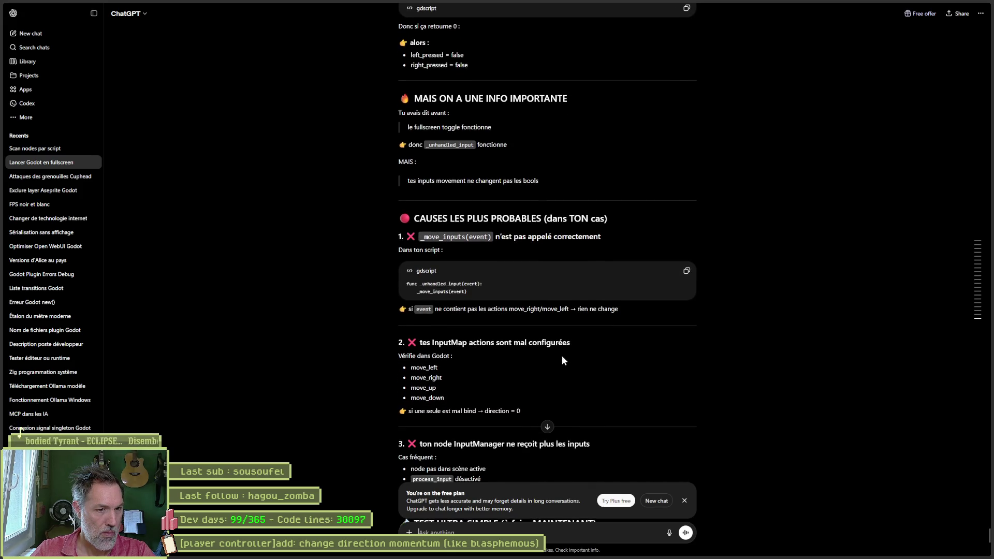
{"action": "scroll", "coordinate": [454, 378], "scroll_direction": "down", "scroll_amount": 1}
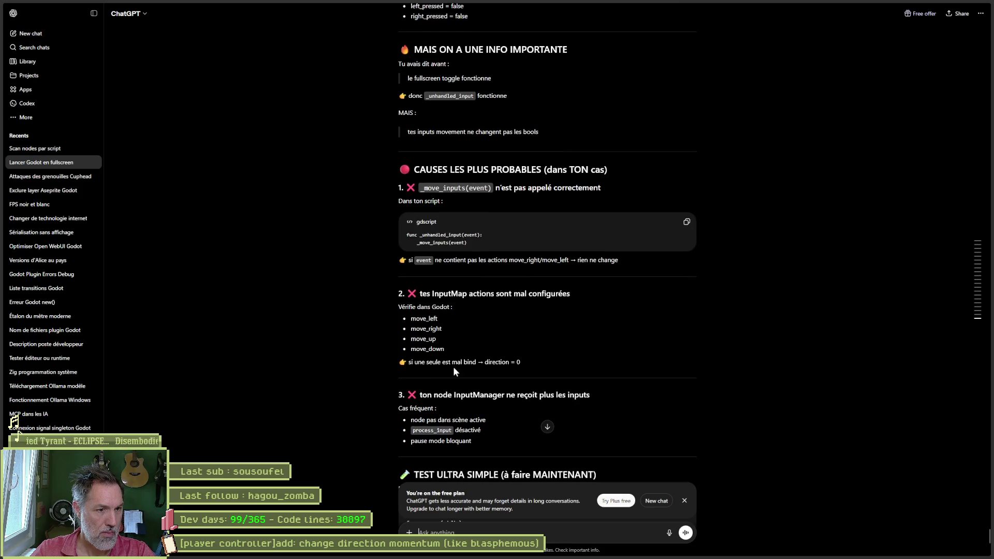
{"action": "scroll", "coordinate": [470, 369], "scroll_direction": "down", "scroll_amount": 1}
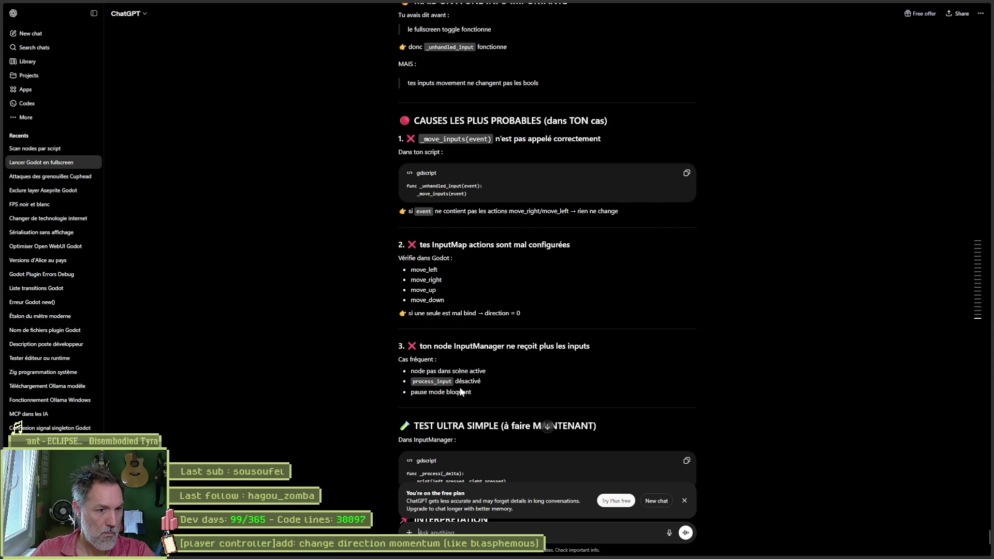
{"action": "scroll", "coordinate": [471, 363], "scroll_direction": "down", "scroll_amount": 2}
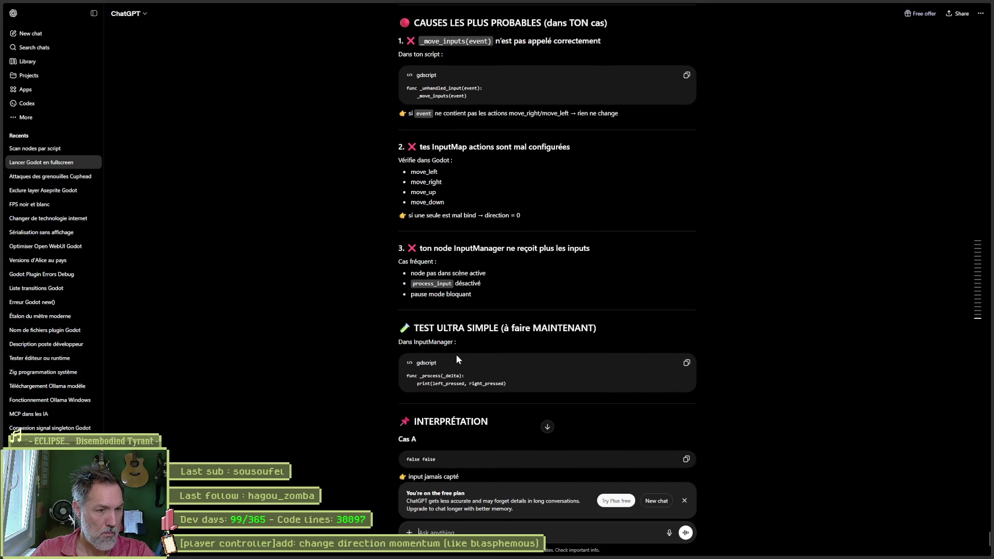
{"action": "scroll", "coordinate": [455, 359], "scroll_direction": "down", "scroll_amount": 1}
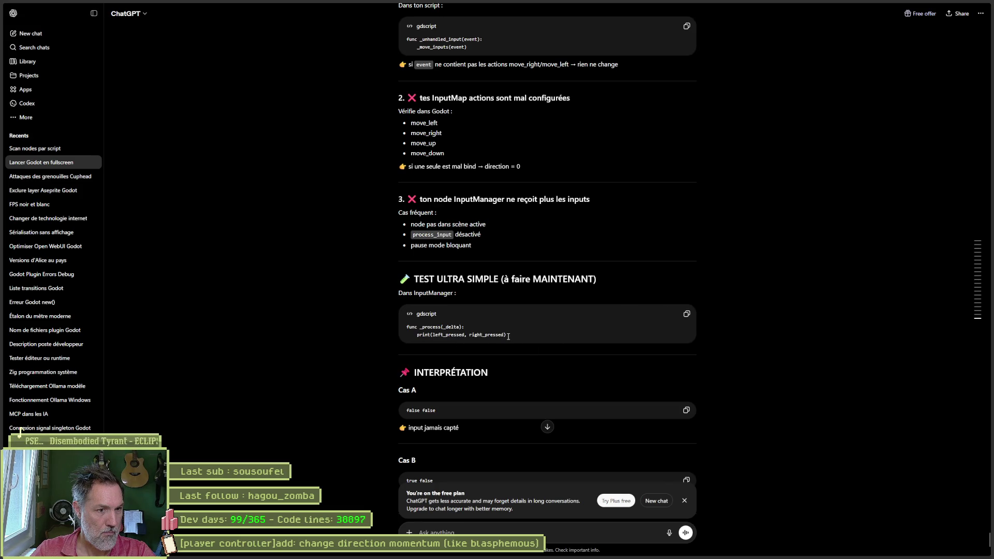
{"action": "left_click_drag", "start_coordinate": [510, 338], "coordinate": [416, 338]}
{"action": "key", "text": "ctrl+c"}
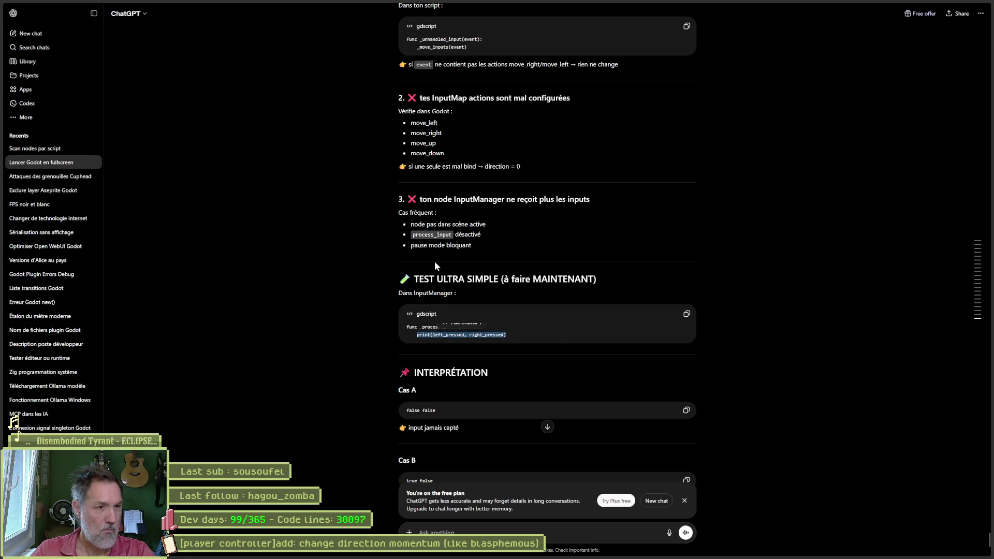
{"action": "key", "text": "alt+Tab"}
{"action": "left_click", "coordinate": [186, 84]}
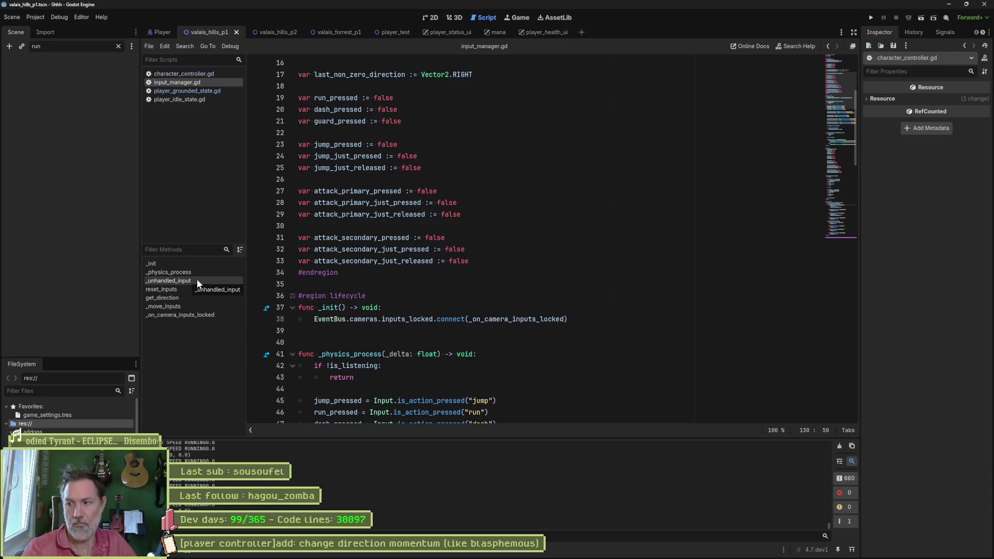
- Paste the print(left_pressed, right_pressed) line into _physics_process, test-run the game, then delete the line
{"action": "scroll", "coordinate": [504, 241], "scroll_direction": "down", "scroll_amount": 3}
{"action": "left_click", "coordinate": [505, 239]}
{"action": "key", "text": "Return"}
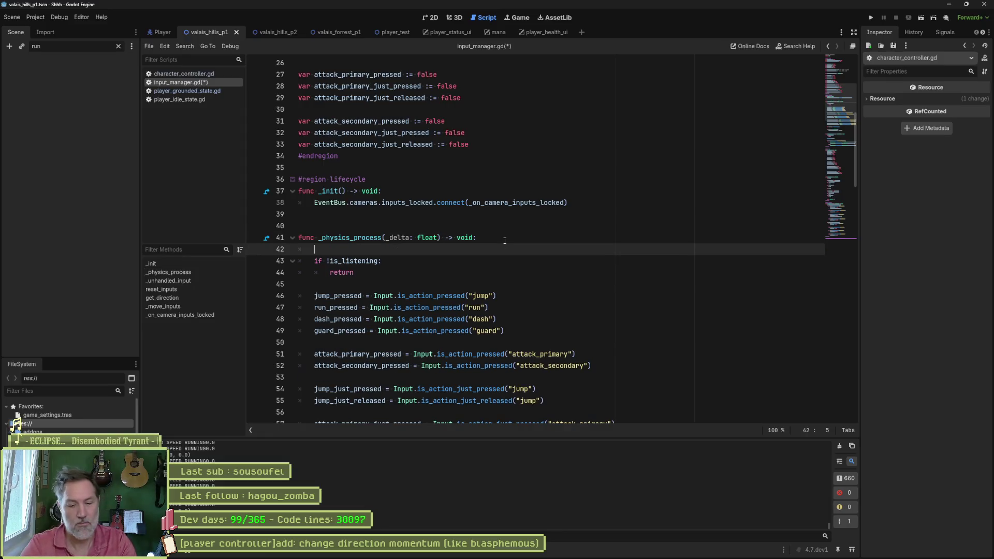
{"action": "key", "text": "ctrl+v"}
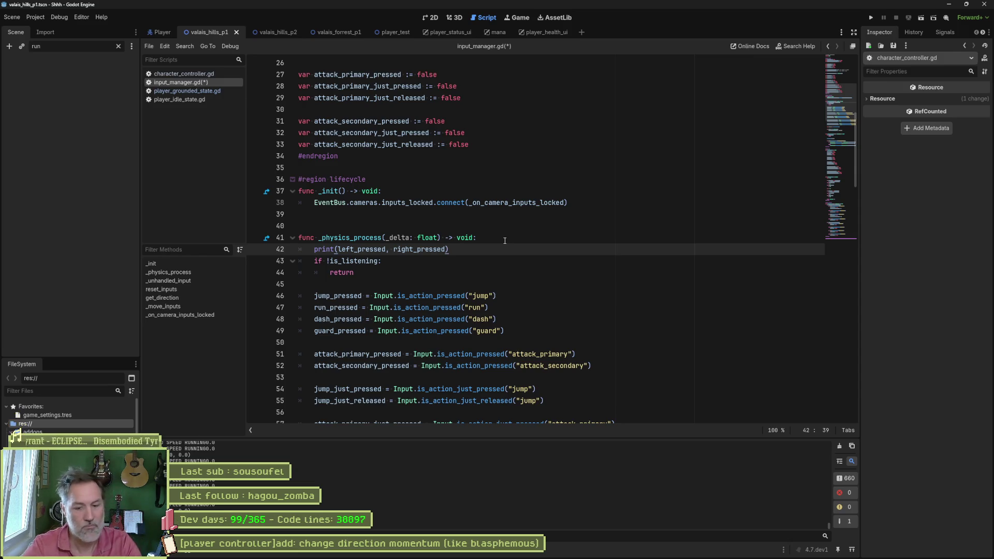
{"action": "key", "text": "F6"}
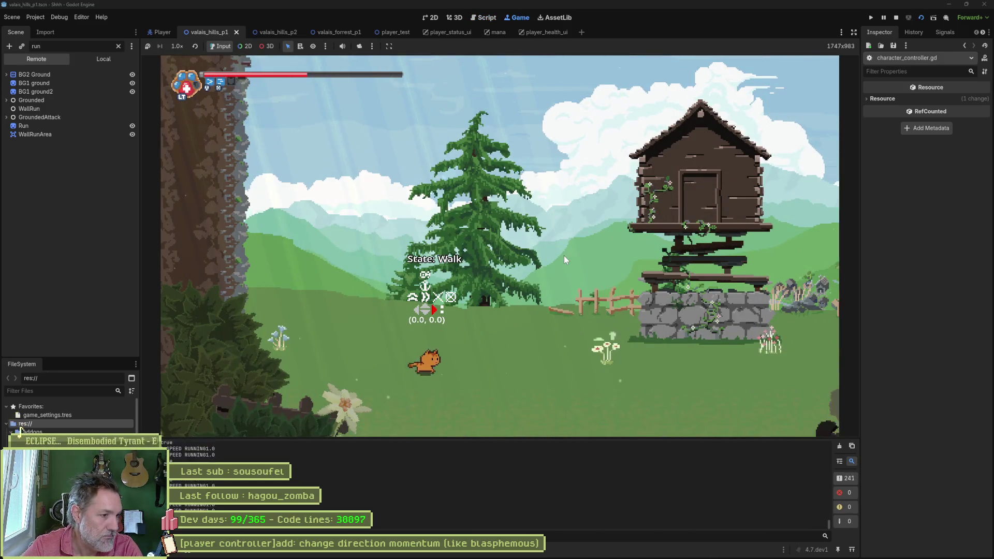
{"action": "key", "text": "F8"}
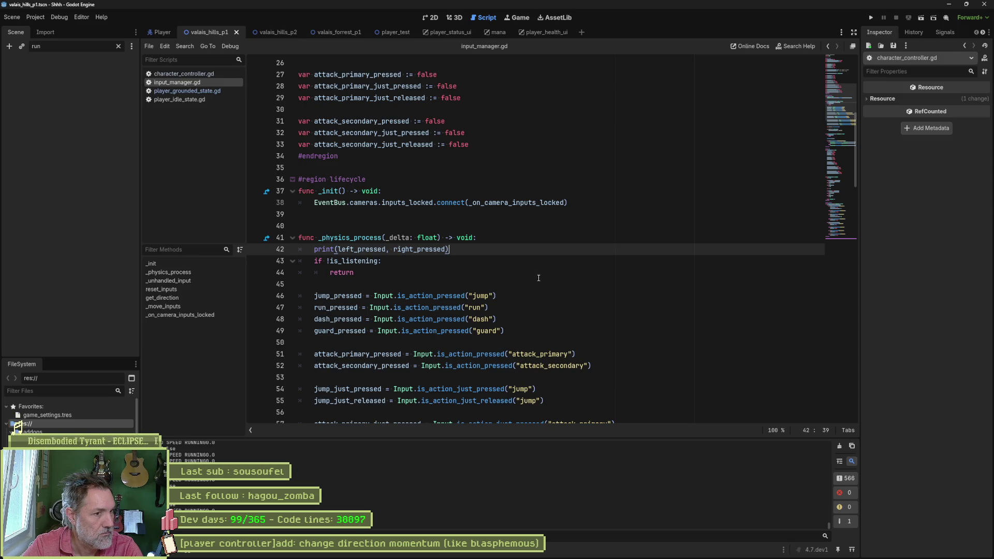
{"action": "key", "text": "ctrl+shift+k"}
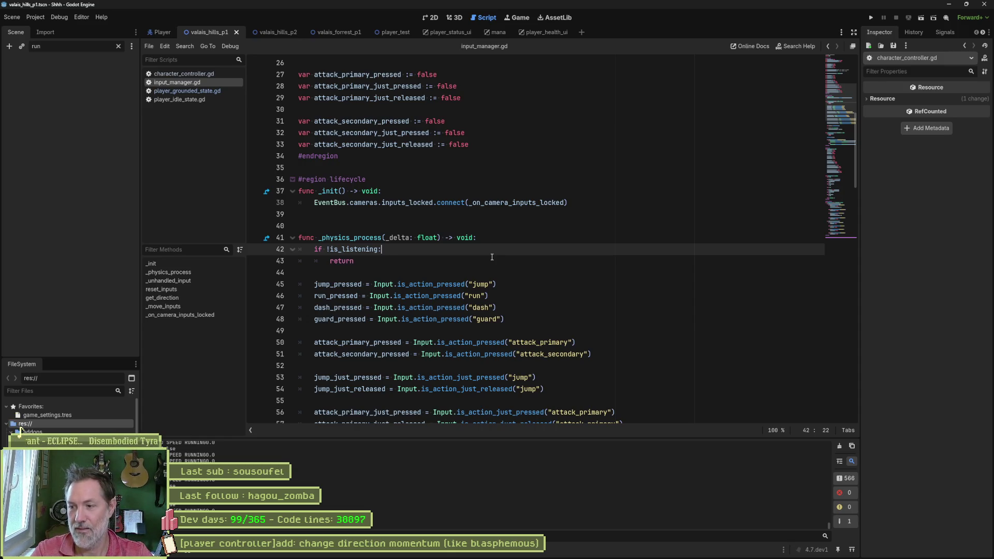
- Go back to the ChatGPT conversation in the browser
{"action": "mouse_move", "coordinate": [375, 240]}
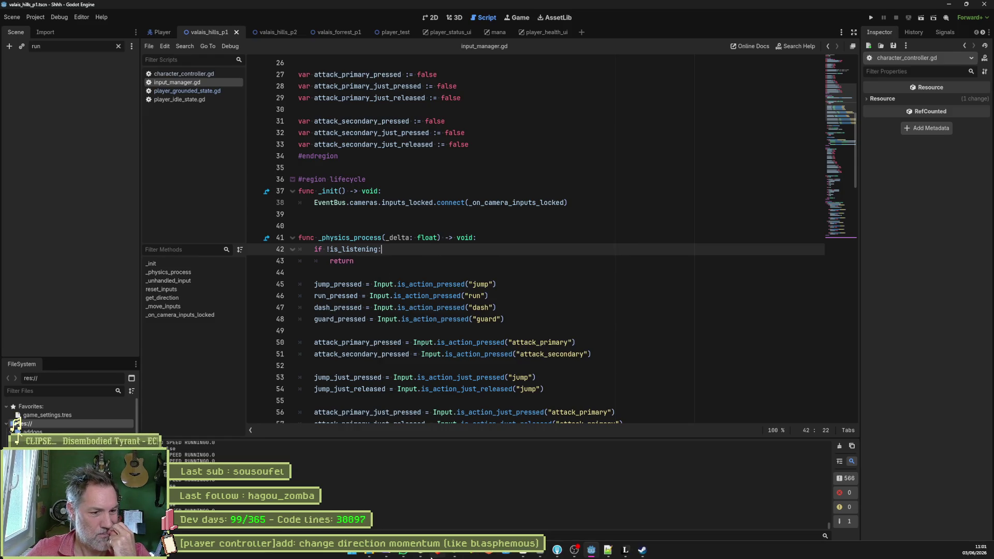
{"action": "left_click", "coordinate": [420, 555]}
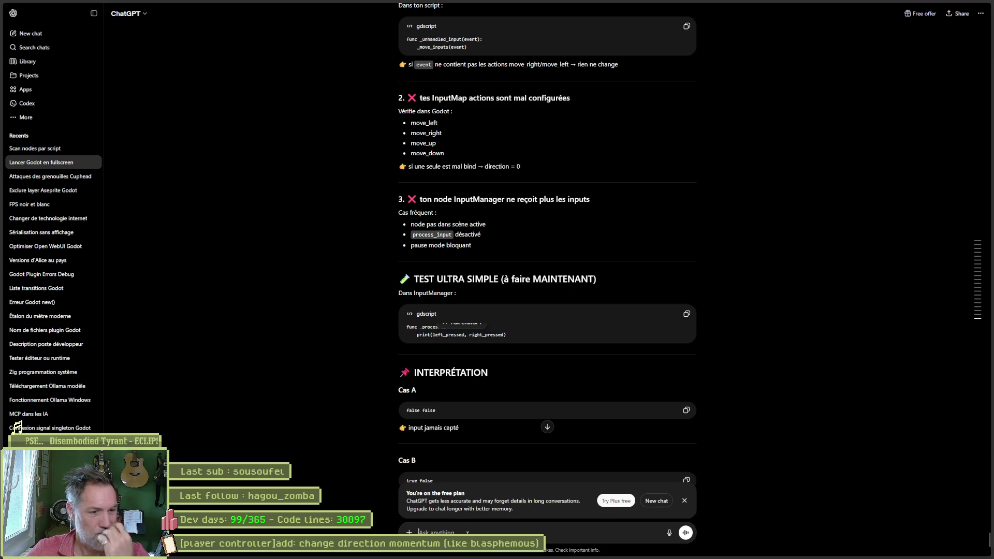
- Tell ChatGPT the character turns on left or right but runs in place ('court sur place')
{"action": "type", "text": "mon personnage"}
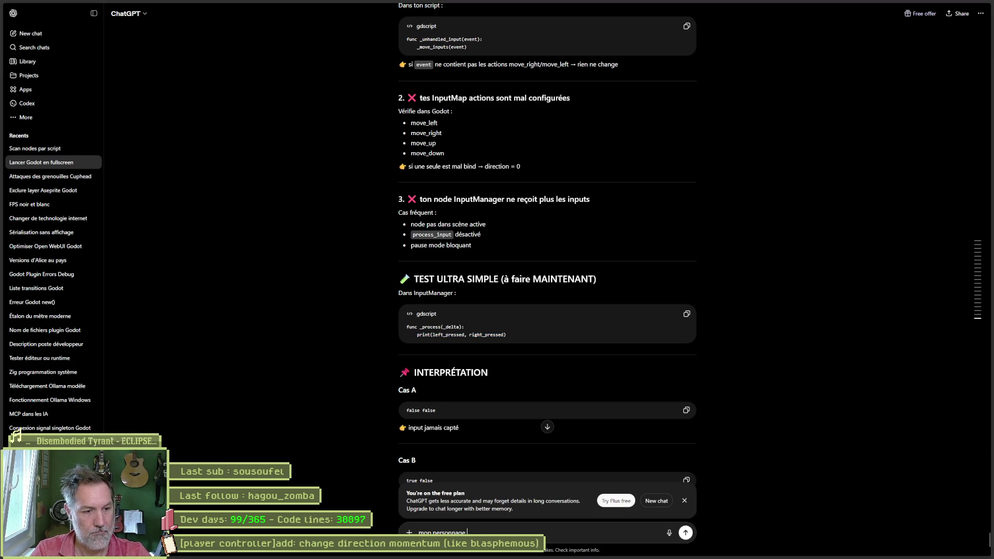
{"action": "type", "text": "change d"}
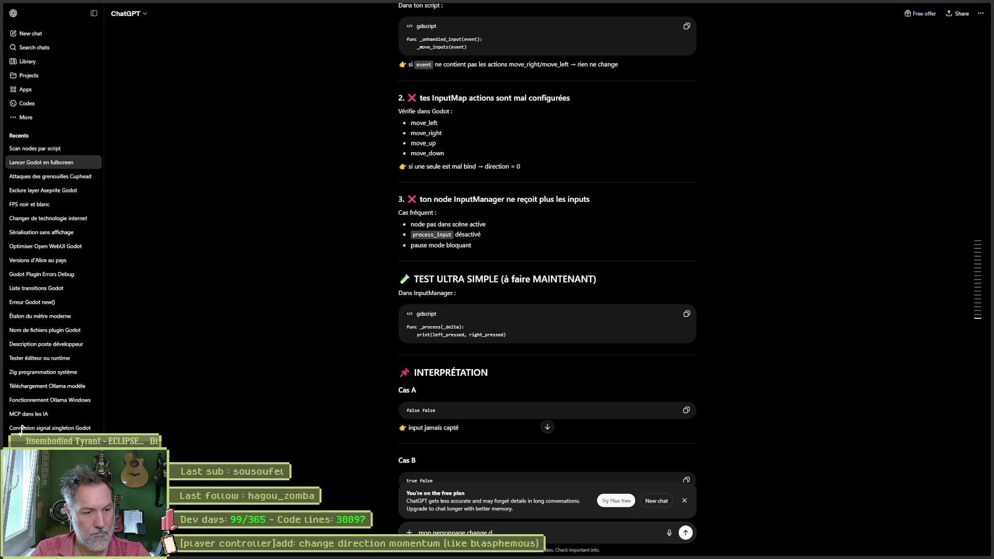
{"action": "key", "text": "BackSpace"}
{"action": "type", "text": "flip quand je t"}
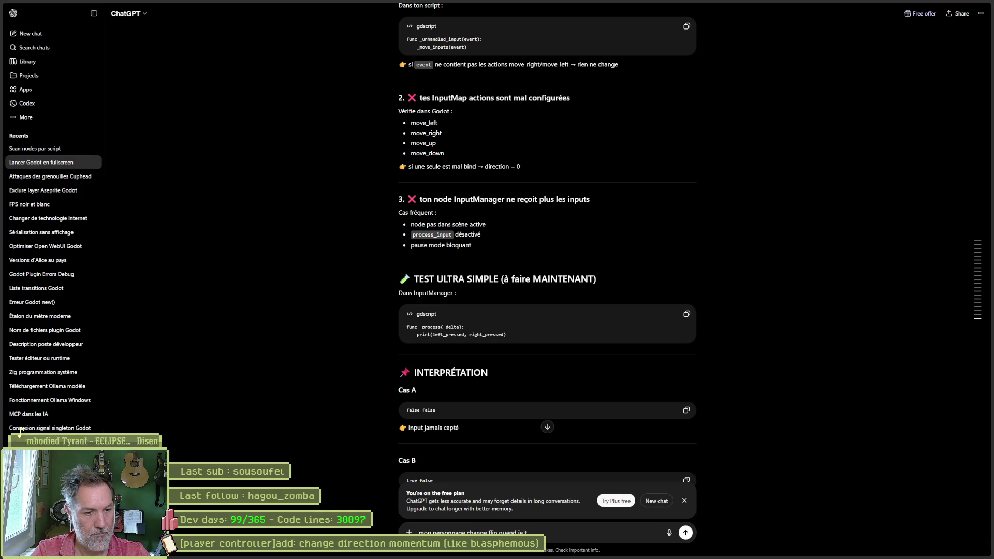
{"action": "type", "text": "ouche droite ou gauche et il c"}
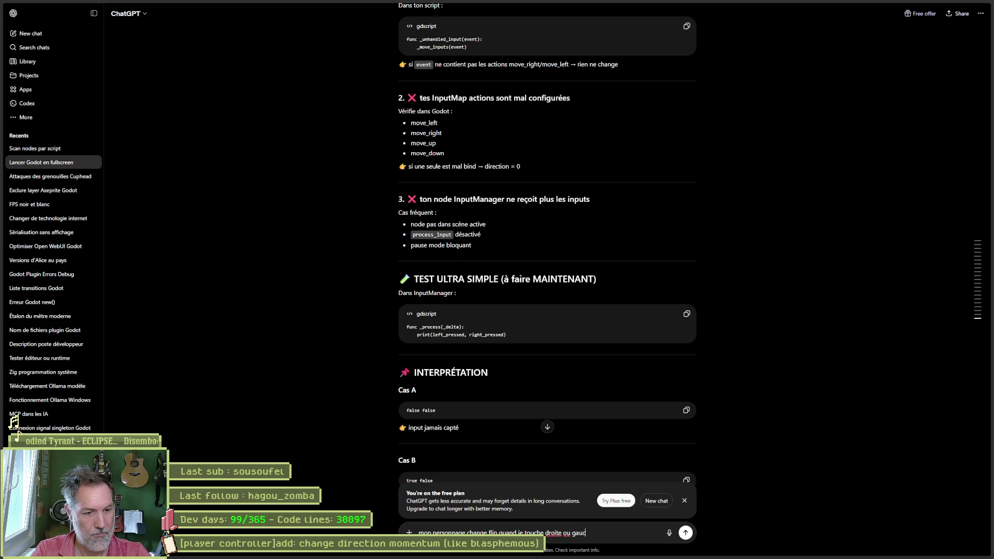
{"action": "key", "text": "BackSpace"}
{"action": "key", "text": "BackSpace"}
{"action": "key", "text": "BackSpace"}
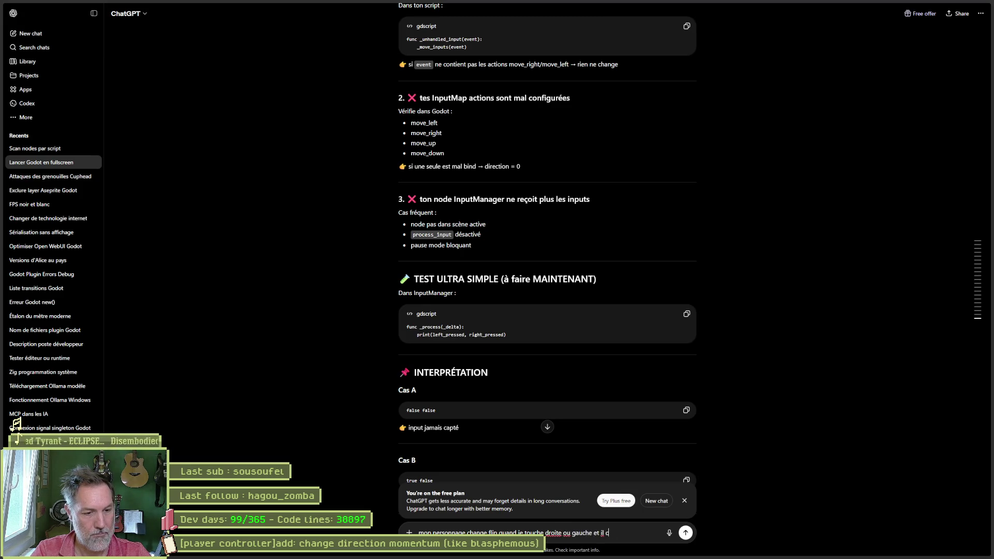
{"action": "key", "text": "BackSpace"}
{"action": "type", "text": "mais il court sur place"}
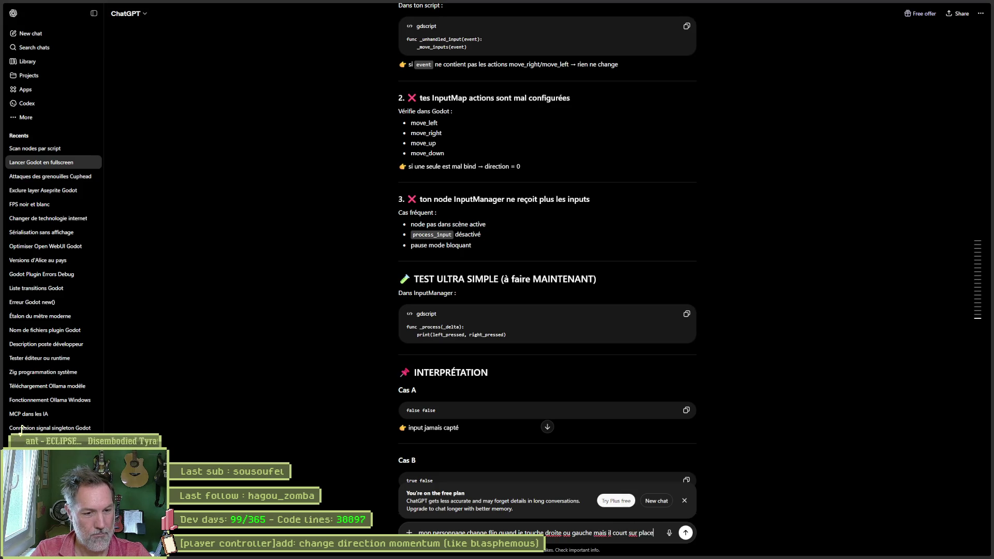
{"action": "key", "text": "Return"}
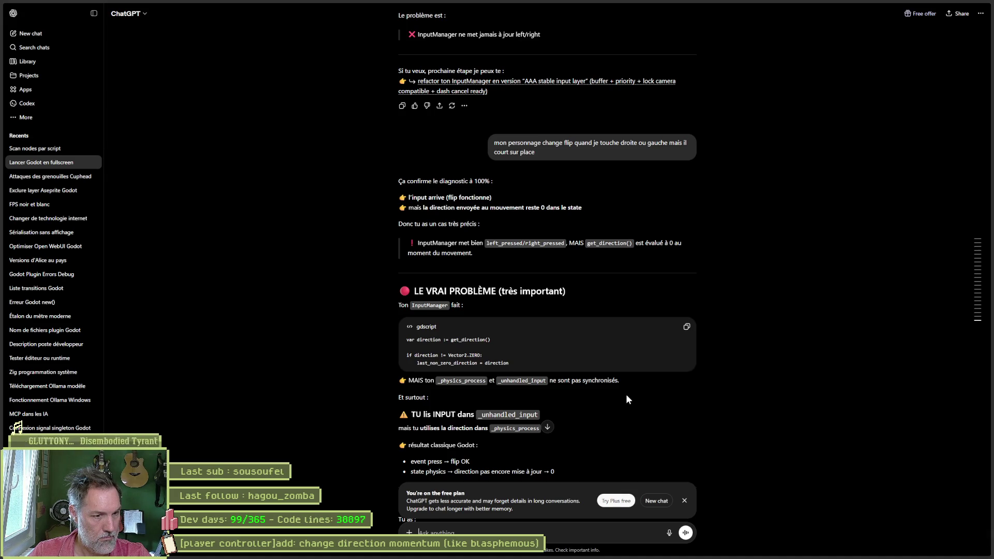
- Copy the FIX INPUTMANAGER polling code from ChatGPT's reply and return to the Godot editor
{"action": "scroll", "coordinate": [626, 395], "scroll_direction": "down", "scroll_amount": 1}
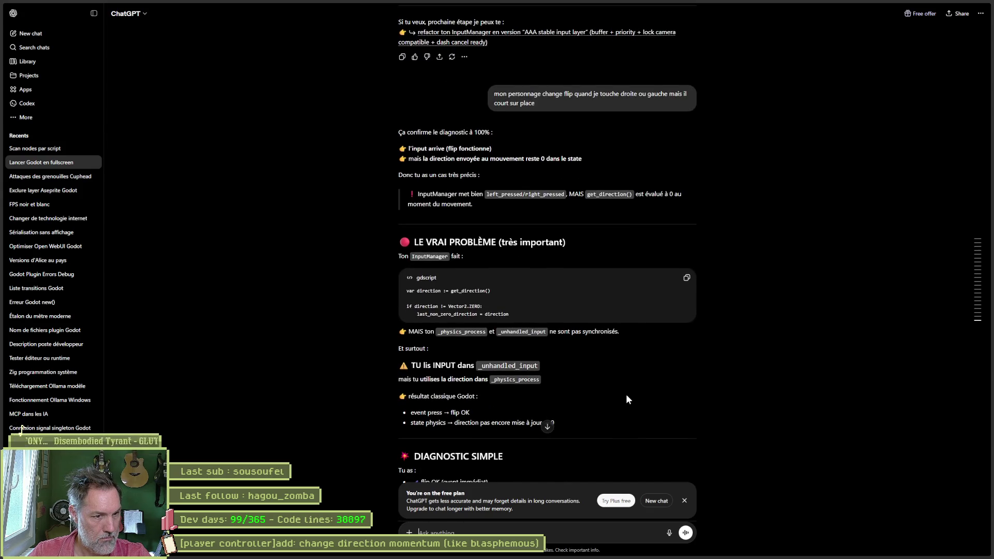
{"action": "scroll", "coordinate": [627, 396], "scroll_direction": "down", "scroll_amount": 1}
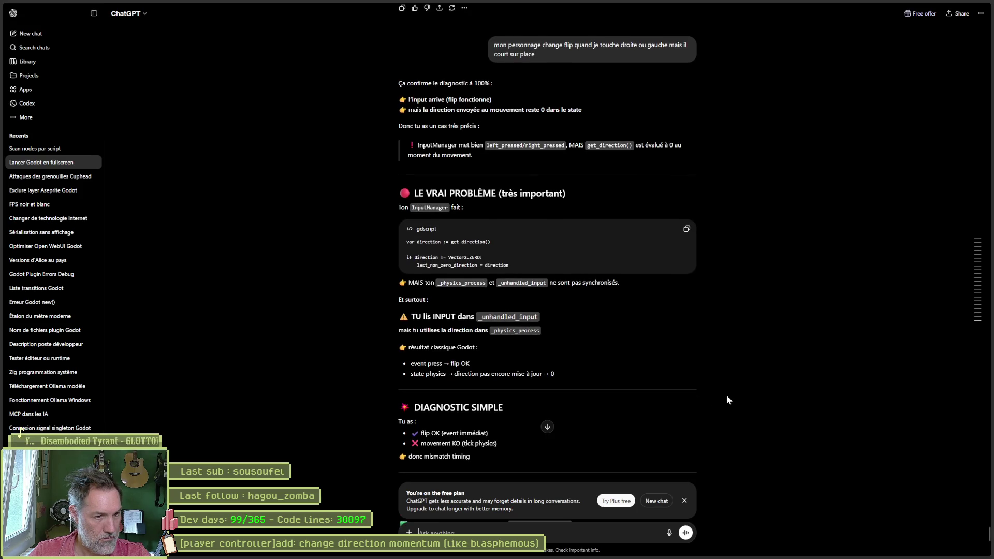
{"action": "scroll", "coordinate": [735, 396], "scroll_direction": "down", "scroll_amount": 1}
{"action": "scroll", "coordinate": [751, 397], "scroll_direction": "down", "scroll_amount": 3}
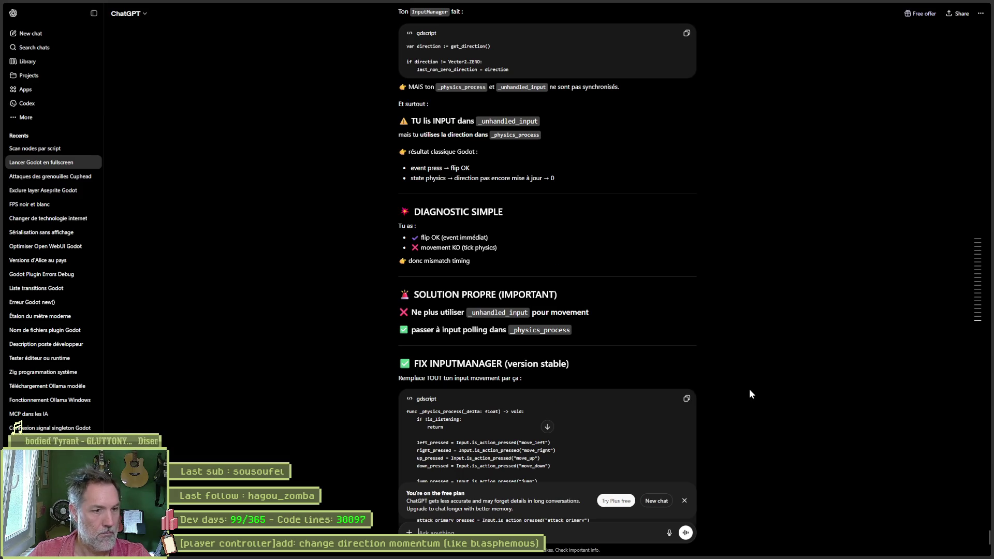
{"action": "scroll", "coordinate": [746, 387], "scroll_direction": "down", "scroll_amount": 1}
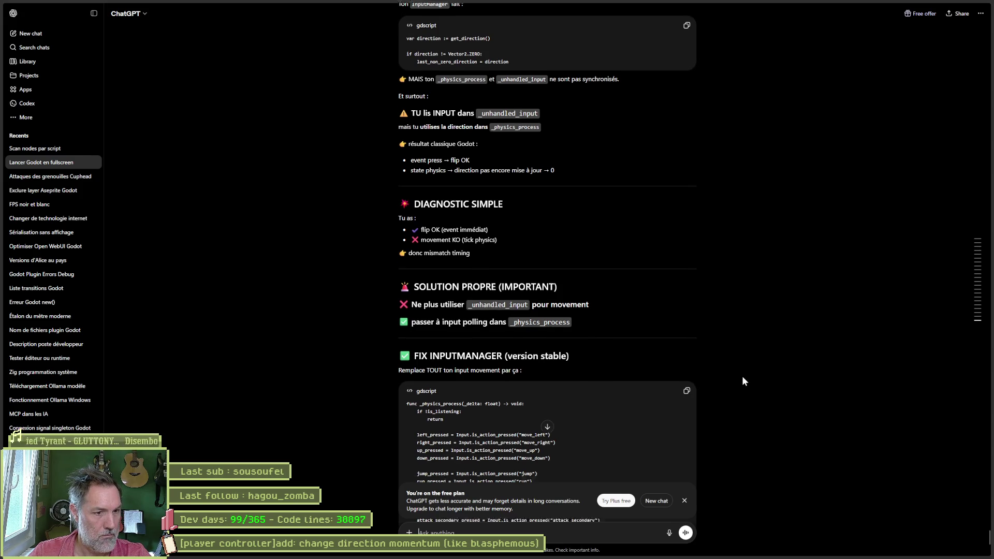
{"action": "scroll", "coordinate": [742, 377], "scroll_direction": "down", "scroll_amount": 2}
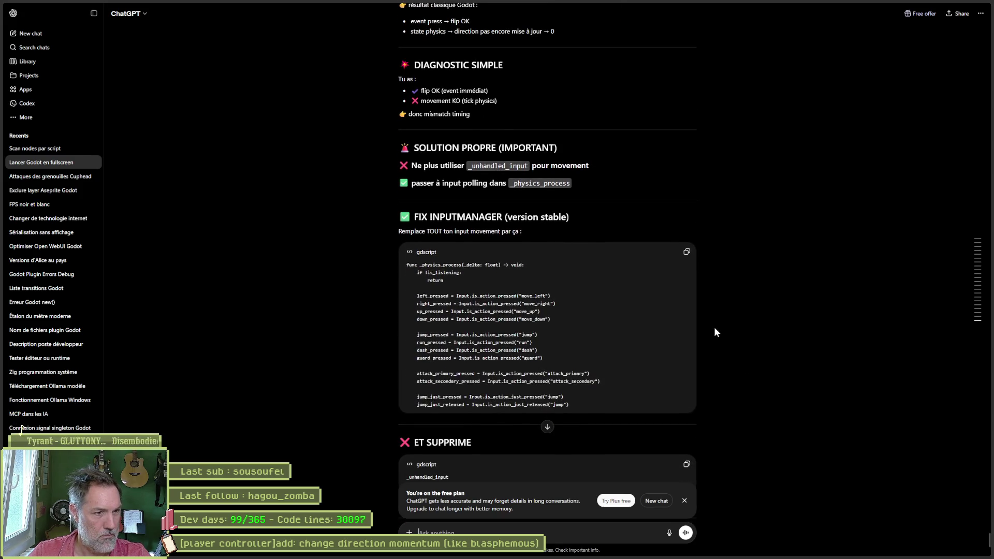
{"action": "left_click", "coordinate": [687, 253]}
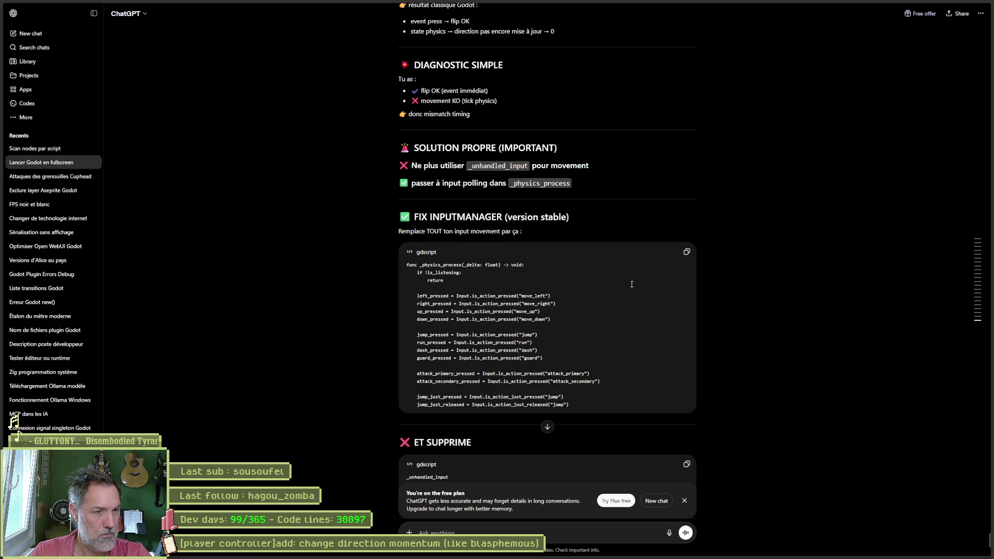
{"action": "key", "text": "alt+Tab"}
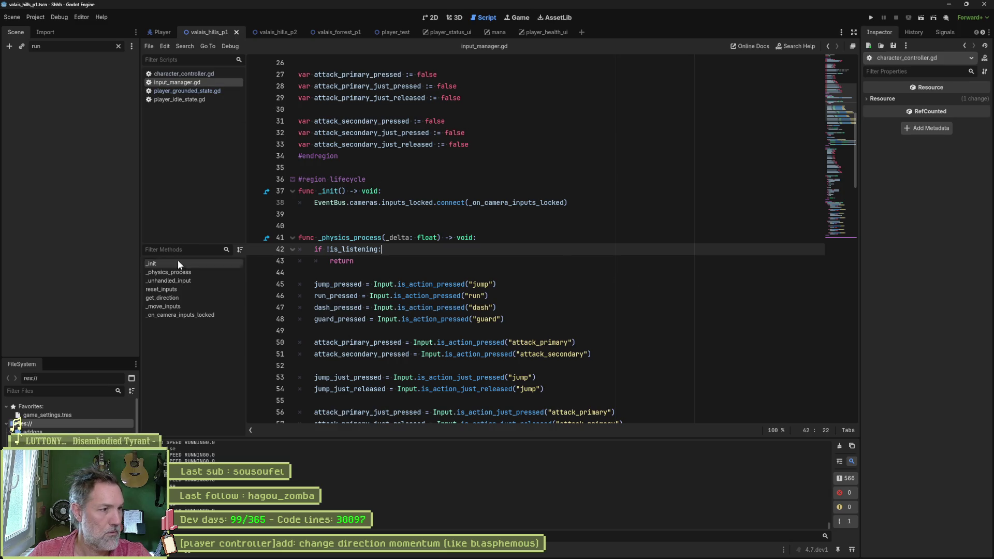
- Paste the new polling _physics_process into input_manager.gd and unindent its func line
{"action": "left_click", "coordinate": [185, 272]}
{"action": "key", "text": "ctrl+v"}
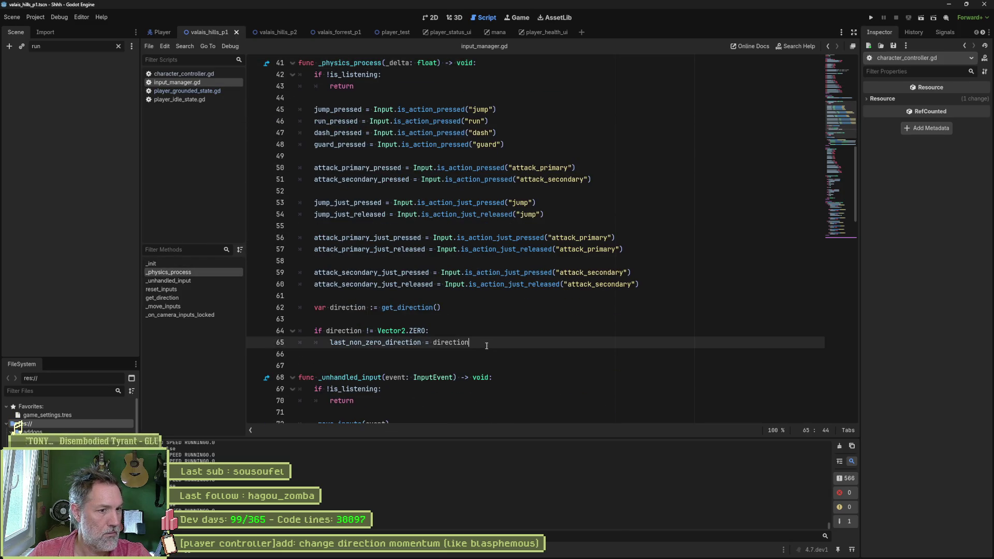
{"action": "scroll", "coordinate": [489, 349], "scroll_direction": "down", "scroll_amount": 4}
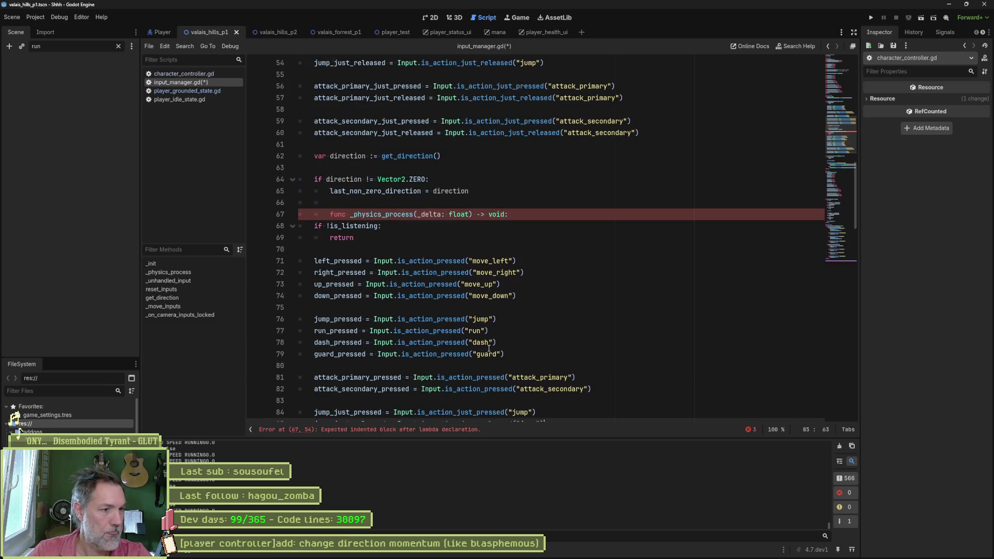
{"action": "left_click", "coordinate": [328, 215]}
{"action": "key", "text": "BackSpace"}
{"action": "key", "text": "BackSpace"}
- Rename the previous function to _physics_process_old
{"action": "scroll", "coordinate": [422, 213], "scroll_direction": "up", "scroll_amount": 1}
{"action": "scroll", "coordinate": [422, 212], "scroll_direction": "up", "scroll_amount": 6}
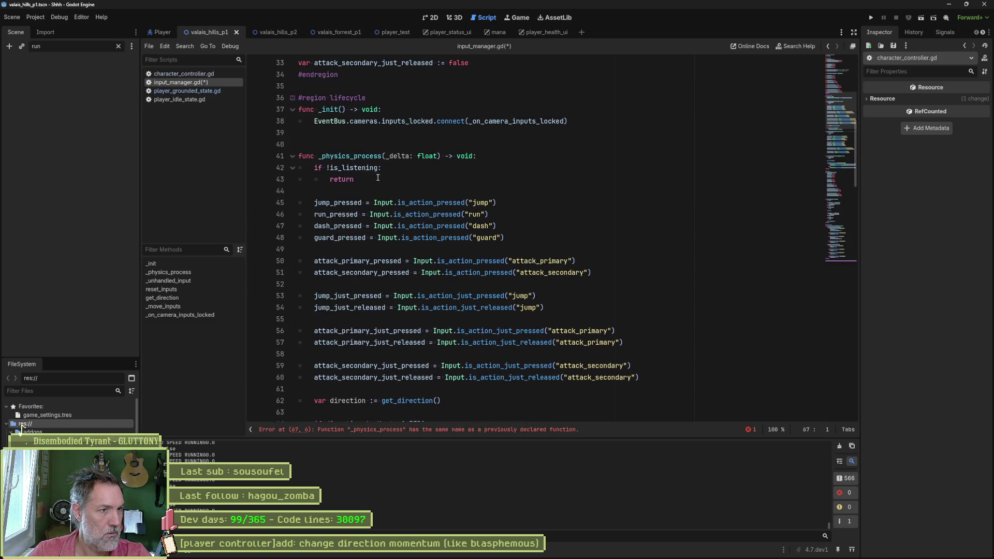
{"action": "left_click", "coordinate": [383, 155]}
{"action": "type", "text": "_old"}
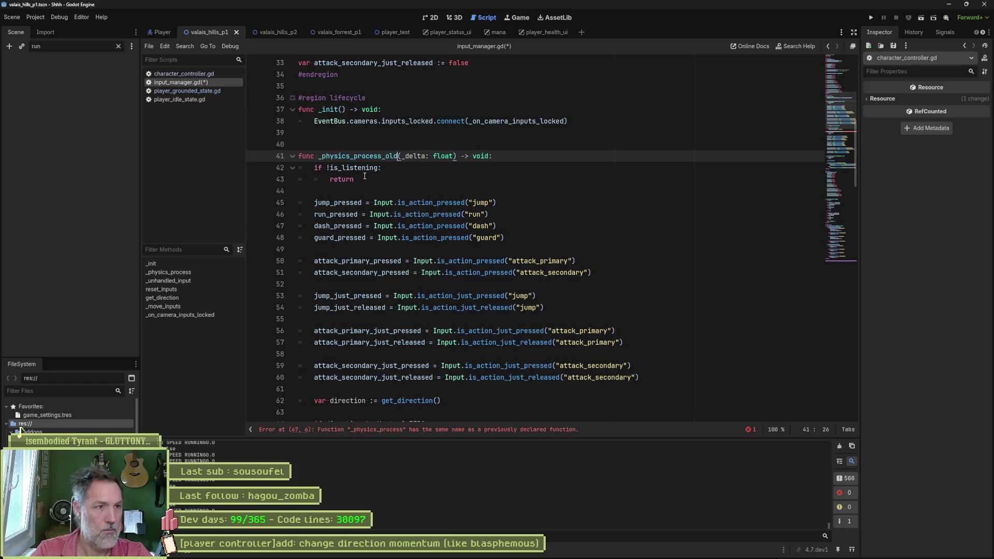
- Save the script, test-run the game moving left, then stop it
{"action": "key", "text": "ctrl+s"}
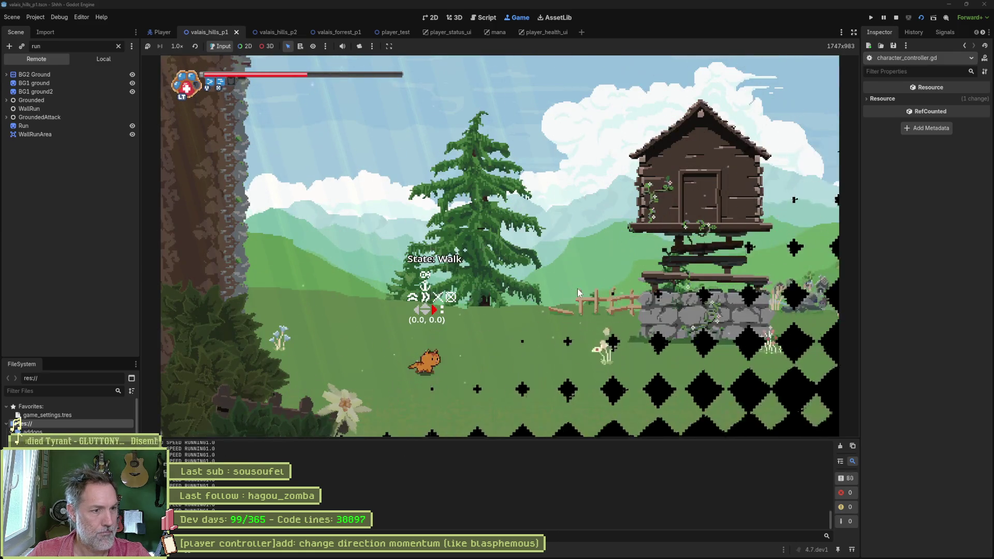
{"action": "key", "text": "Left"}
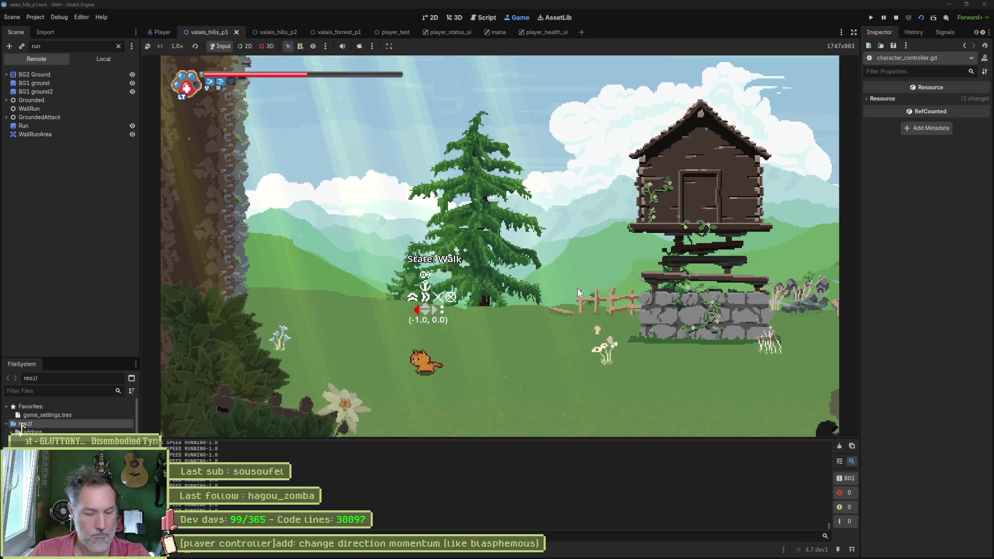
{"action": "key", "text": "F8"}
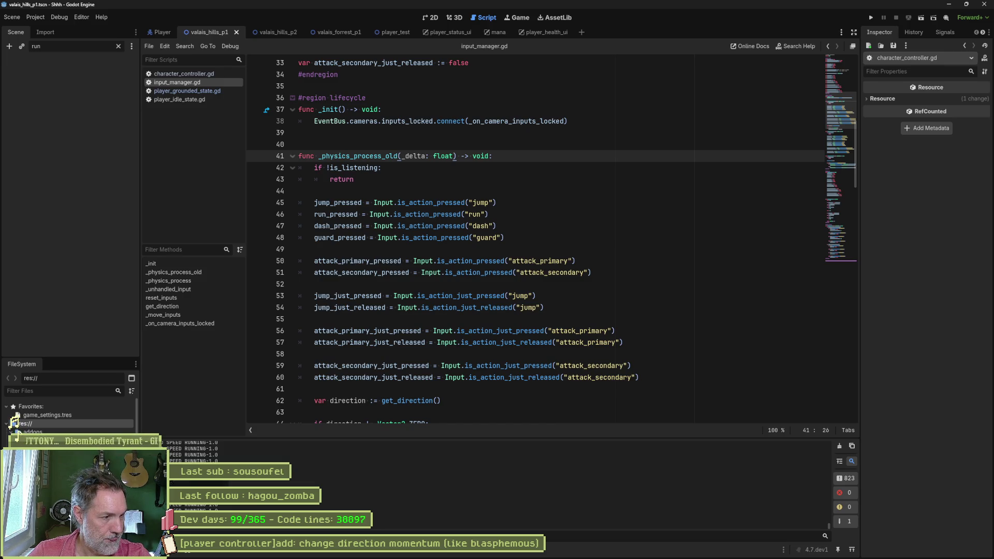
- Tell ChatGPT the result is unchanged ('même résultat'), pasting the GROUND SPEED RUNNING -1.0 log
{"action": "mouse_move", "coordinate": [501, 557]}
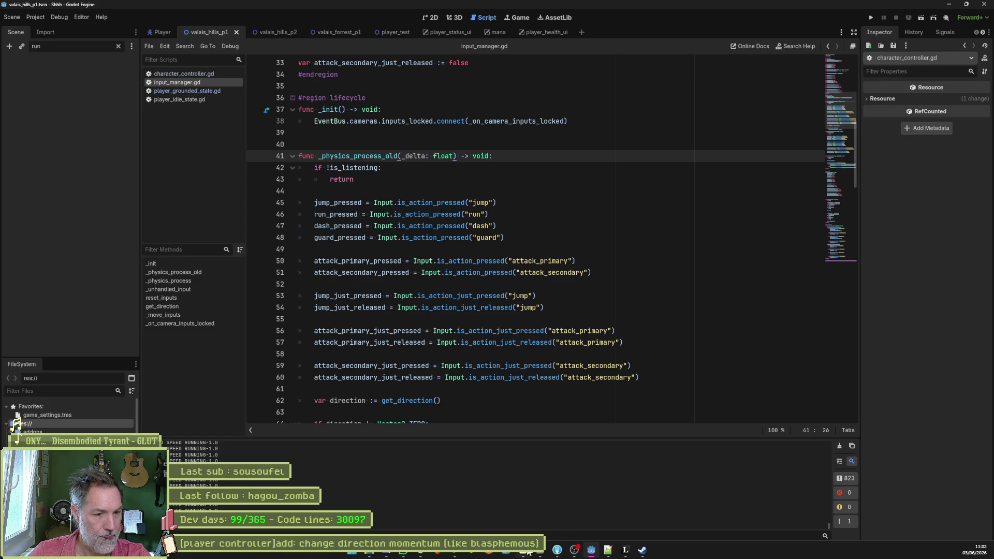
{"action": "left_click", "coordinate": [422, 554]}
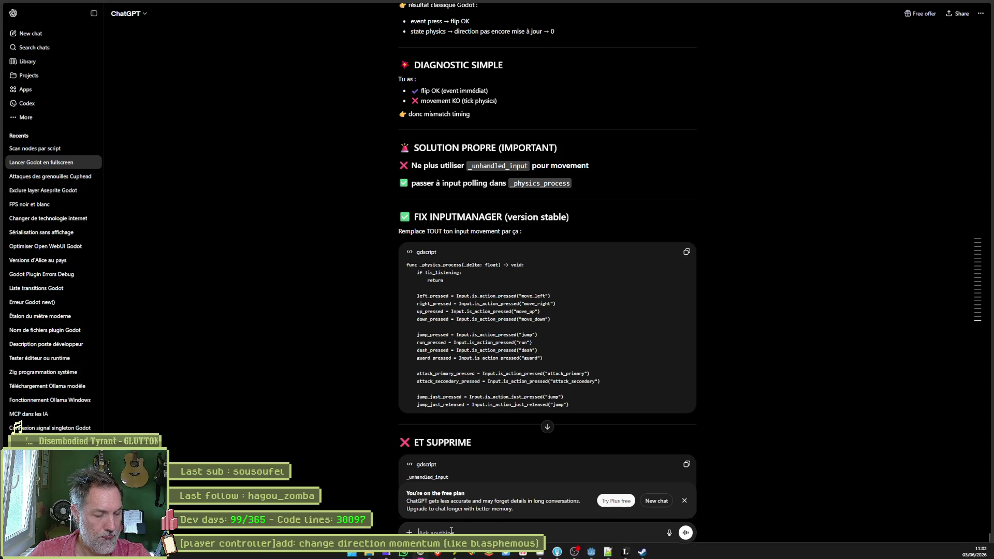
{"action": "type", "text": "m="}
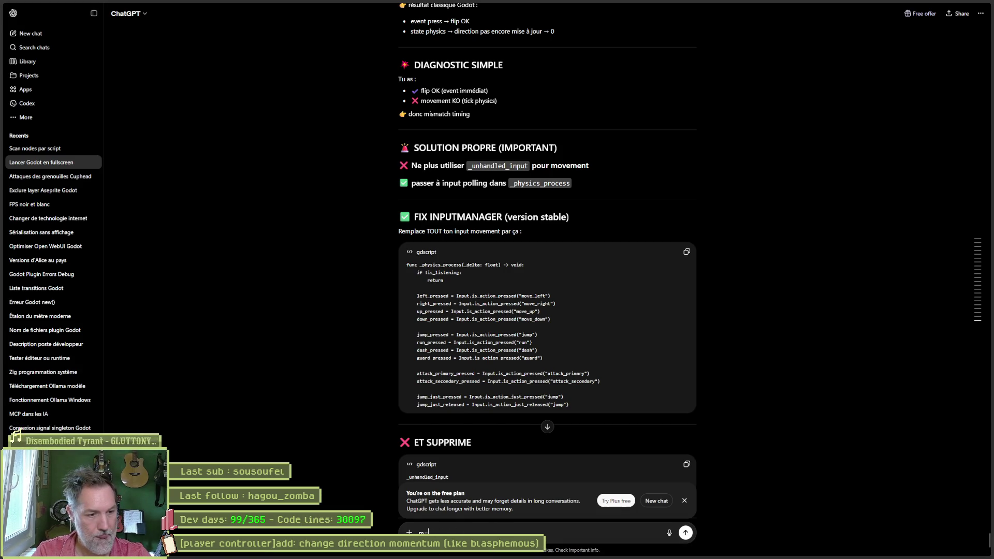
{"action": "type", "text": "eme resulta"}
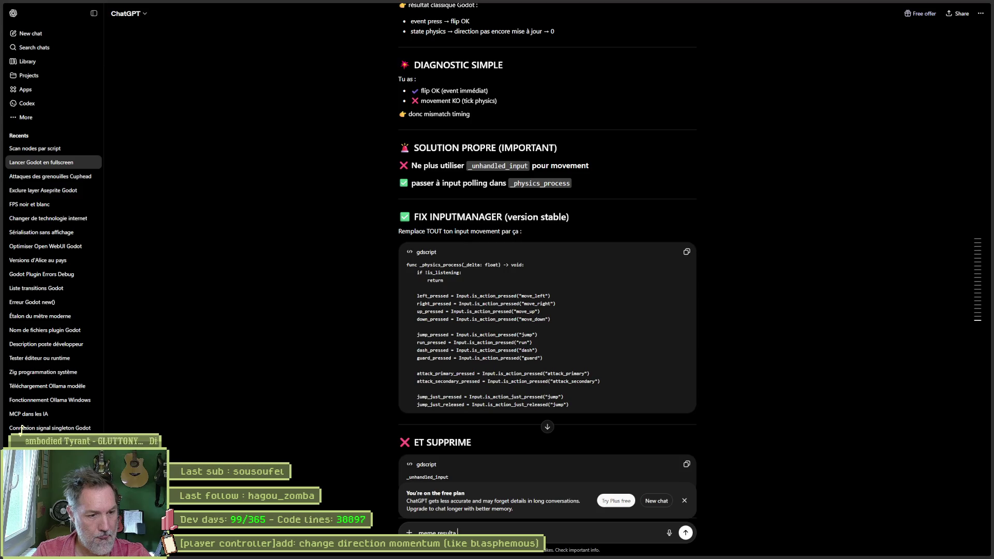
{"action": "type", "text": "t mais avec ce lo"}
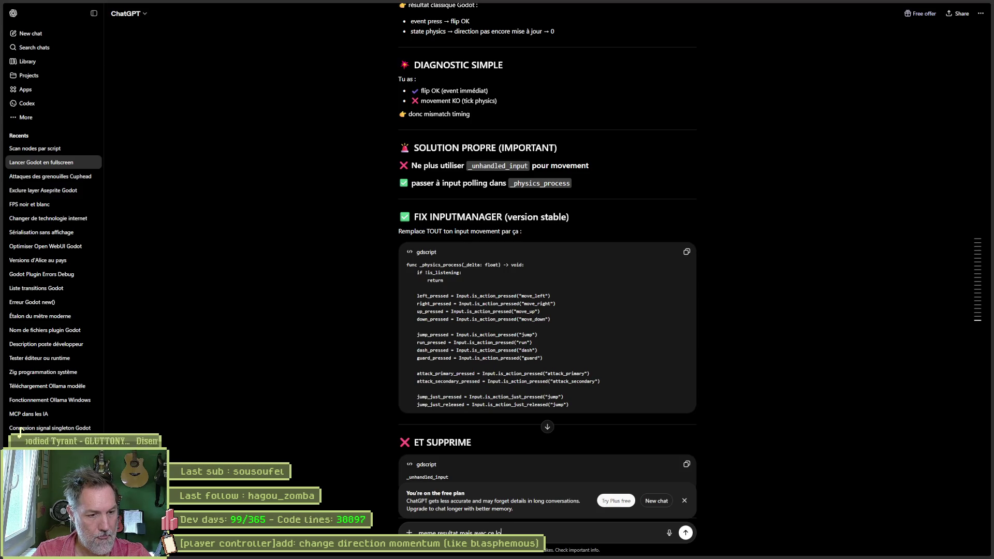
{"action": "type", "text": "g:"}
{"action": "key", "text": "shift+Return"}
{"action": "key", "text": "ctrl+v"}
{"action": "key", "text": "Return"}
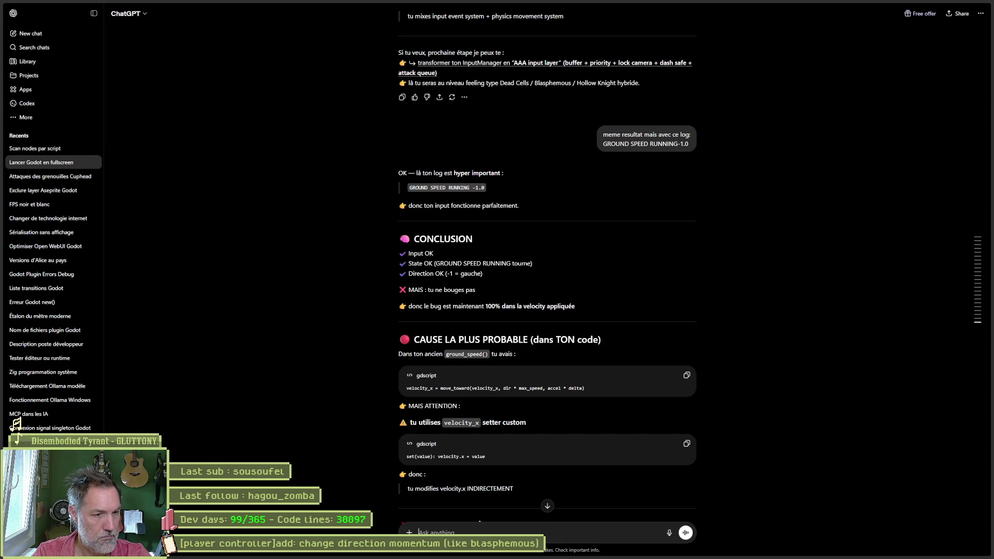
- Copy the print("FINAL VELOCITY:", velocity) test line, then read on to the FIX CRITIQUE section
{"action": "scroll", "coordinate": [363, 363], "scroll_direction": "down", "scroll_amount": 1}
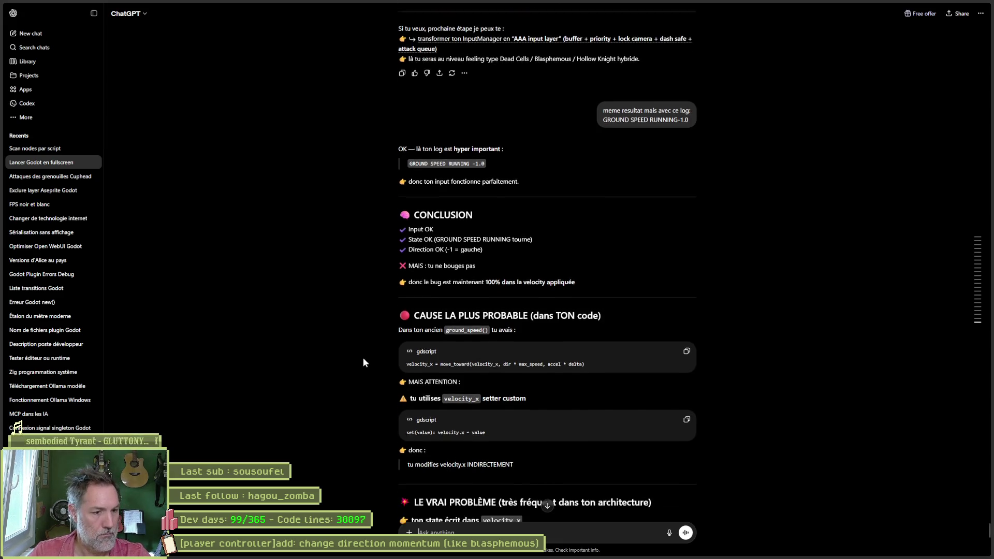
{"action": "scroll", "coordinate": [364, 362], "scroll_direction": "down", "scroll_amount": 3}
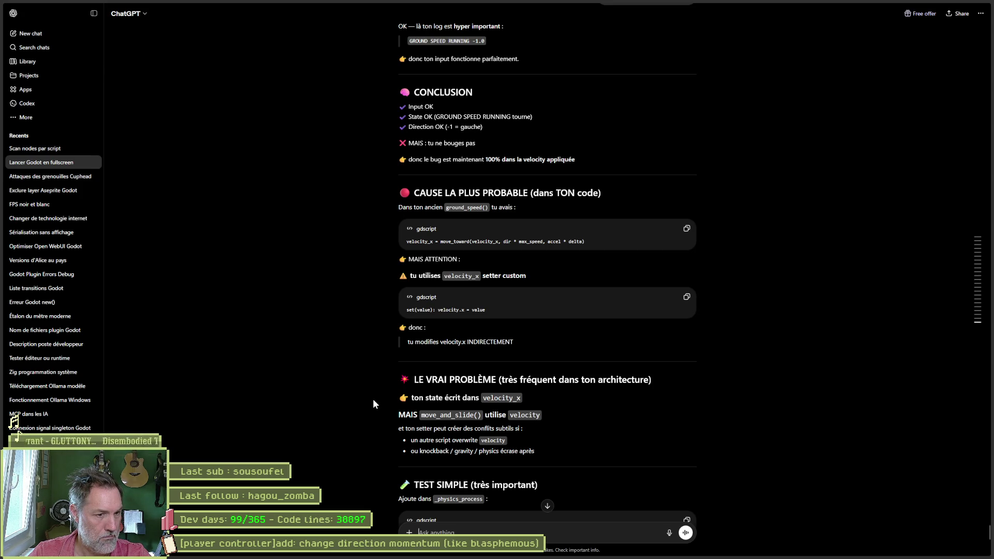
{"action": "scroll", "coordinate": [374, 401], "scroll_direction": "down", "scroll_amount": 1}
{"action": "scroll", "coordinate": [374, 400], "scroll_direction": "down", "scroll_amount": 1}
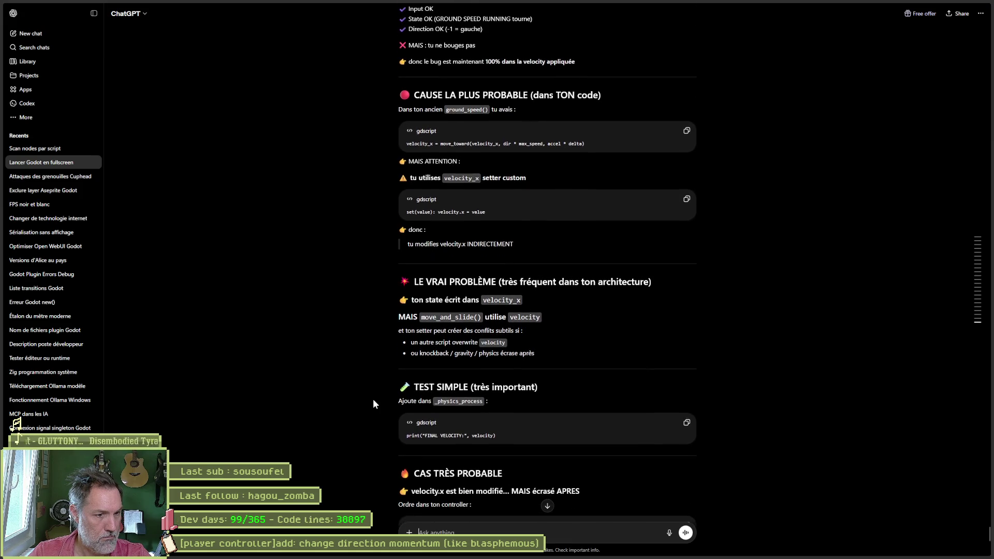
{"action": "scroll", "coordinate": [373, 403], "scroll_direction": "down", "scroll_amount": 1}
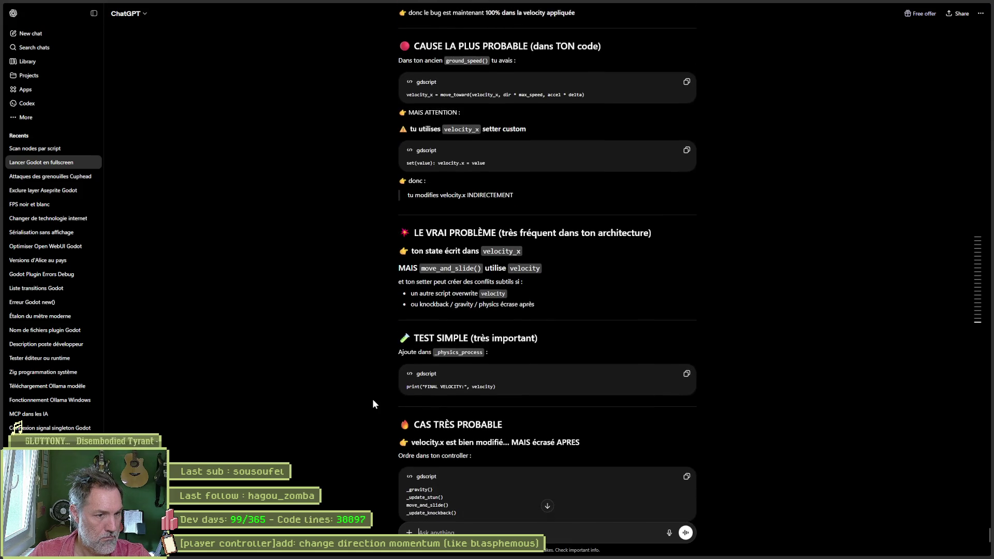
{"action": "left_click", "coordinate": [687, 374]}
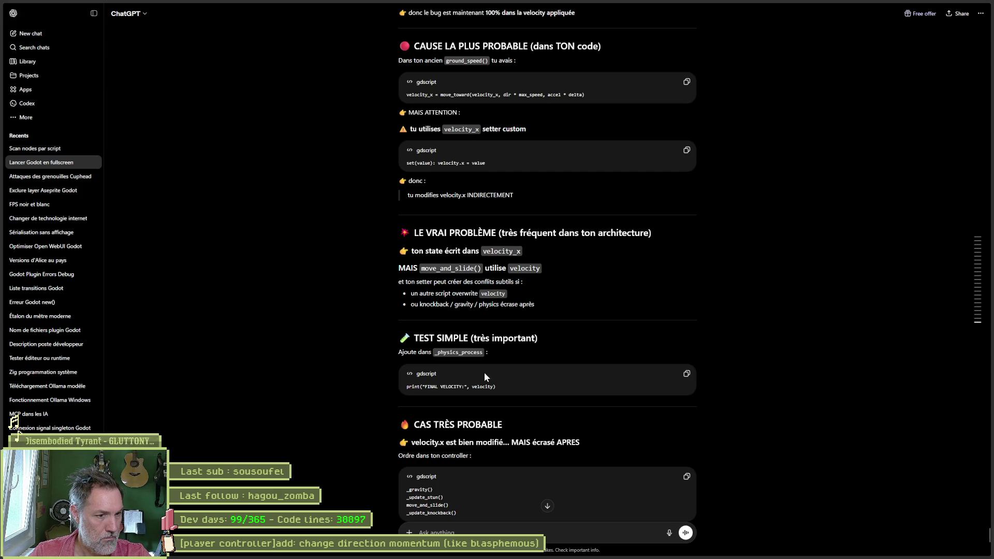
{"action": "scroll", "coordinate": [484, 372], "scroll_direction": "down", "scroll_amount": 1}
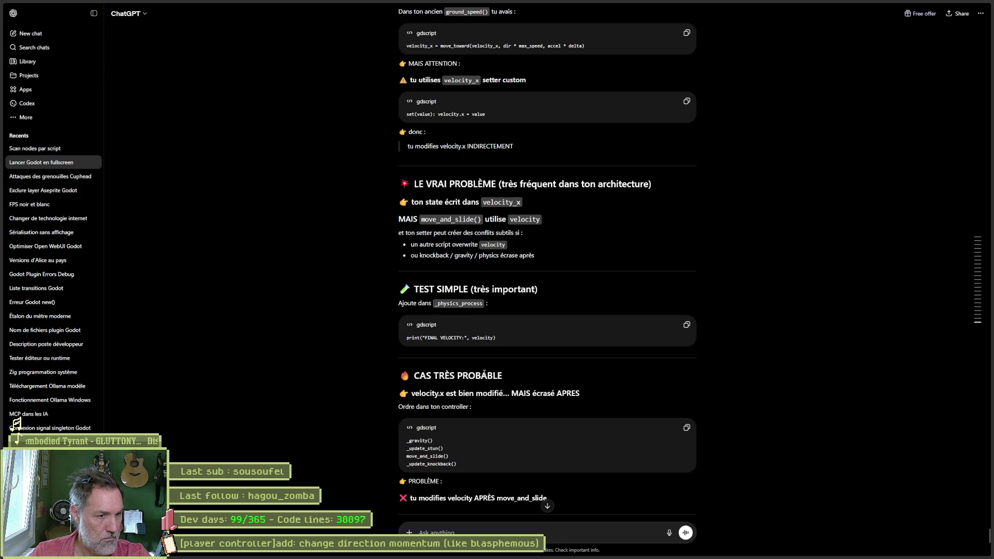
{"action": "scroll", "coordinate": [484, 371], "scroll_direction": "down", "scroll_amount": 2}
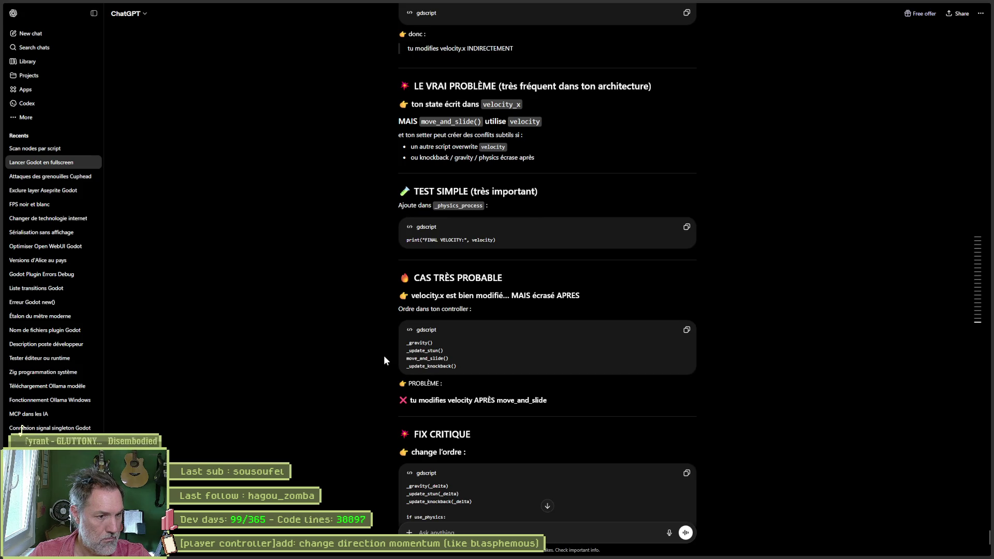
{"action": "scroll", "coordinate": [385, 356], "scroll_direction": "down", "scroll_amount": 1}
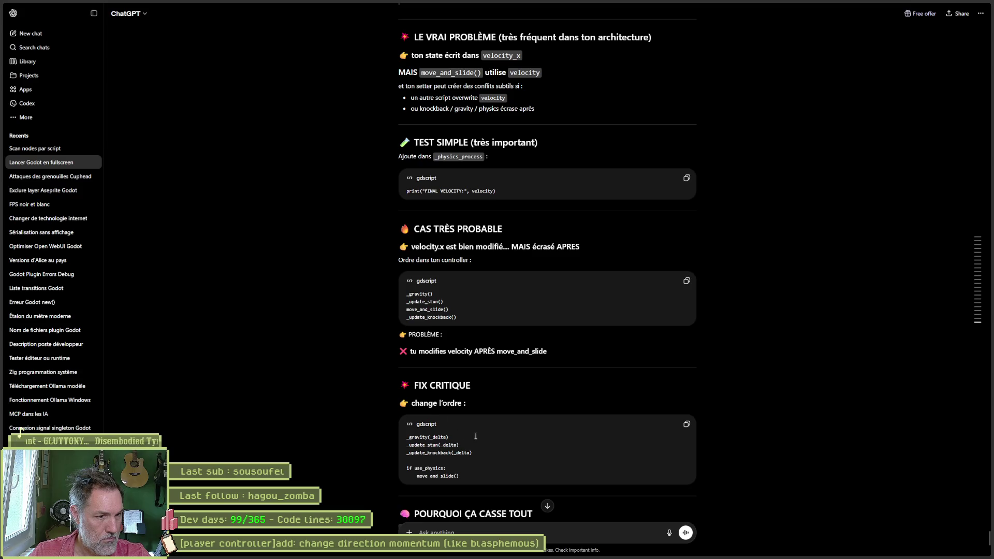
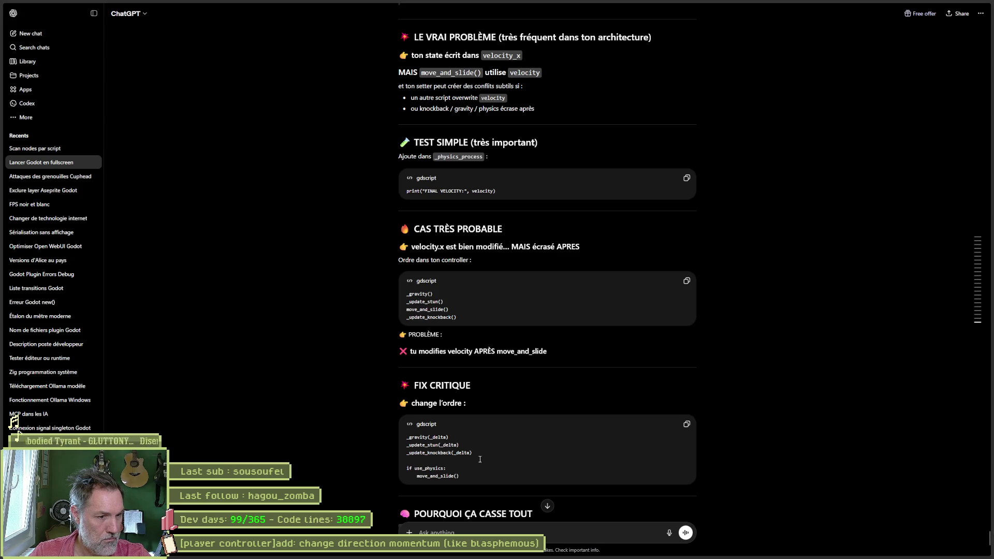
- Read ChatGPT's fix critique on calling move_and_slide last, then go to _physics_process in input_manager.gd
{"action": "scroll", "coordinate": [480, 459], "scroll_direction": "down", "scroll_amount": 2}
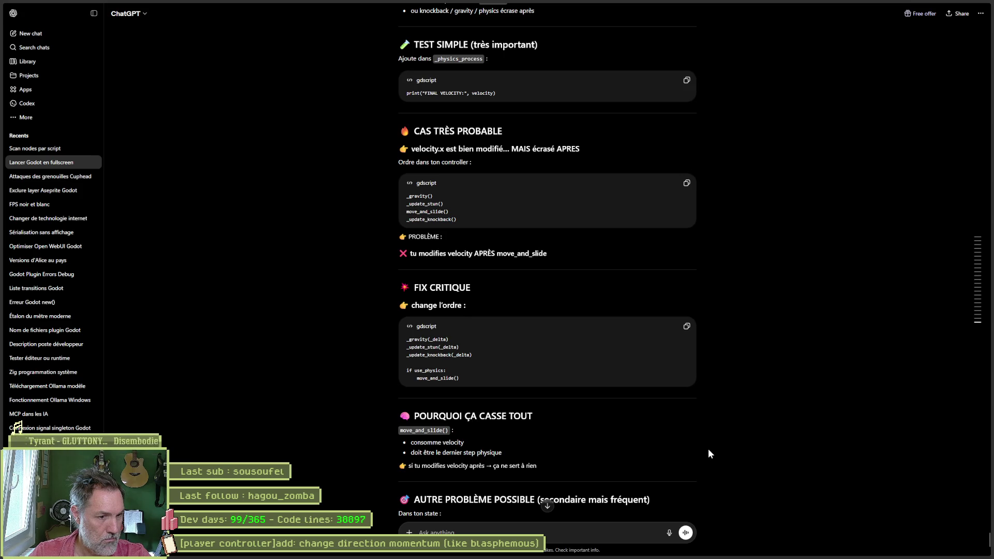
{"action": "scroll", "coordinate": [709, 454], "scroll_direction": "down", "scroll_amount": 1}
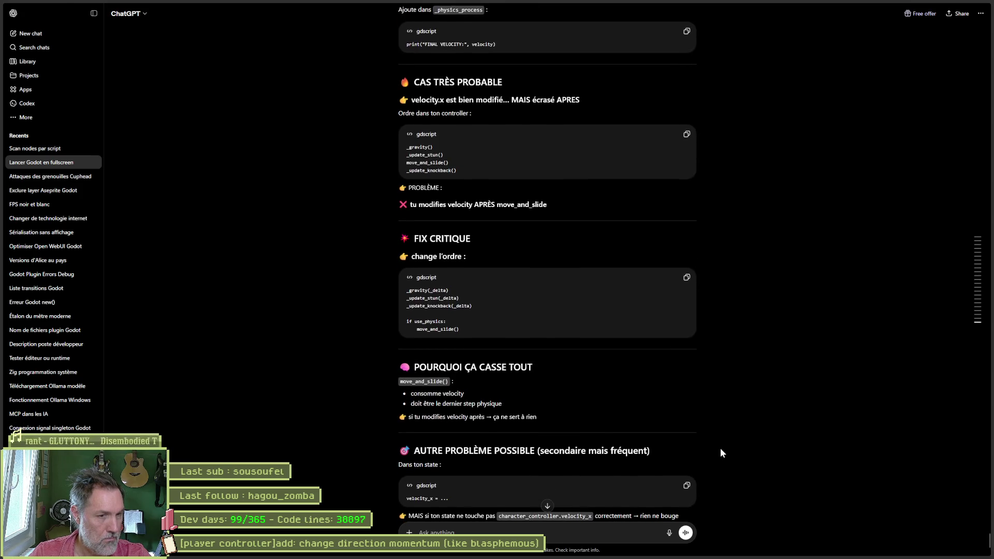
{"action": "key", "text": "alt+Tab"}
{"action": "left_click", "coordinate": [158, 280]}
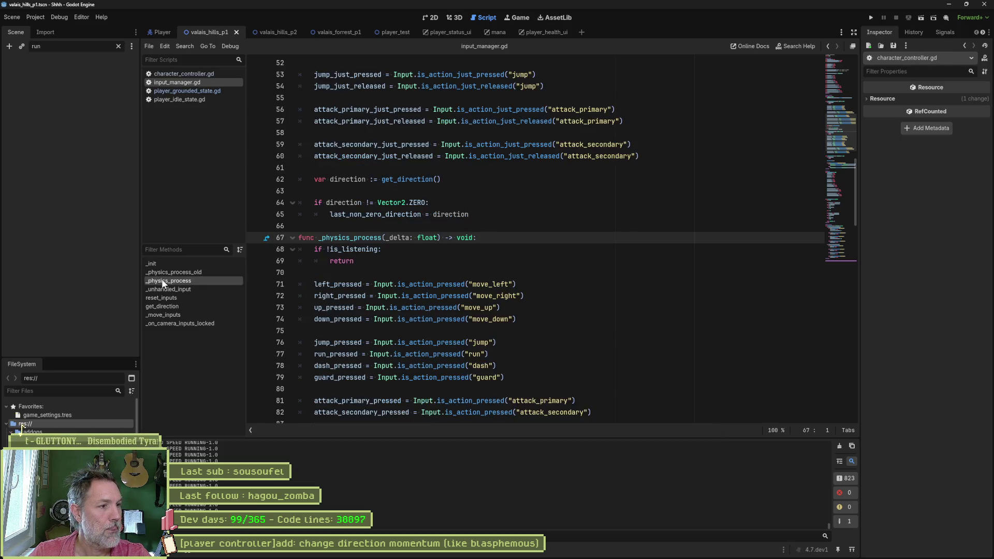
- In character_controller.gd, move the _update_knockback, _dissolve_sprite and _hurt_blink calls above 'if use_physics:', then run
{"action": "left_click", "coordinate": [182, 74]}
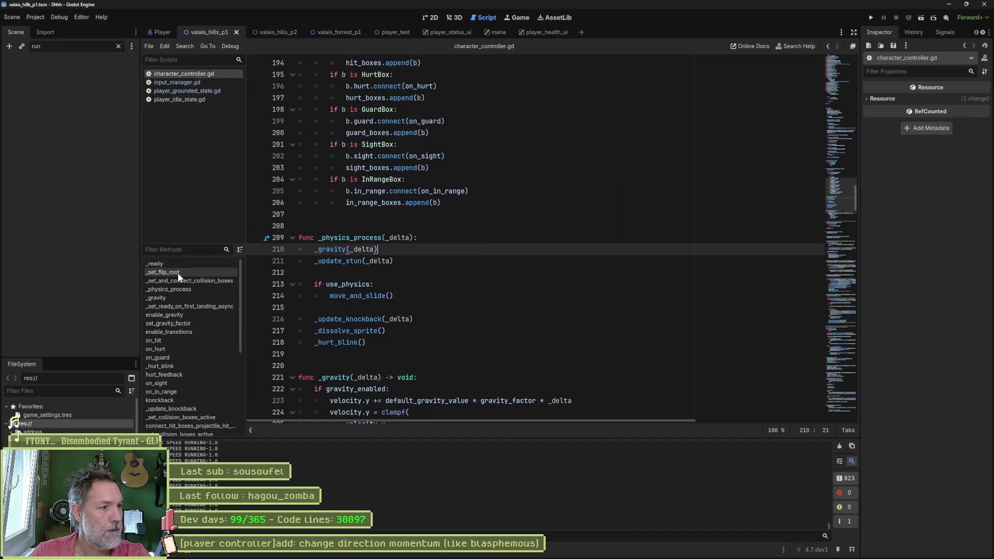
{"action": "left_click", "coordinate": [181, 291]}
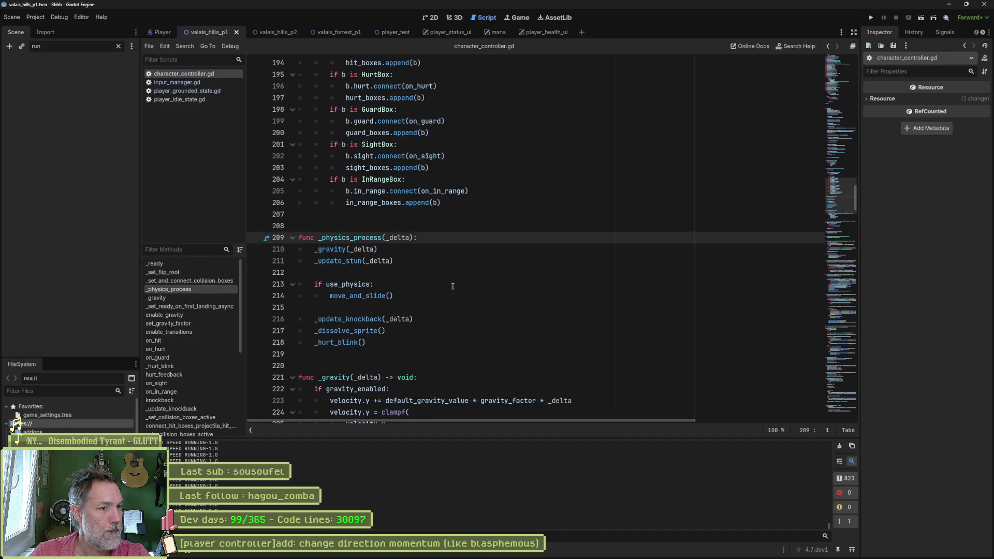
{"action": "left_click_drag", "start_coordinate": [415, 341], "coordinate": [300, 319]}
{"action": "key", "text": "ctrl+x"}
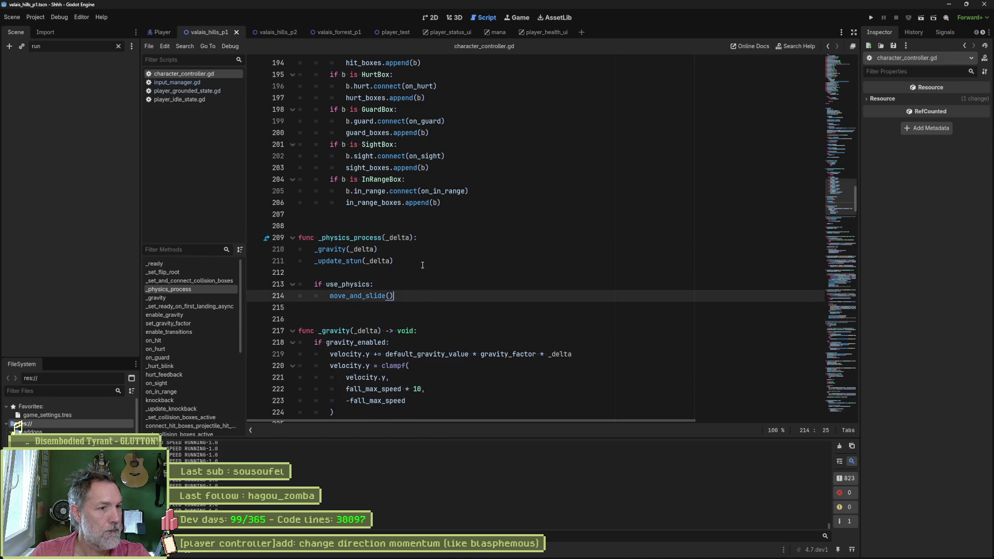
{"action": "left_click", "coordinate": [436, 272]}
{"action": "key", "text": "ctrl+v"}
{"action": "left_click", "coordinate": [435, 272]}
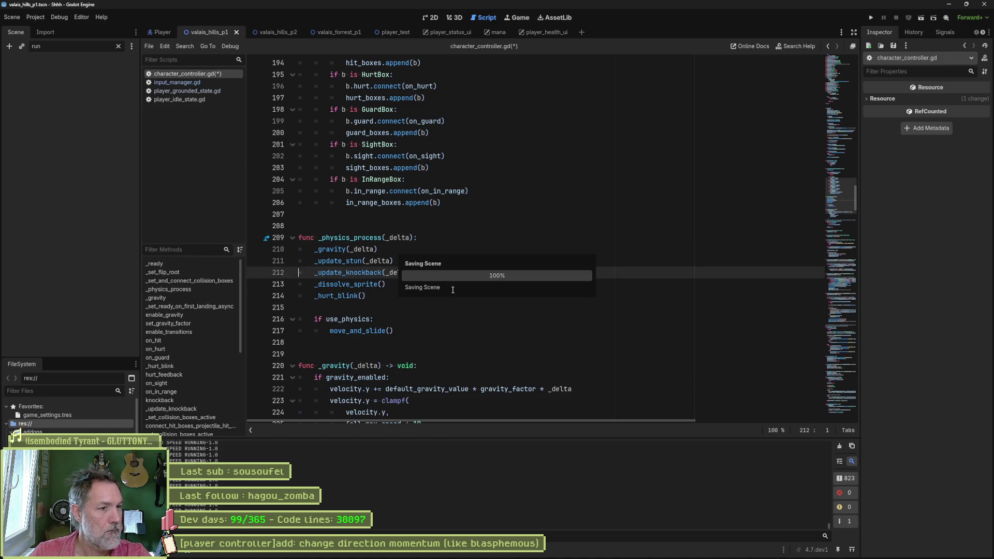
{"action": "key", "text": "F6"}
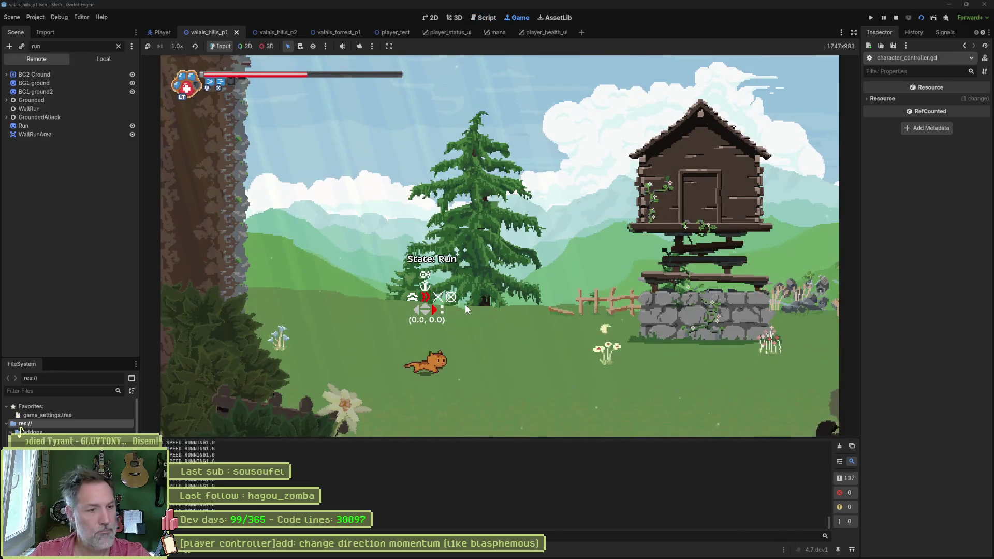
- Restart the game, walk the cat left then right, and stop it to return to the script
{"action": "key", "text": "F8"}
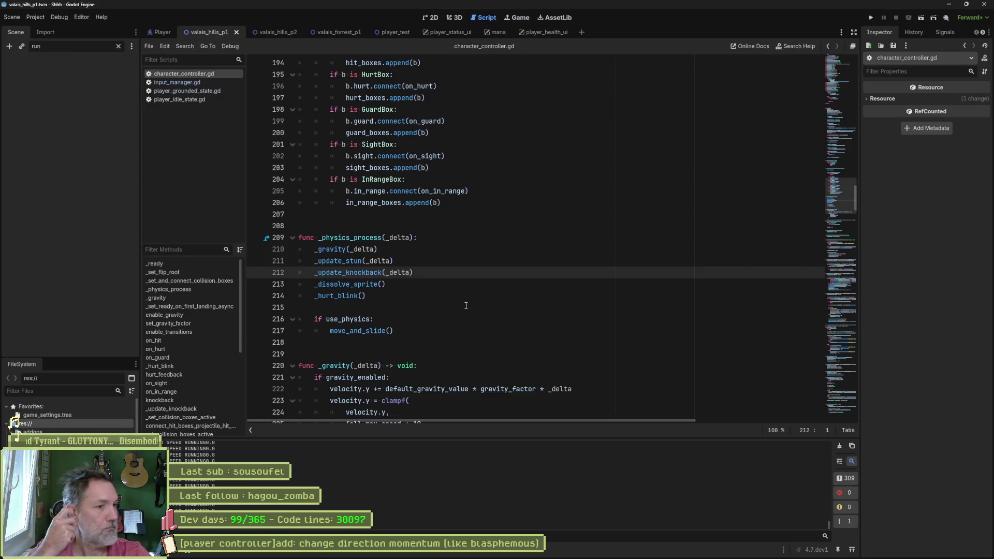
{"action": "key", "text": "F5"}
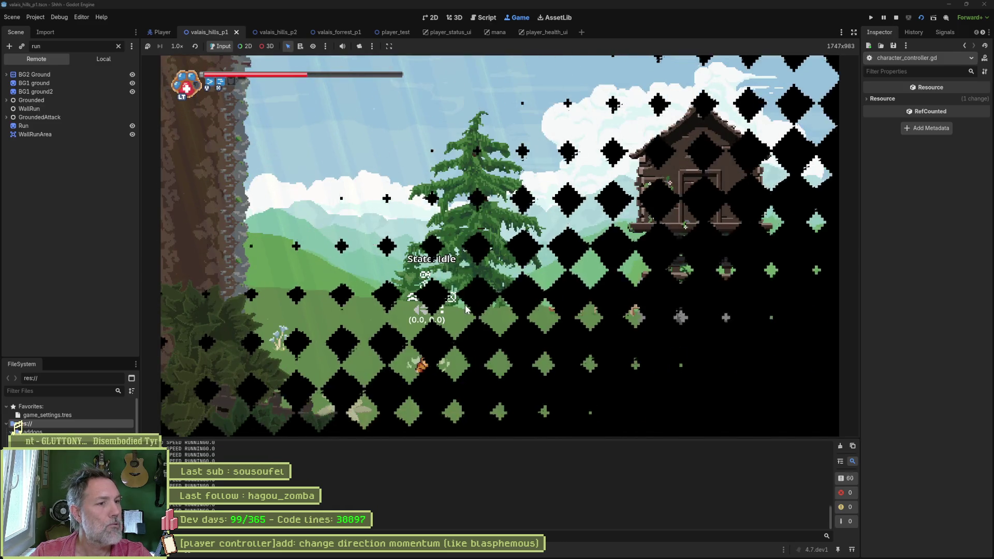
{"action": "key", "text": "Left"}
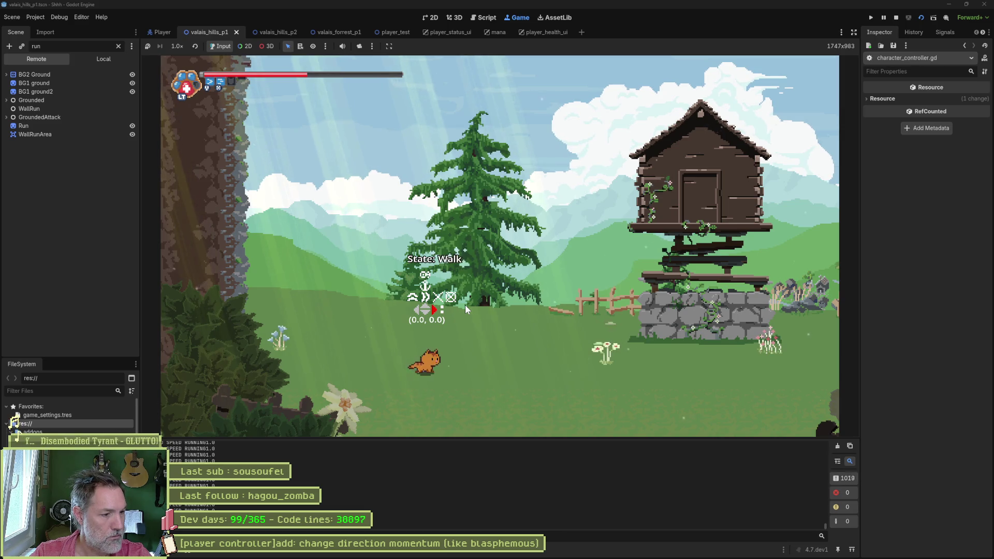
{"action": "key", "text": "Left"}
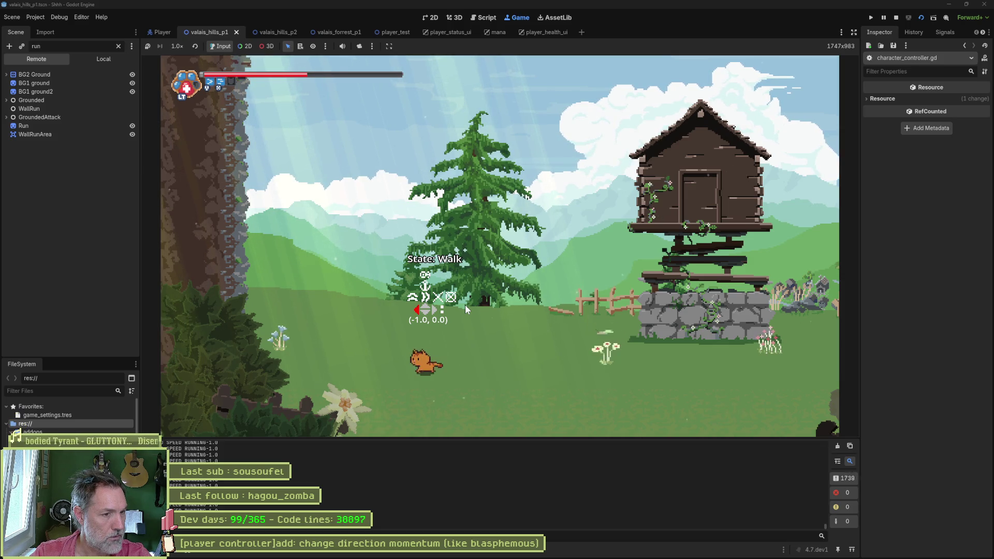
{"action": "key", "text": "Right"}
{"action": "key", "text": "ctrl+F3"}
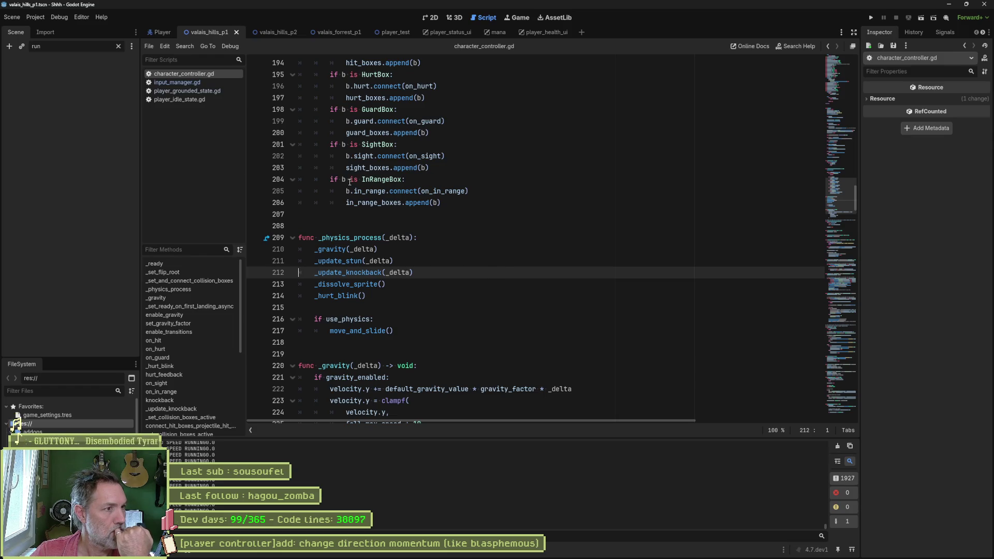
- In player_grounded_state.gd's ground_speed, delete the GROUND SPEED RUNNING print line
{"action": "left_click", "coordinate": [187, 91]}
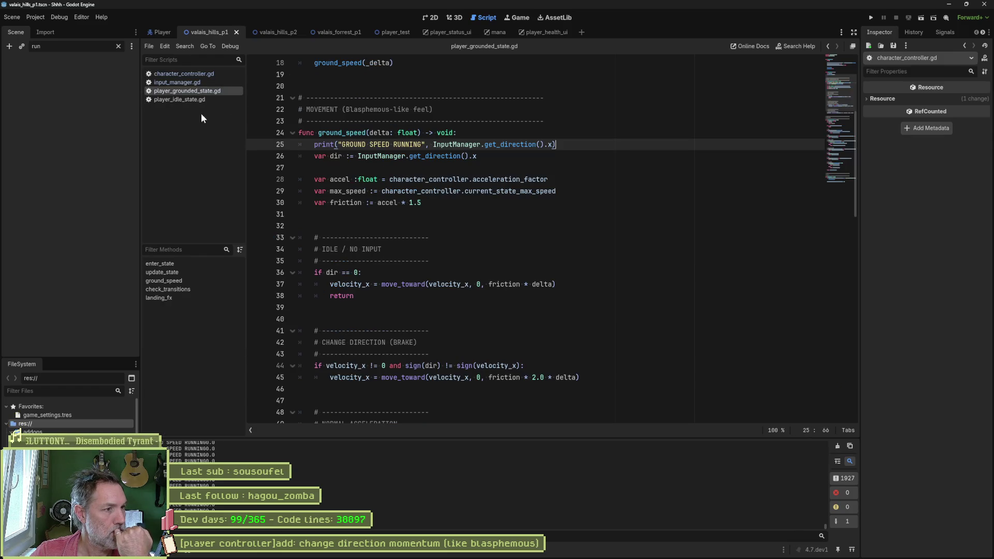
{"action": "left_click", "coordinate": [178, 281]}
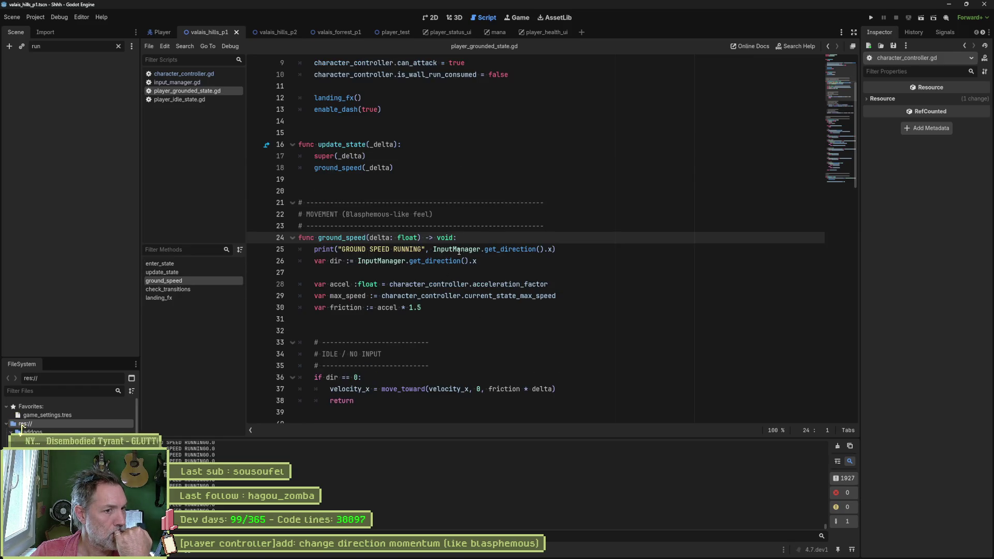
{"action": "left_click_drag", "start_coordinate": [432, 249], "coordinate": [558, 251]}
{"action": "left_click", "coordinate": [572, 252]}
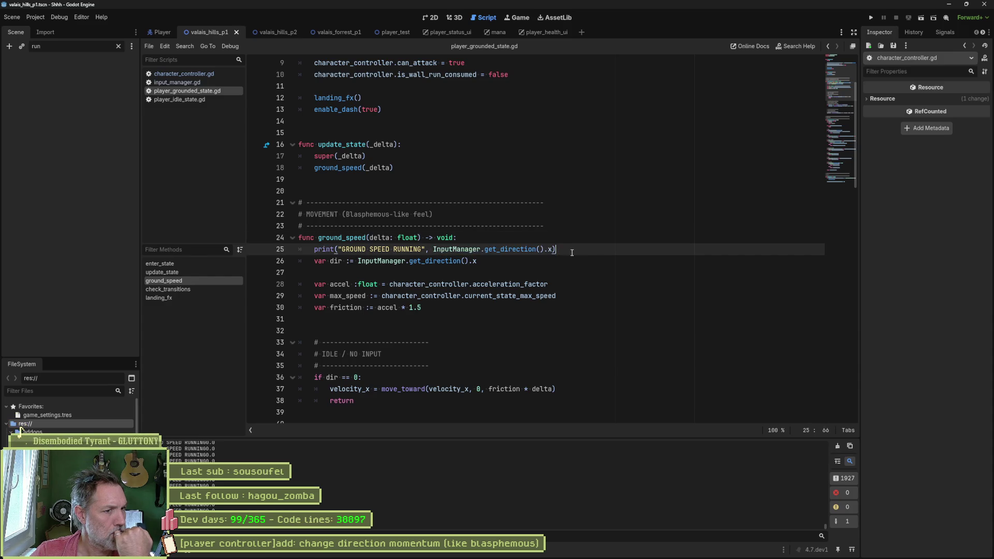
{"action": "double_click", "coordinate": [338, 262]}
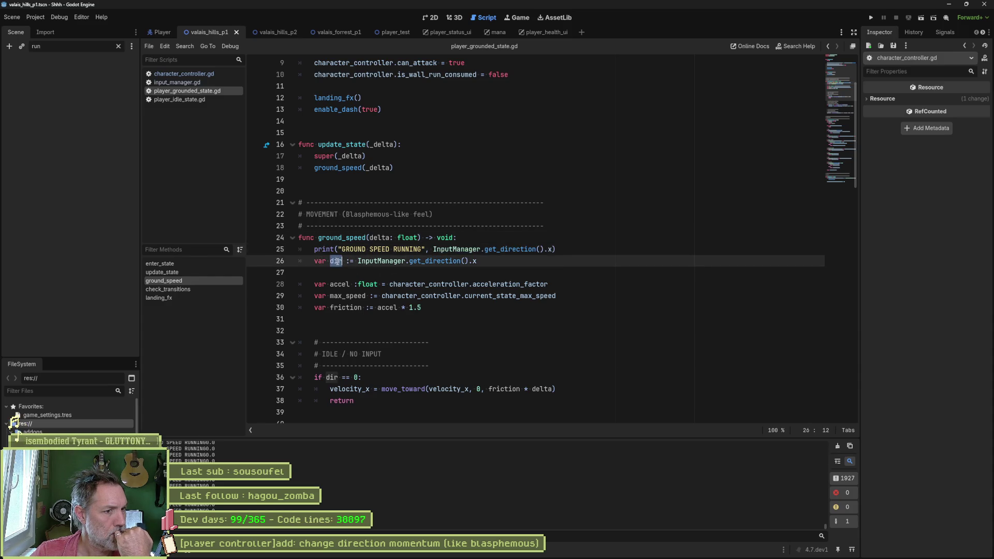
{"action": "scroll", "coordinate": [354, 346], "scroll_direction": "down", "scroll_amount": 1}
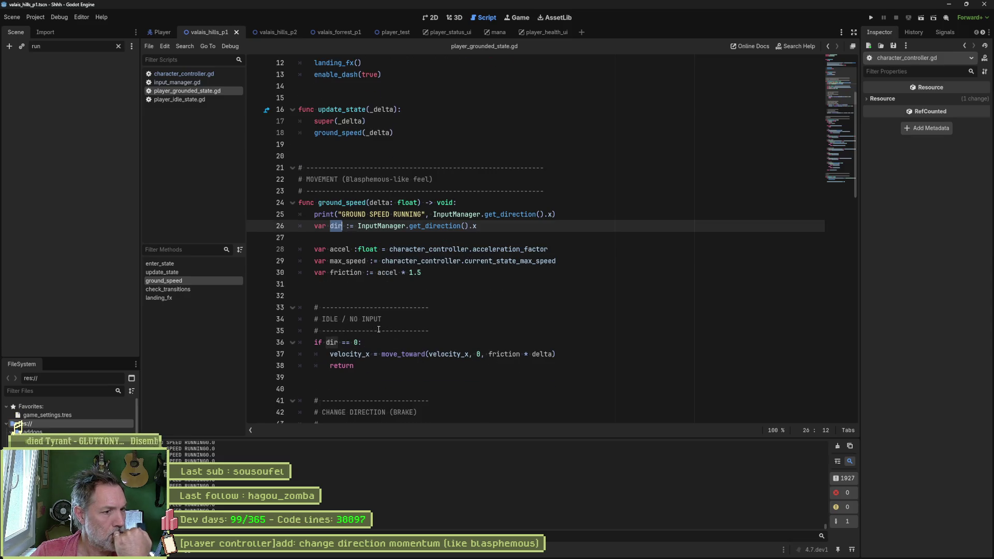
{"action": "left_click", "coordinate": [505, 217]}
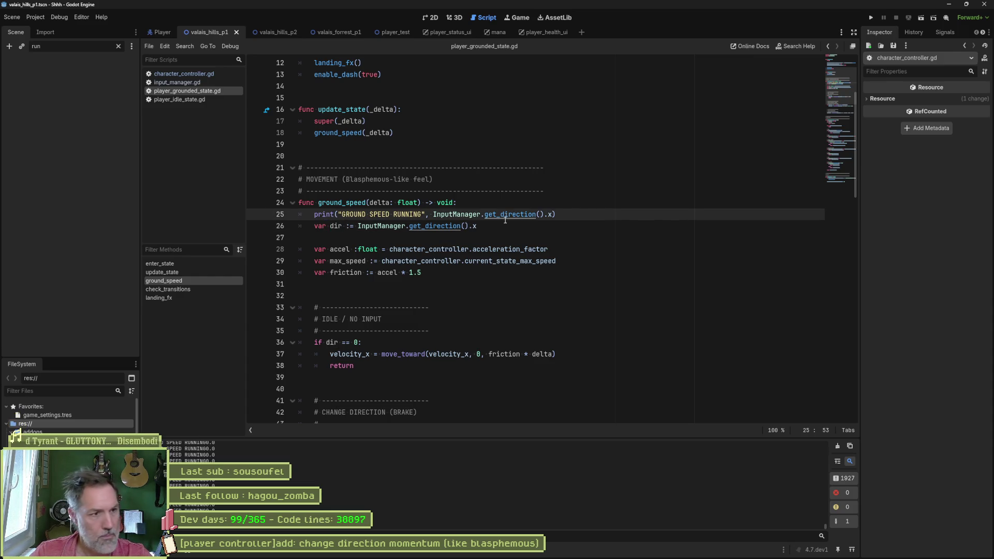
{"action": "key", "text": "ctrl+shift+k"}
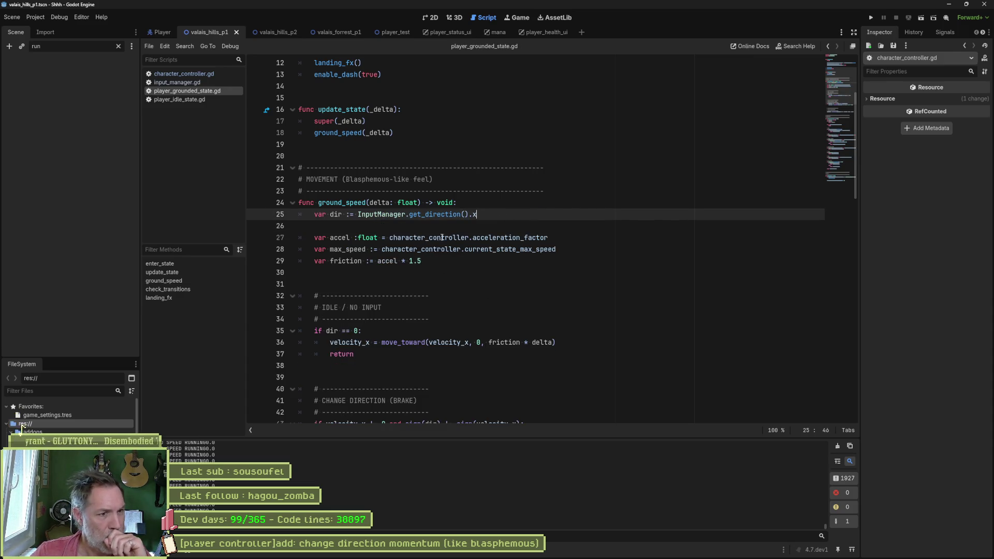
- Add a print_debug line for accel right after the accel declaration
{"action": "double_click", "coordinate": [504, 237]}
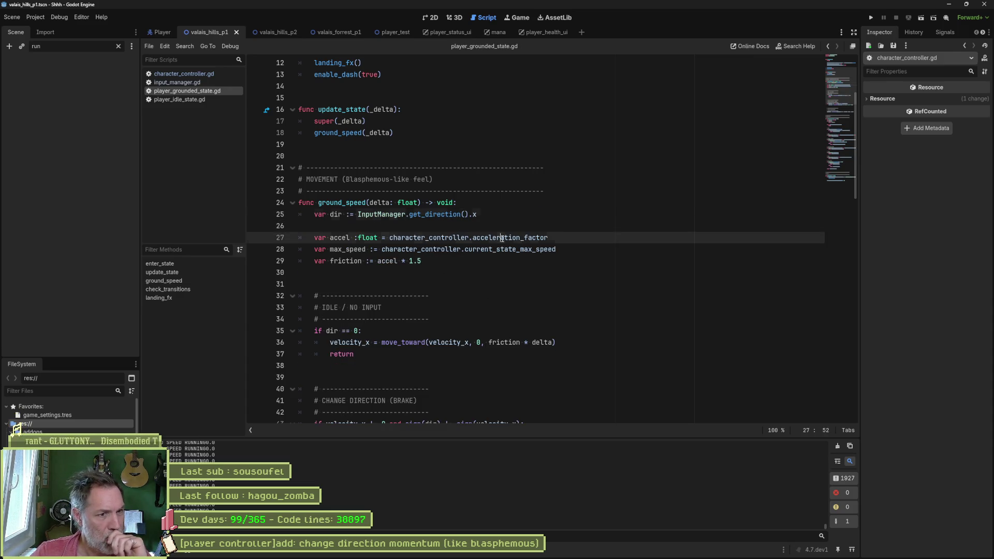
{"action": "left_click", "coordinate": [562, 239]}
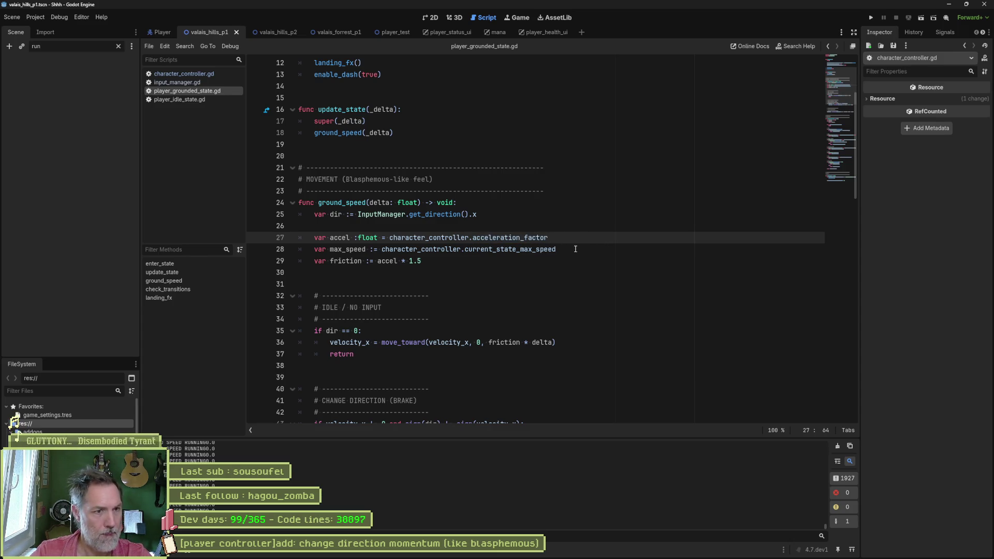
{"action": "key", "text": "Return"}
{"action": "type", "text": "pr"}
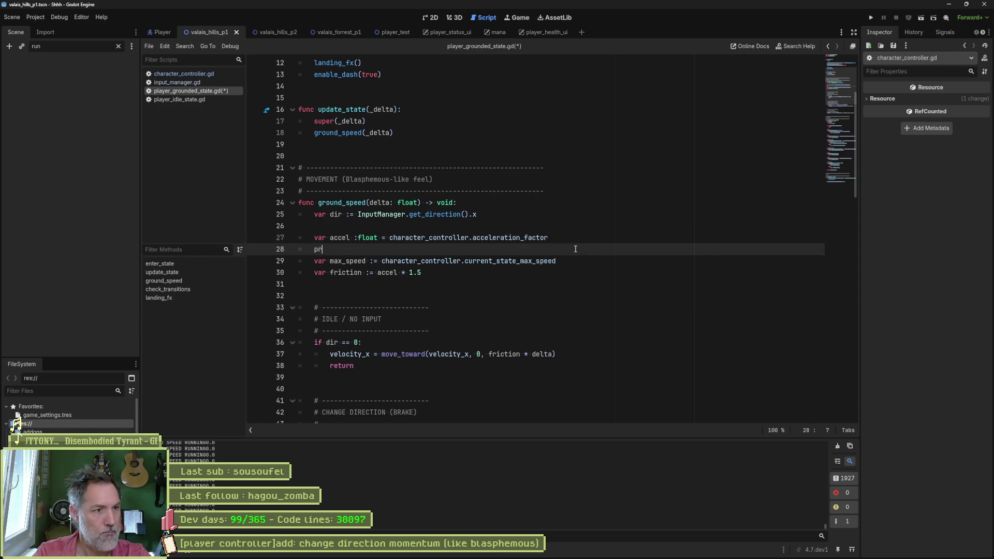
{"action": "type", "text": "int_debug()"}
{"action": "key", "text": "Up"}
{"action": "key", "text": "ctrl+shift+Left"}
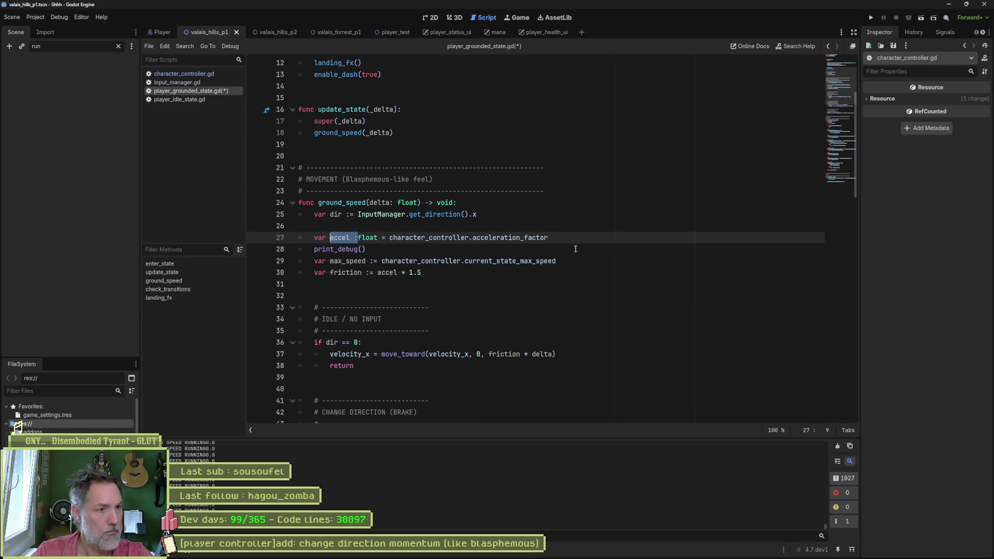
{"action": "left_click", "coordinate": [576, 249]}
{"action": "key", "text": "Left"}
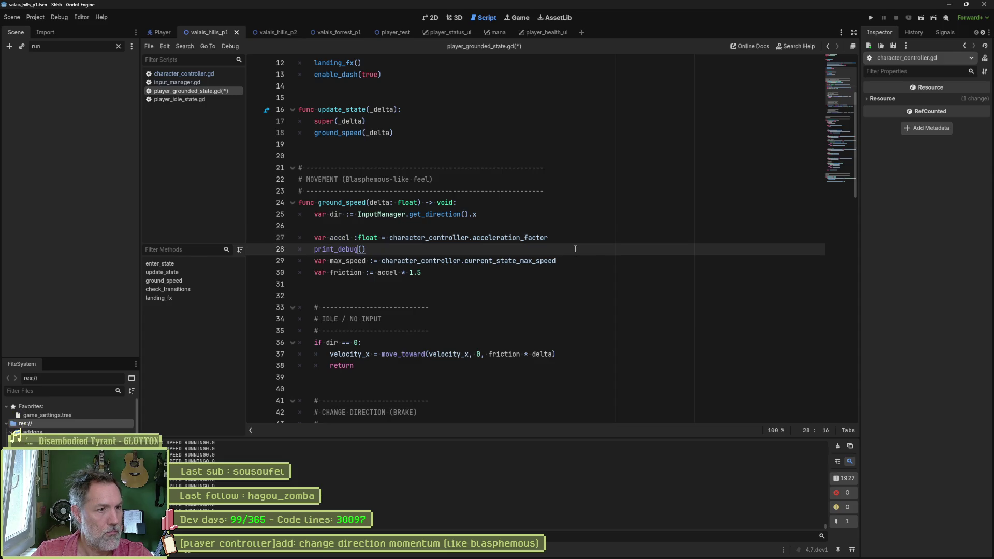
{"action": "type", "text": "self, "}
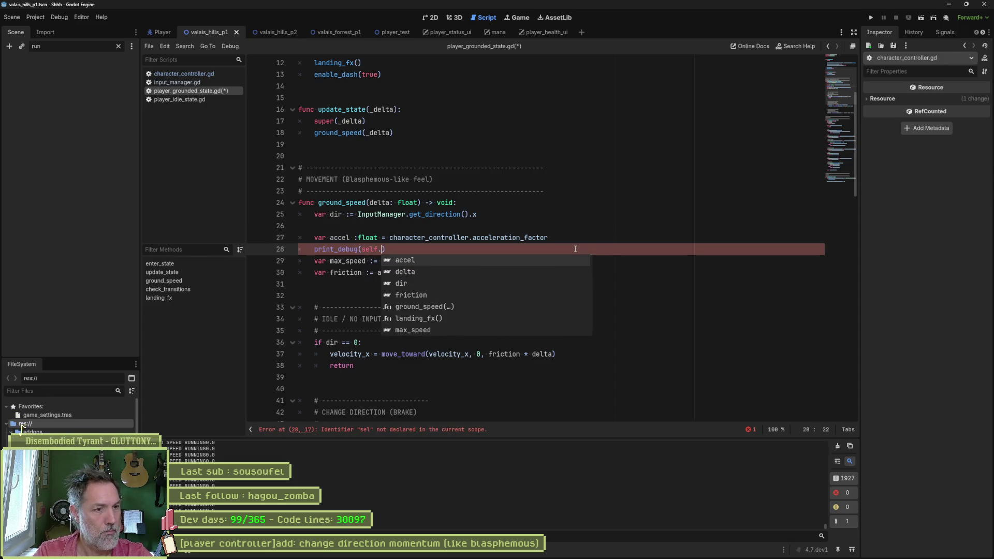
{"action": "type", "text": "\"accel :,"}
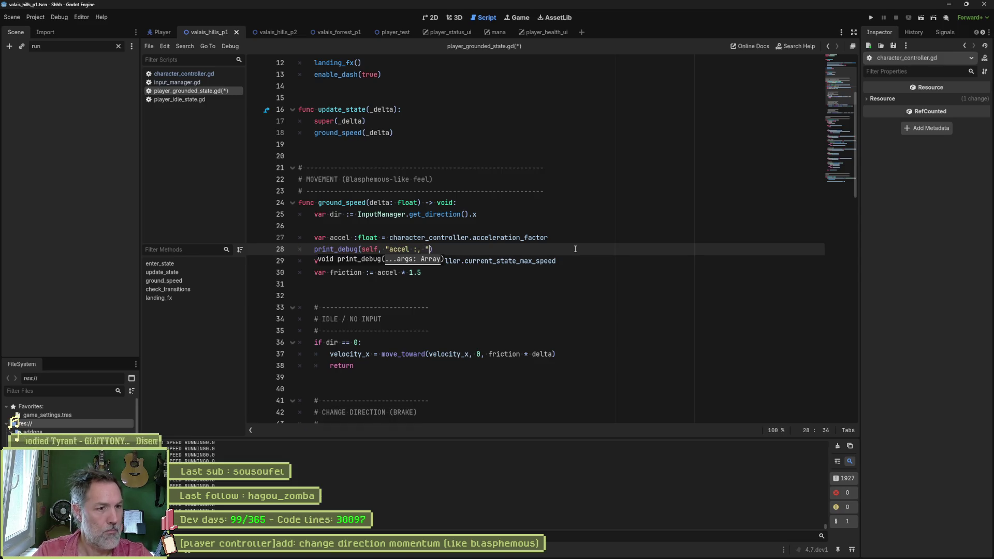
- Fix the accel print's label and missing comma, save the script, and run the game
{"action": "key", "text": "BackSpace"}
{"action": "key", "text": "BackSpace"}
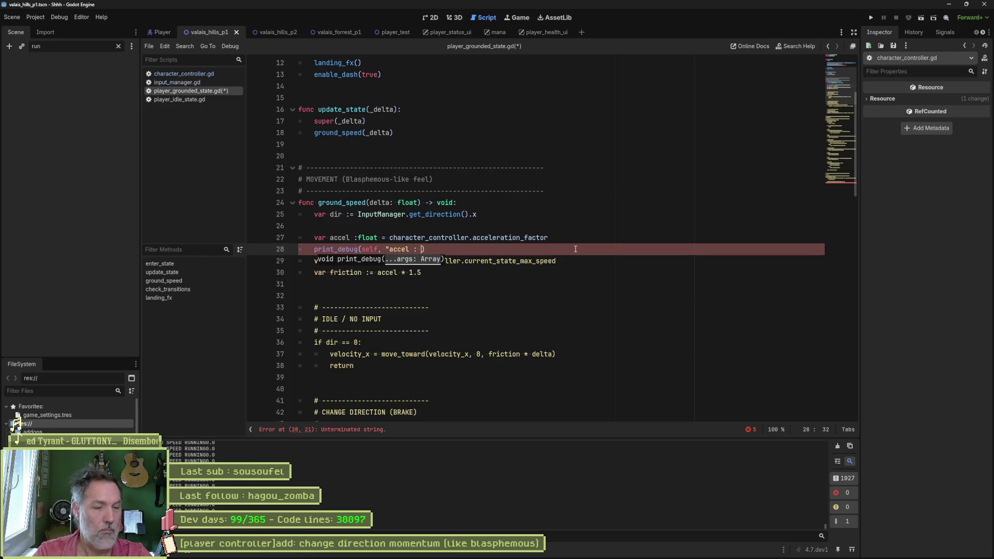
{"action": "type", "text": "\"m accel :"}
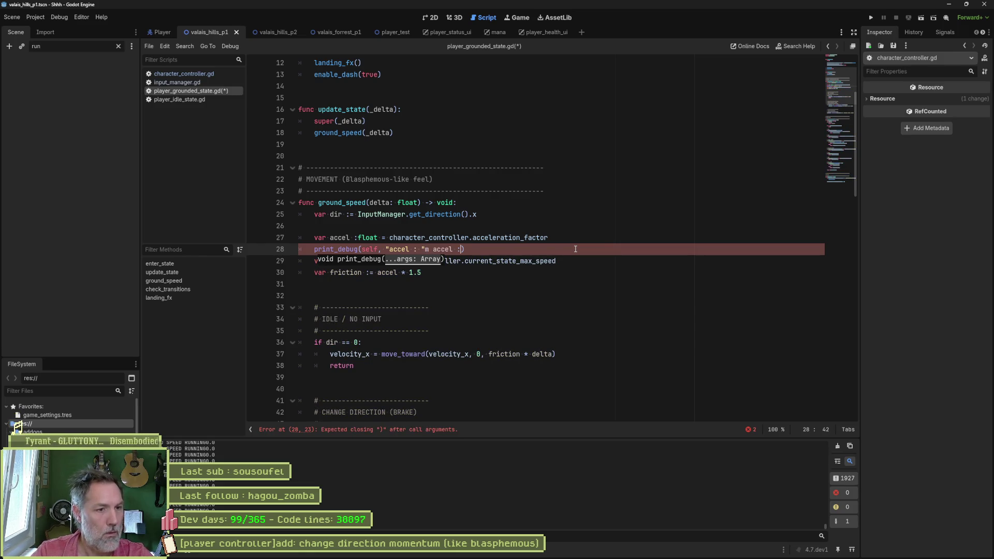
{"action": "key", "text": "BackSpace"}
{"action": "key", "text": "BackSpace"}
{"action": "key", "text": "Left"}
{"action": "key", "text": "Left"}
{"action": "key", "text": "Left"}
{"action": "key", "text": "BackSpace"}
{"action": "key", "text": "BackSpace"}
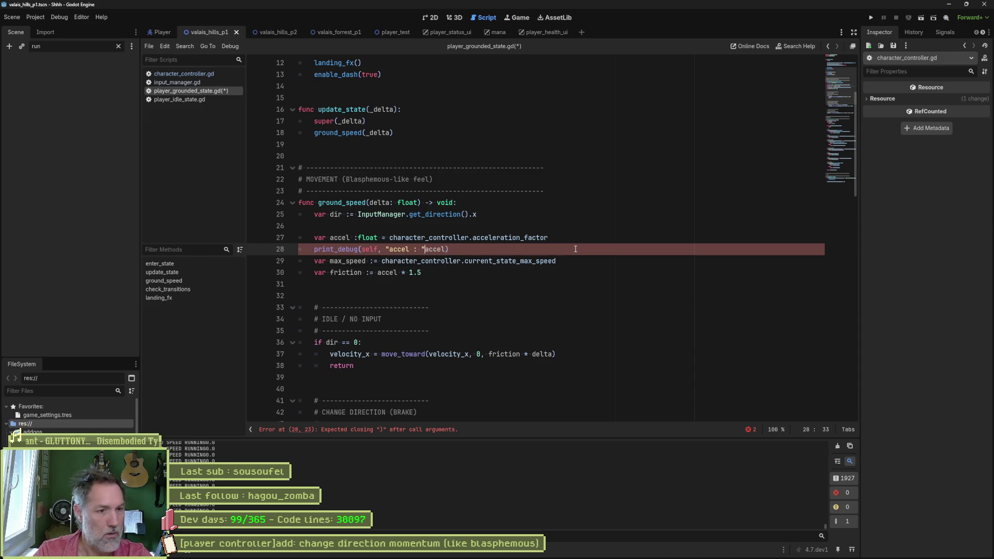
{"action": "type", "text": ","}
{"action": "key", "text": "Left"}
{"action": "key", "text": "Left"}
{"action": "key", "text": "Left"}
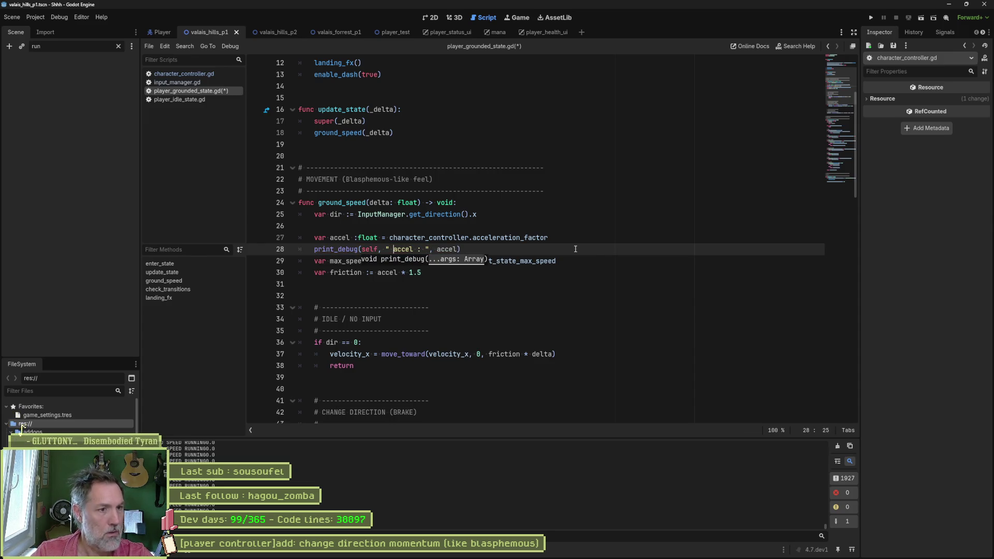
{"action": "key", "text": "ctrl+s"}
{"action": "key", "text": "F6"}
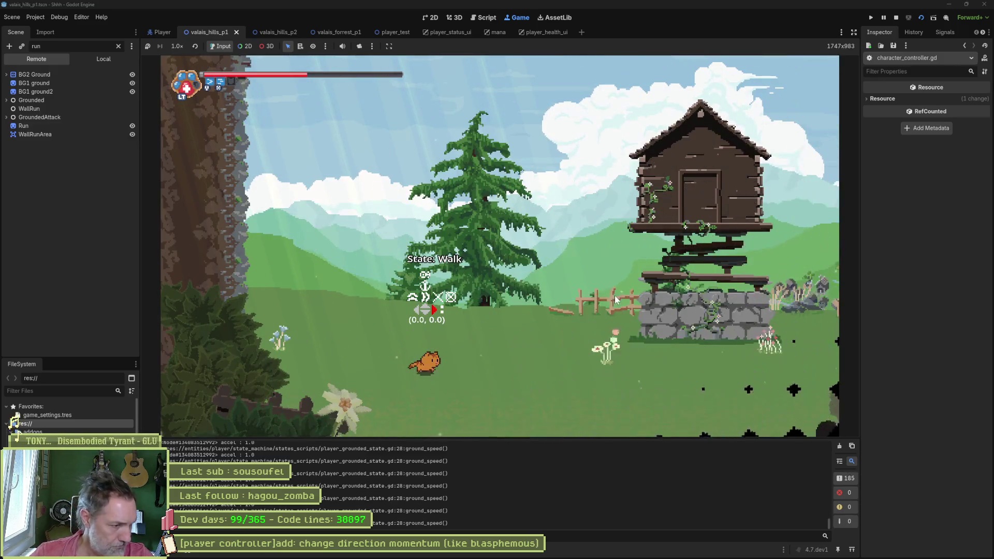
- Make the cat run in game, then stop and return to the end of the accel print line
{"action": "key", "text": "shift"}
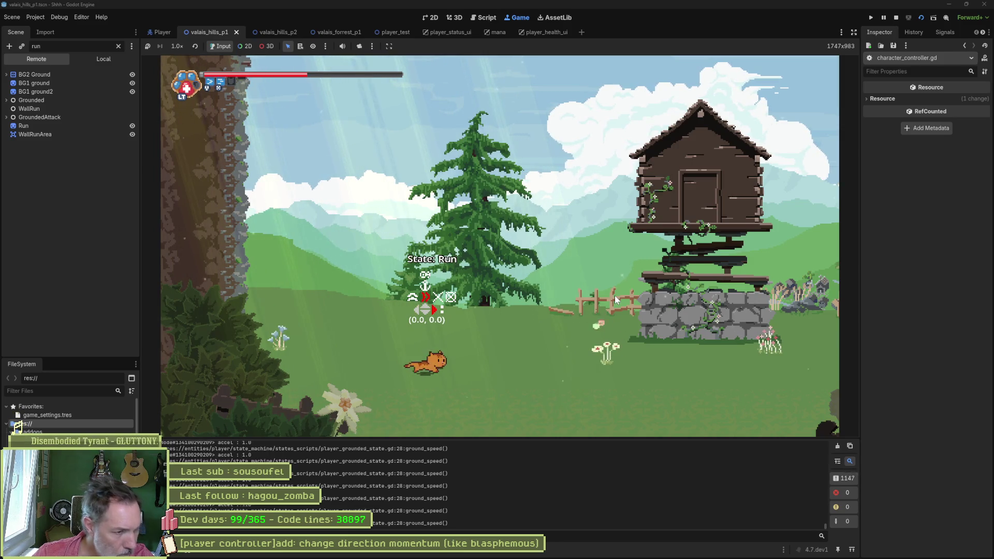
{"action": "key", "text": "F8"}
{"action": "left_click", "coordinate": [505, 251]}
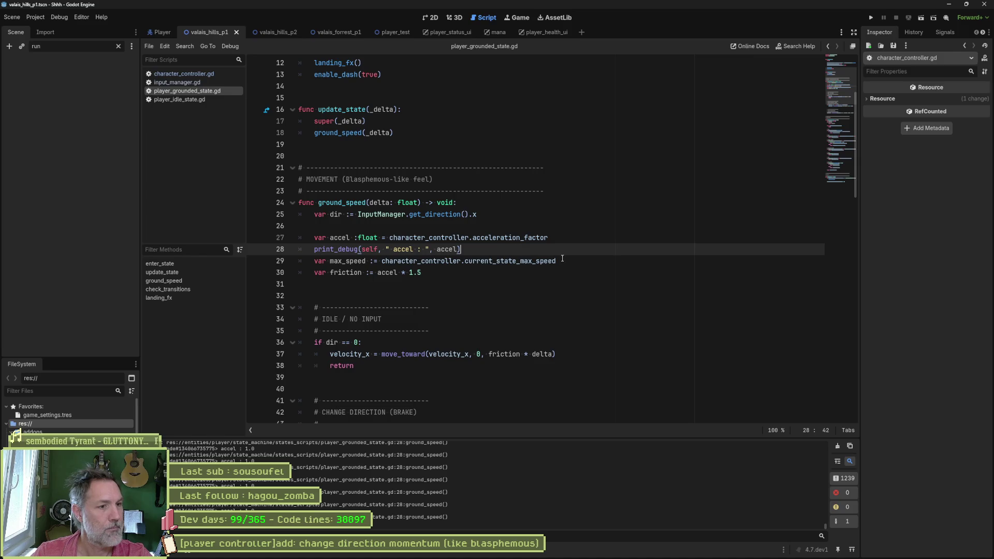
- Move the debug print below max_speed and add a " max_speed: ", max_speed argument
{"action": "key", "text": "alt+Down"}
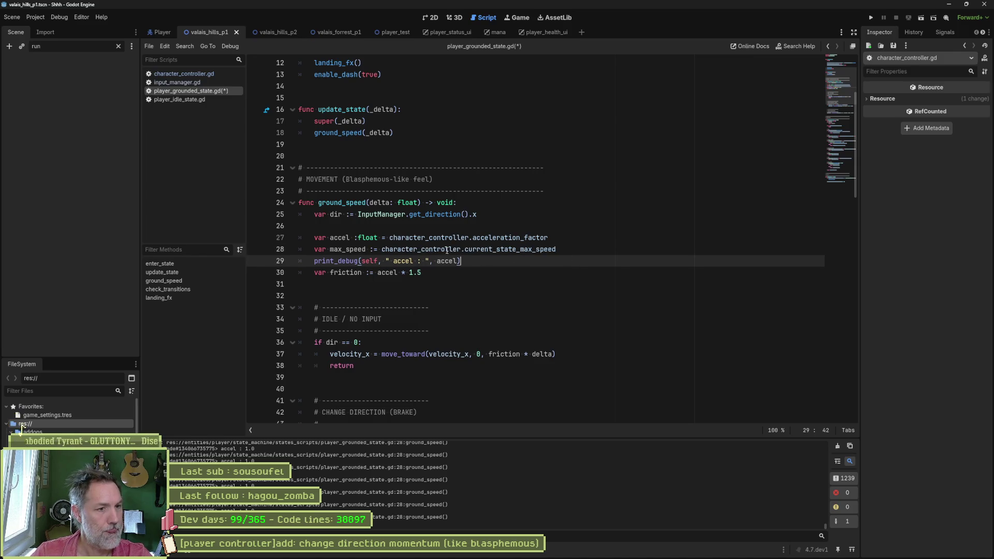
{"action": "double_click", "coordinate": [347, 249]}
{"action": "left_click", "coordinate": [458, 261]}
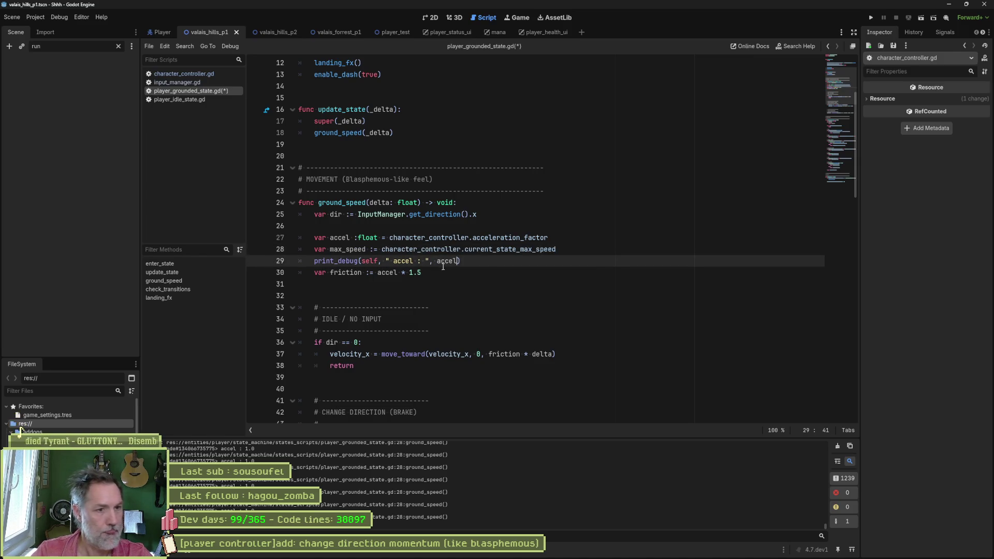
{"action": "type", "text": ", \" "}
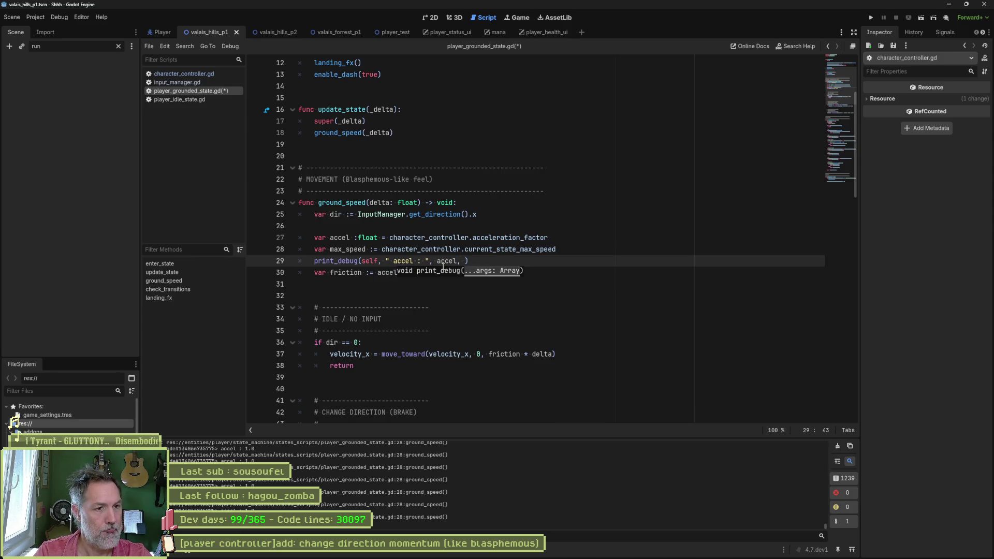
{"action": "type", "text": "max_speed: \", max_speed"}
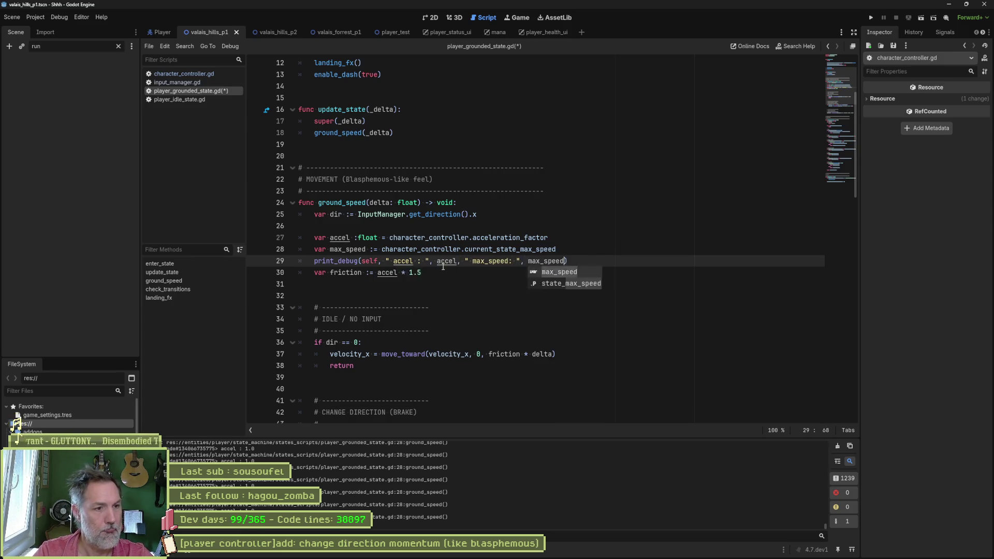
{"action": "key", "text": "ctrl+s"}
{"action": "left_click", "coordinate": [433, 274]}
- Move the friction line above the debug print and append a friction argument
{"action": "key", "text": "alt+Up"}
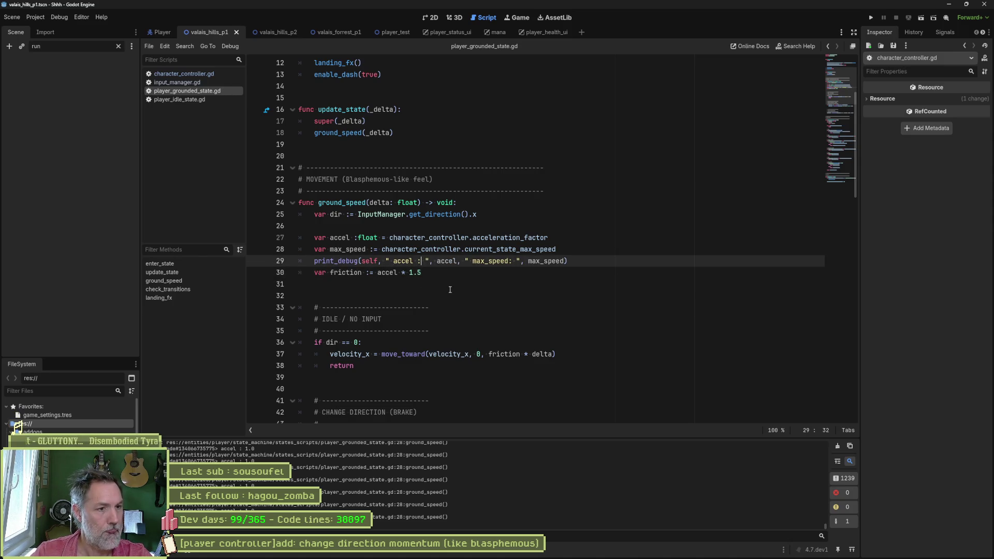
{"action": "key", "text": "Down"}
{"action": "double_click", "coordinate": [367, 261]}
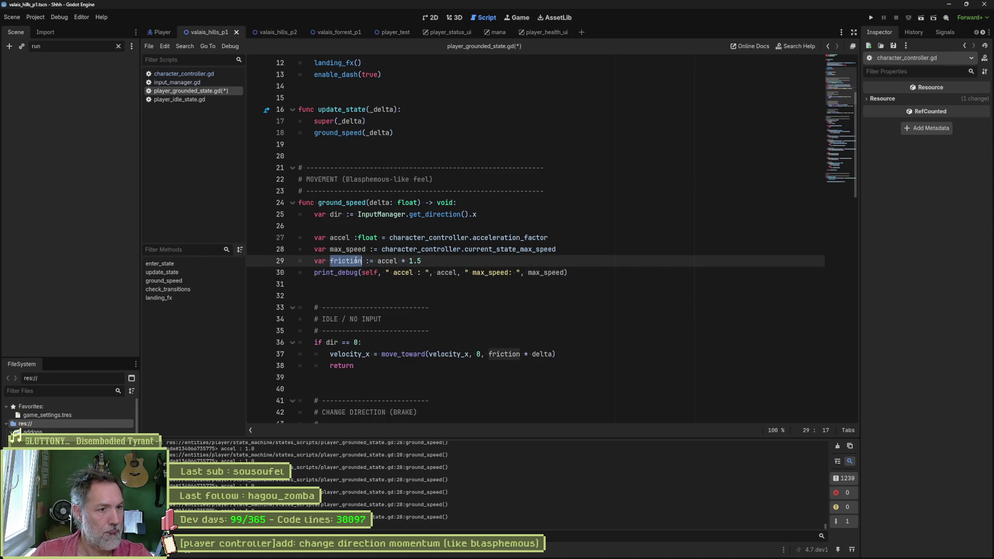
{"action": "left_click", "coordinate": [571, 274]}
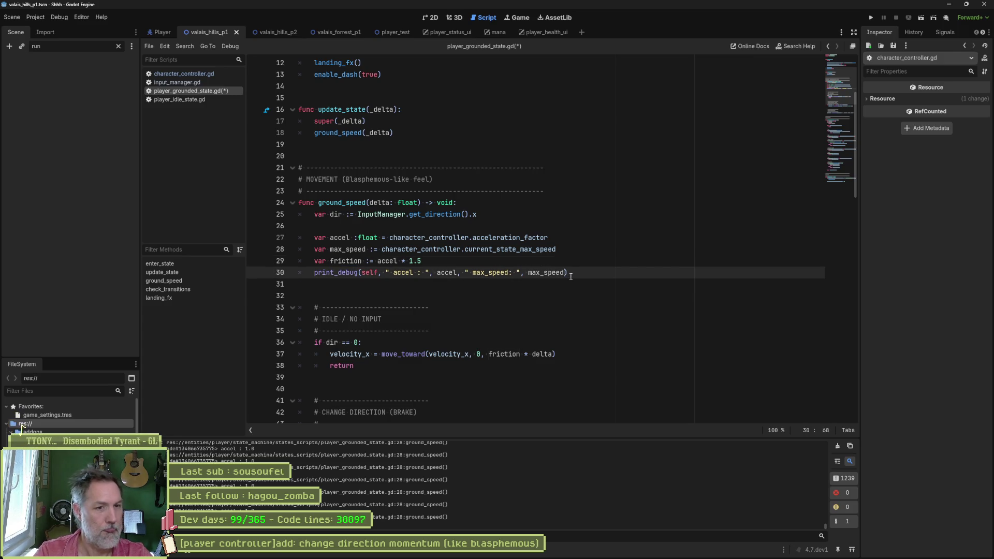
{"action": "type", "text": ", \"friction: "}
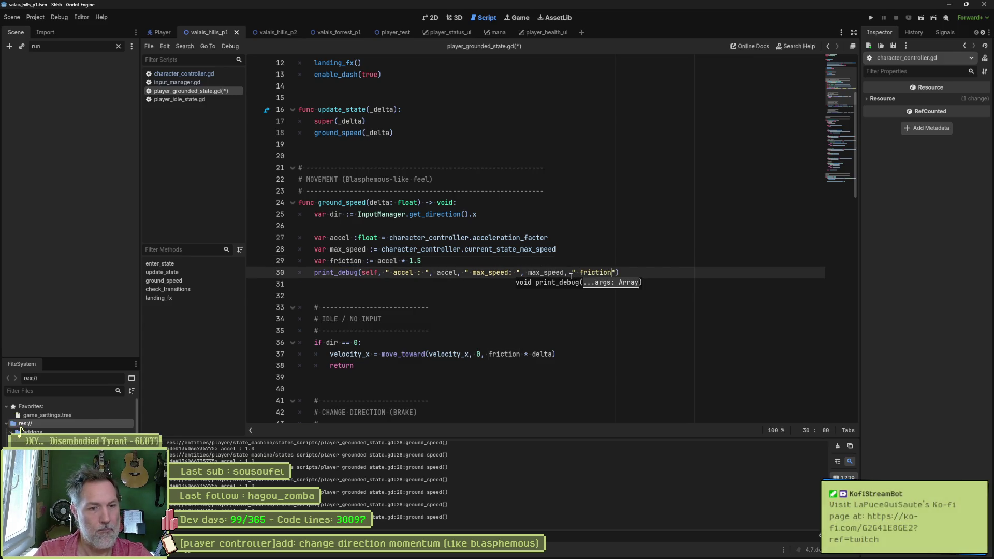
{"action": "type", "text": "friction"}
- Run the game, move the cat left and right, then stop and check friction's uses
{"action": "key", "text": "F5"}
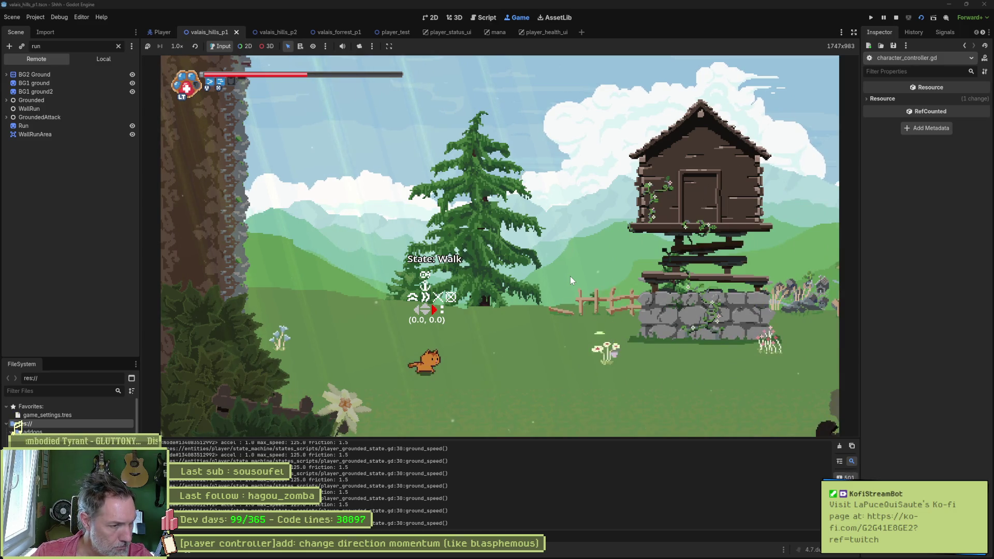
{"action": "key", "text": "Left"}
{"action": "key", "text": "Right"}
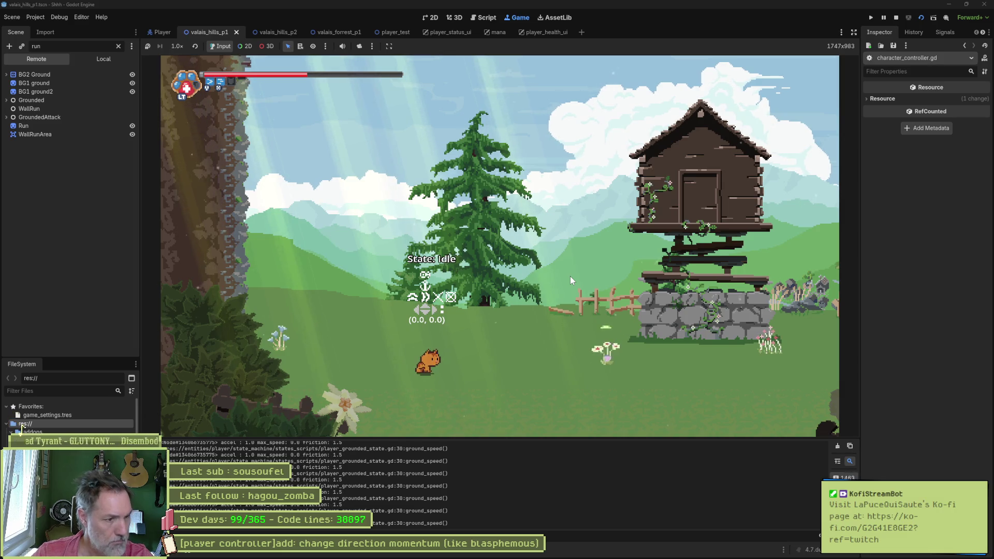
{"action": "key", "text": "ctrl+F3"}
{"action": "double_click", "coordinate": [345, 261]}
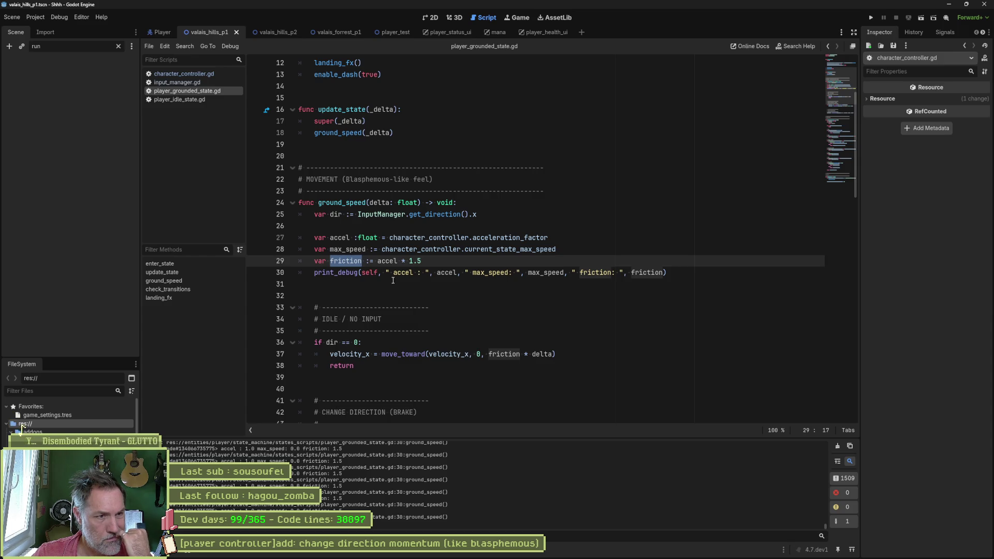
{"action": "double_click", "coordinate": [356, 250]}
{"action": "key", "text": "ctrl+c"}
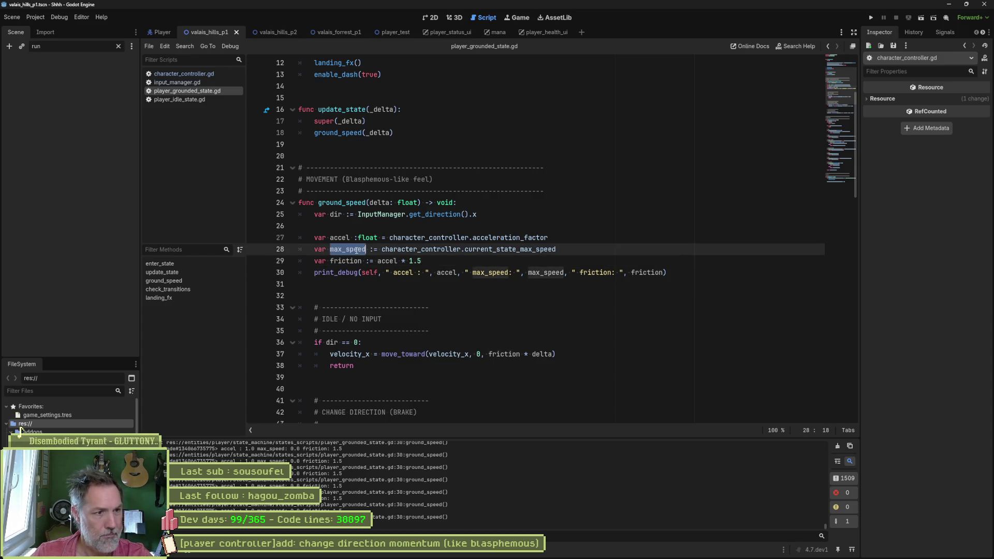
{"action": "double_click", "coordinate": [503, 354]}
{"action": "key", "text": "ctrl+v"}
{"action": "key", "text": "F6"}
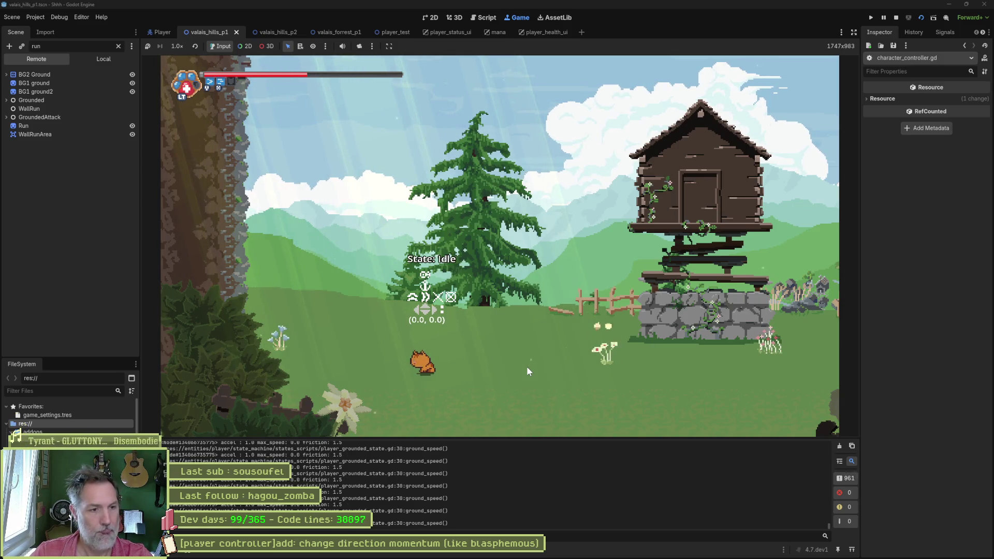
{"action": "key", "text": "F8"}
{"action": "key", "text": "ctrl+z"}
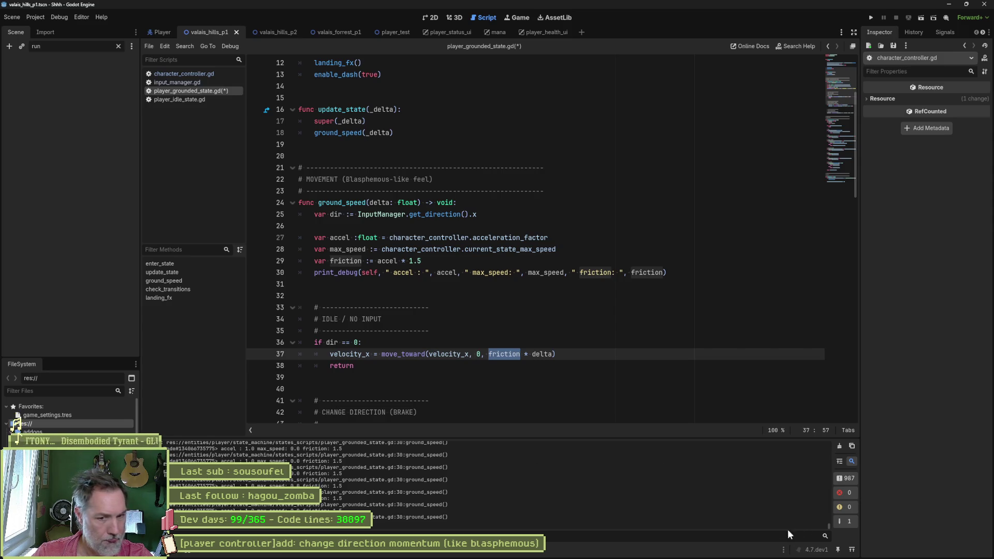
{"action": "left_click_drag", "start_coordinate": [830, 527], "coordinate": [825, 437]}
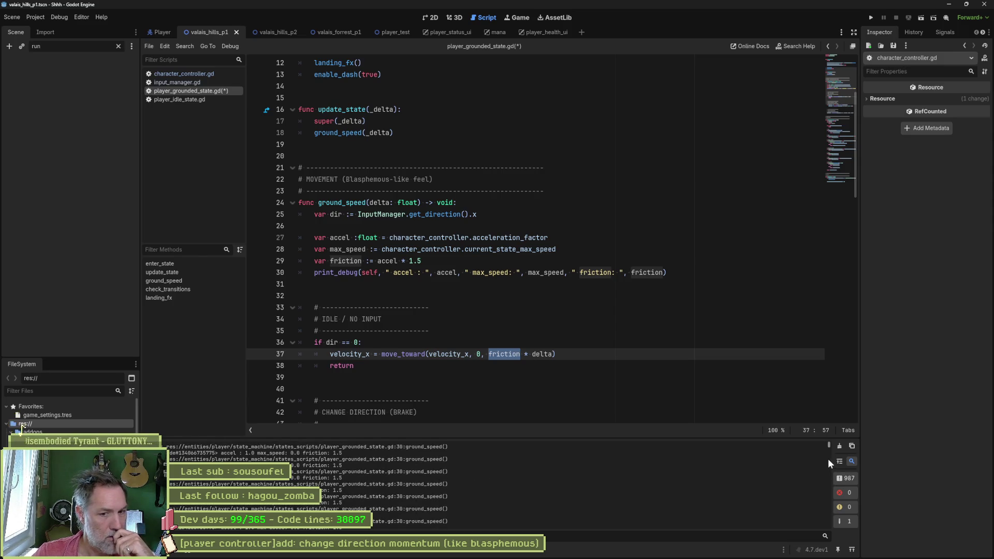
{"action": "left_click_drag", "start_coordinate": [828, 459], "coordinate": [816, 534]}
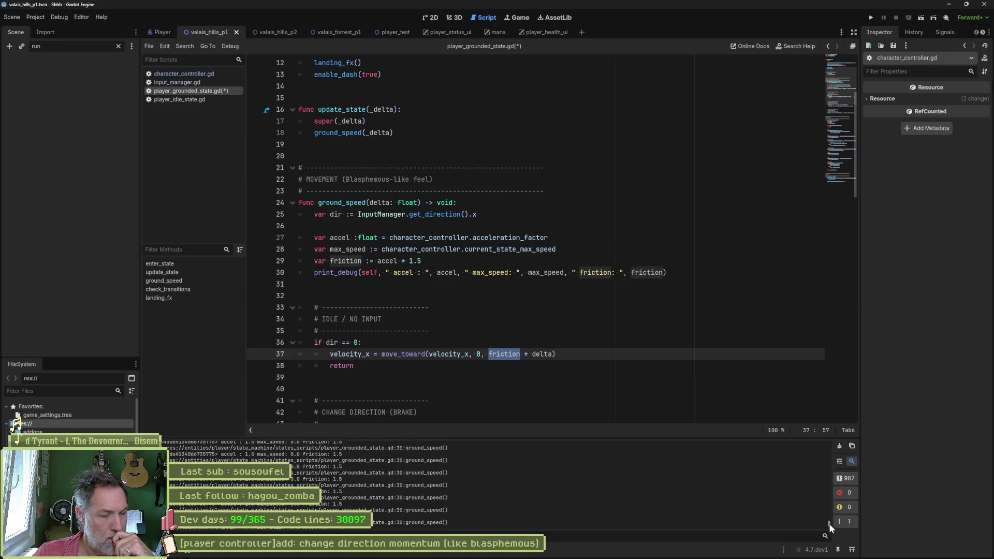
{"action": "left_click_drag", "start_coordinate": [829, 525], "coordinate": [834, 501]}
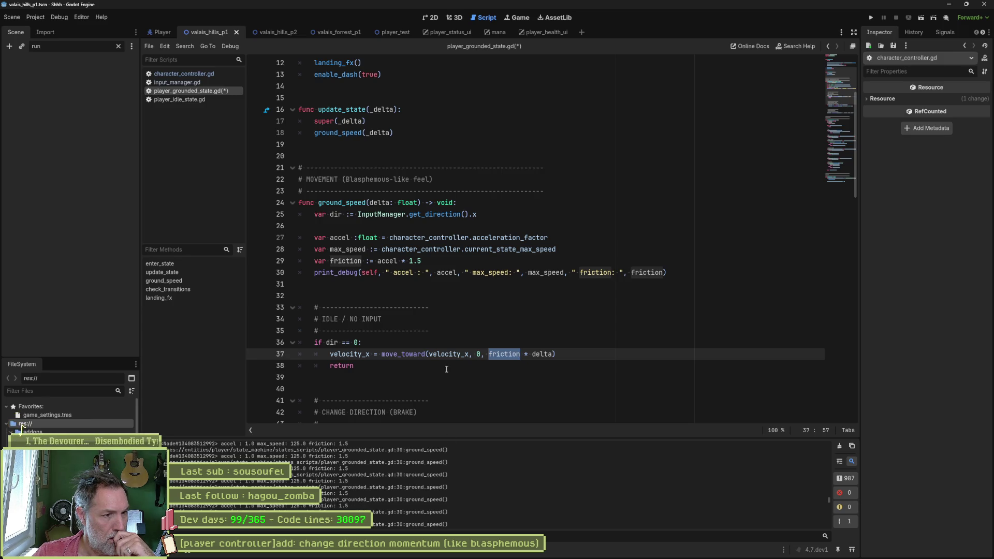
{"action": "mouse_move", "coordinate": [399, 357]}
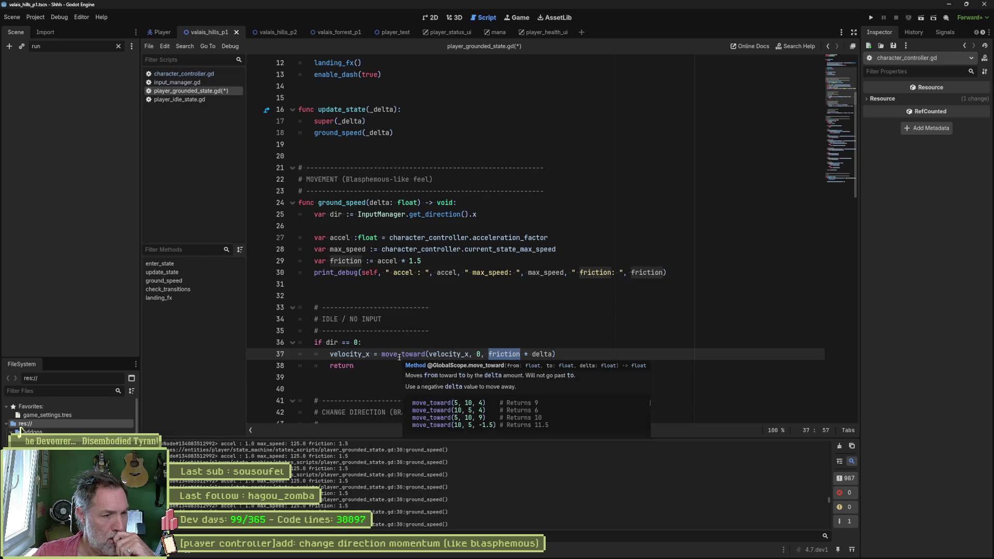
{"action": "scroll", "coordinate": [399, 357], "scroll_direction": "down", "scroll_amount": 3}
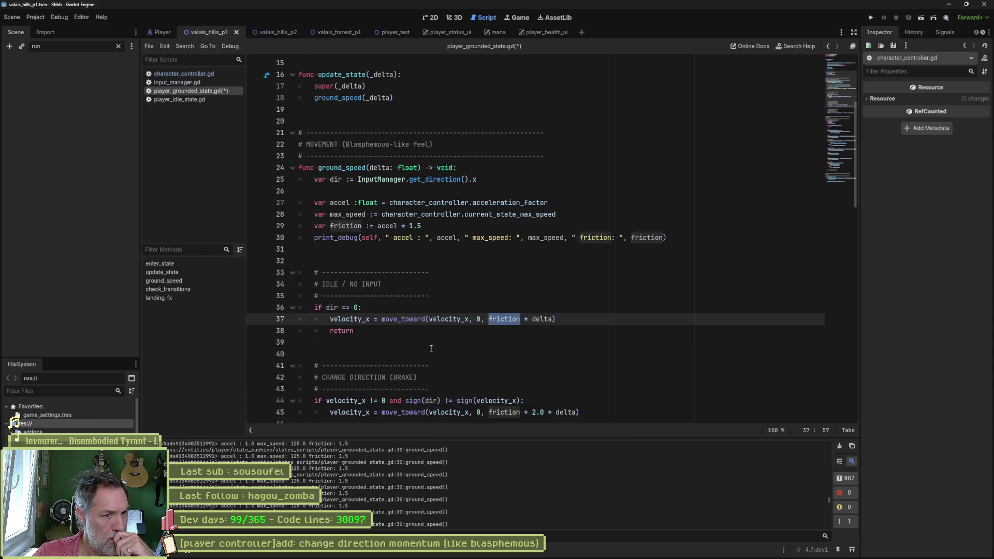
{"action": "left_click", "coordinate": [338, 237]}
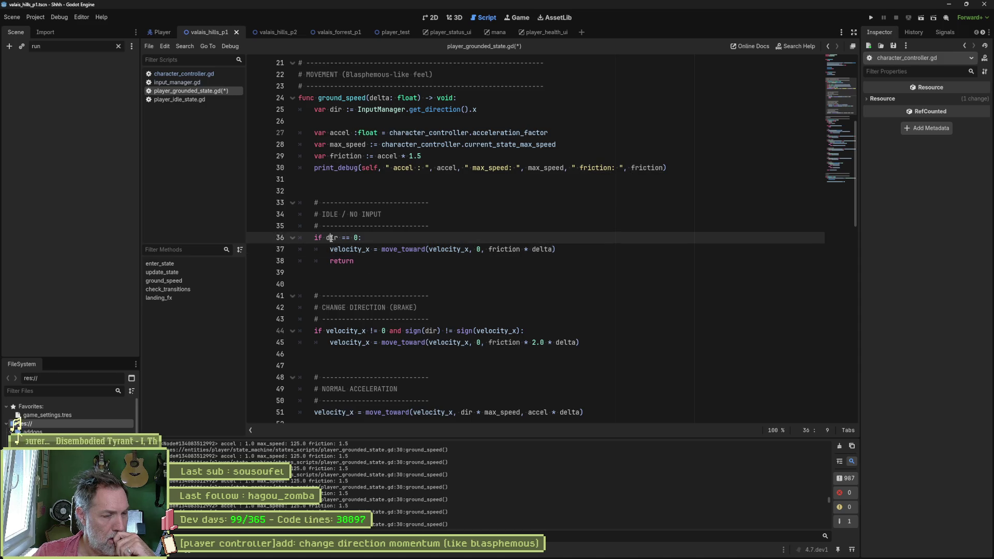
{"action": "left_click", "coordinate": [687, 168]}
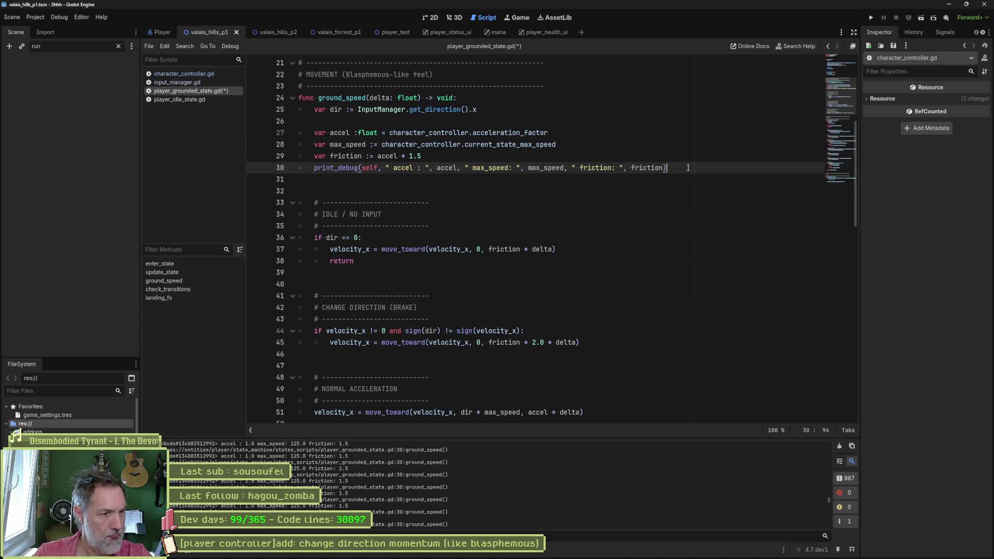
- Move the ground_speed debug print past the brake code to after the normal acceleration line
{"action": "key", "text": "alt+Down"}
{"action": "key", "text": "alt+Down"}
{"action": "key", "text": "alt+Down"}
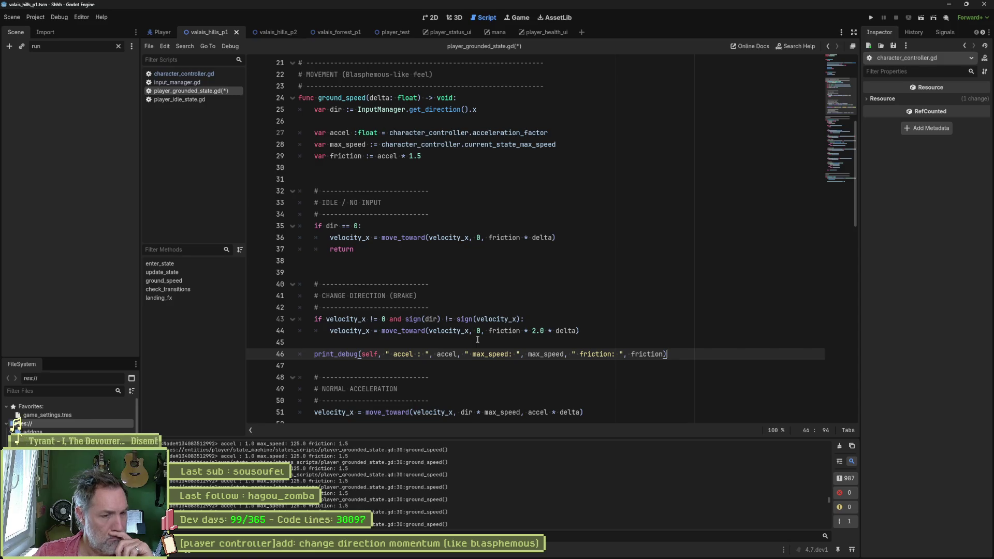
{"action": "scroll", "coordinate": [477, 340], "scroll_direction": "down", "scroll_amount": 2}
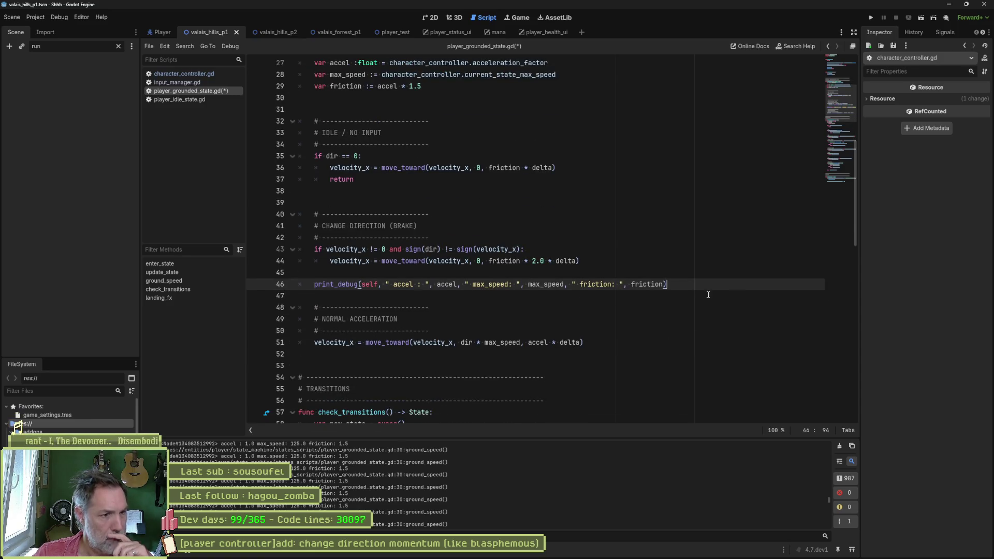
{"action": "key", "text": "alt+Down"}
{"action": "key", "text": "alt+Down"}
{"action": "key", "text": "alt+Down"}
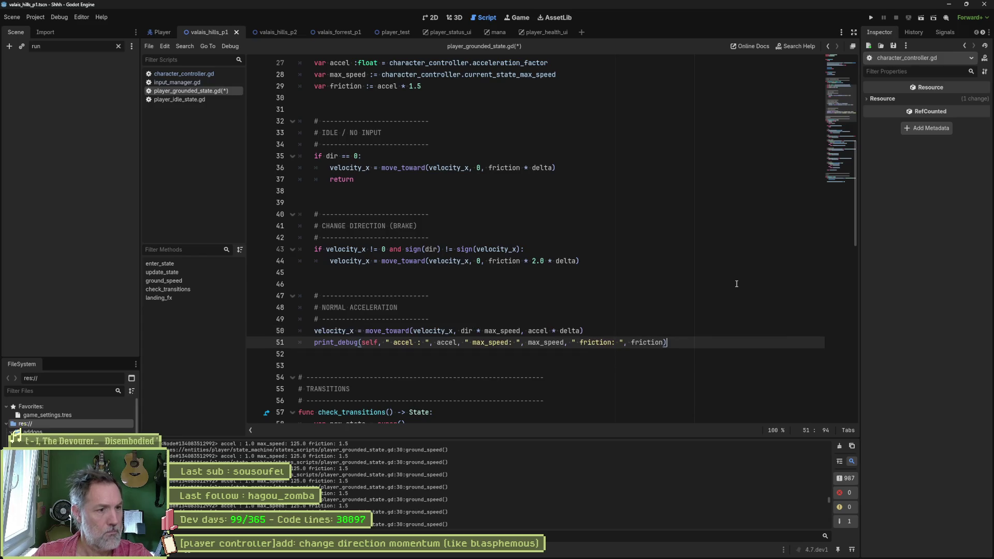
- Run the game, make the cat run left, and return to player_grounded_state.gd
{"action": "key", "text": "F5"}
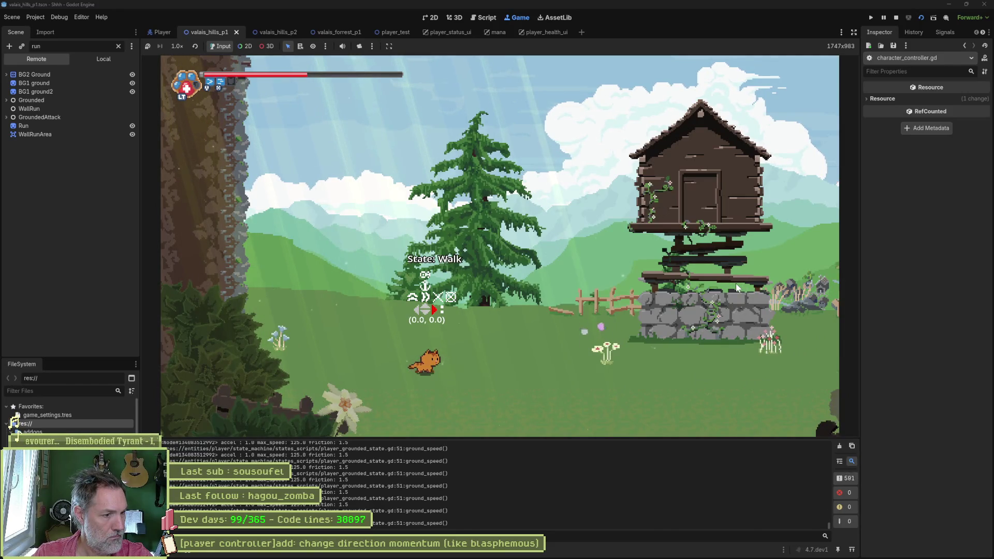
{"action": "key", "text": "shift"}
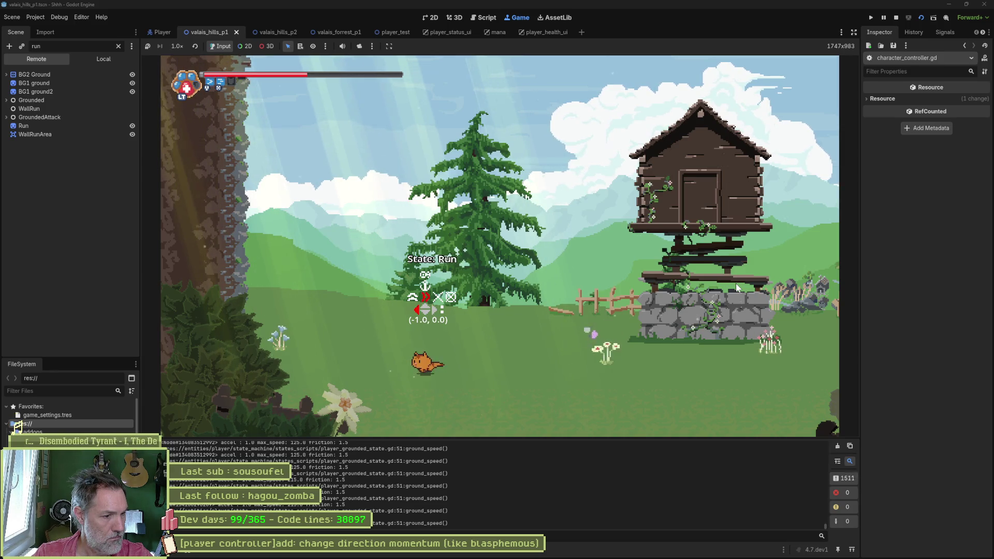
{"action": "key", "text": "Left"}
{"action": "key", "text": "ctrl+F3"}
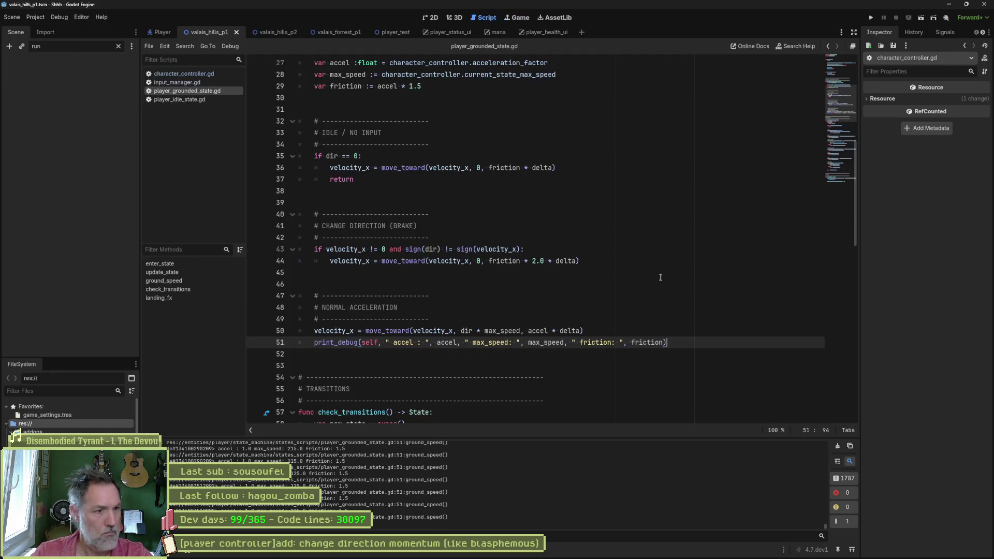
- Delete the debug print line after the normal acceleration line
{"action": "double_click", "coordinate": [331, 331]}
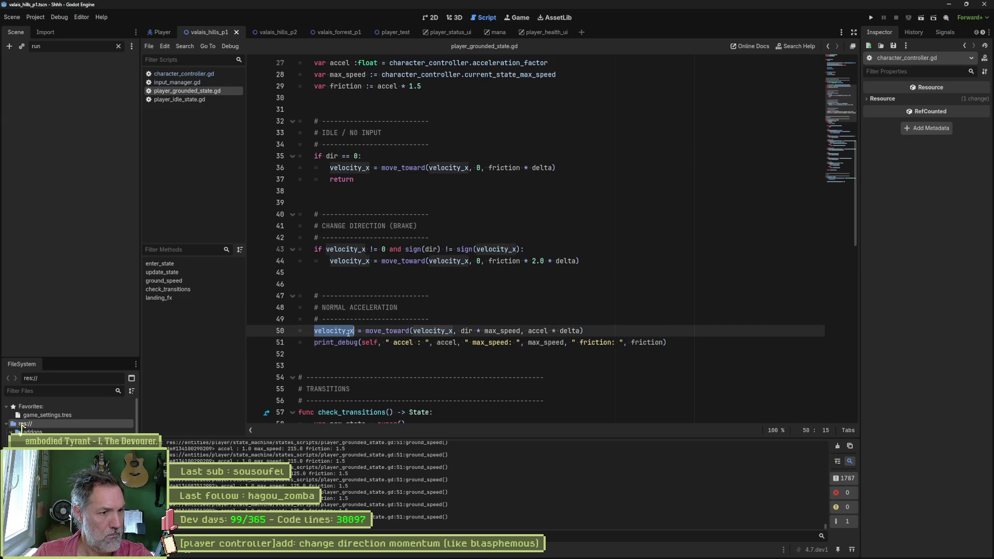
{"action": "left_click", "coordinate": [670, 342]}
{"action": "key", "text": "shift+Up"}
{"action": "key", "text": "ctrl+c"}
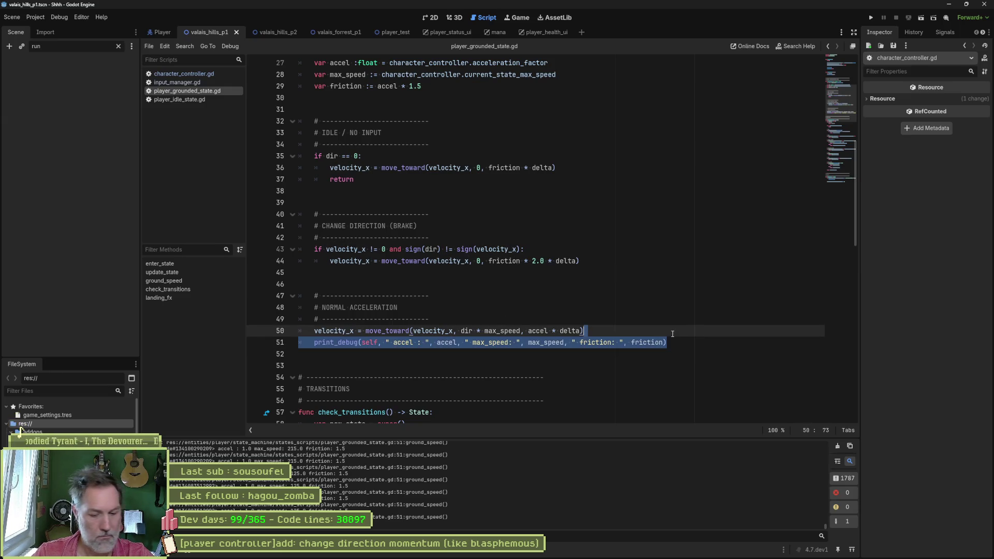
{"action": "key", "text": "BackSpace"}
- Trace velocity_x to its declaration in state.gd, then switch to character_controller.gd
{"action": "left_click", "coordinate": [325, 331], "text": "ctrl"}
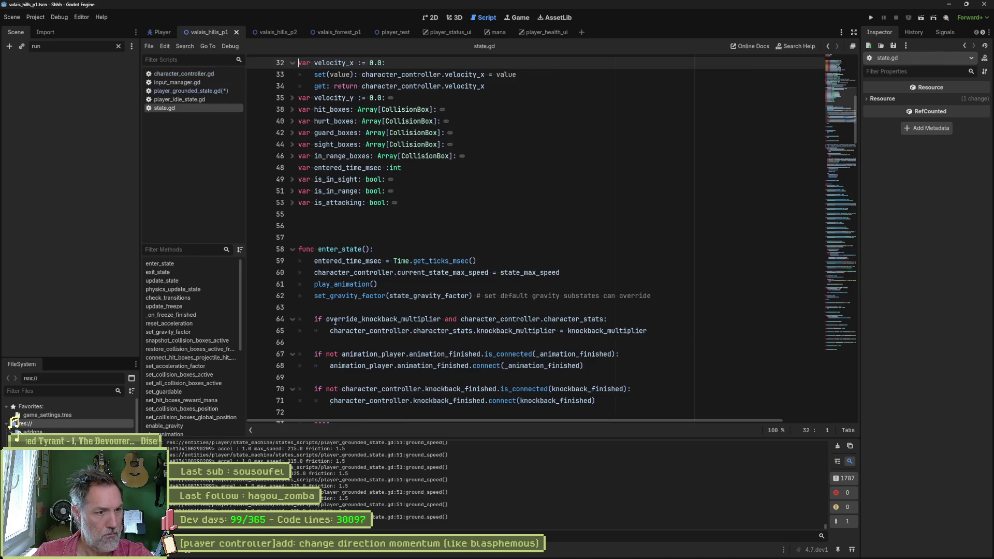
{"action": "left_click", "coordinate": [469, 237]}
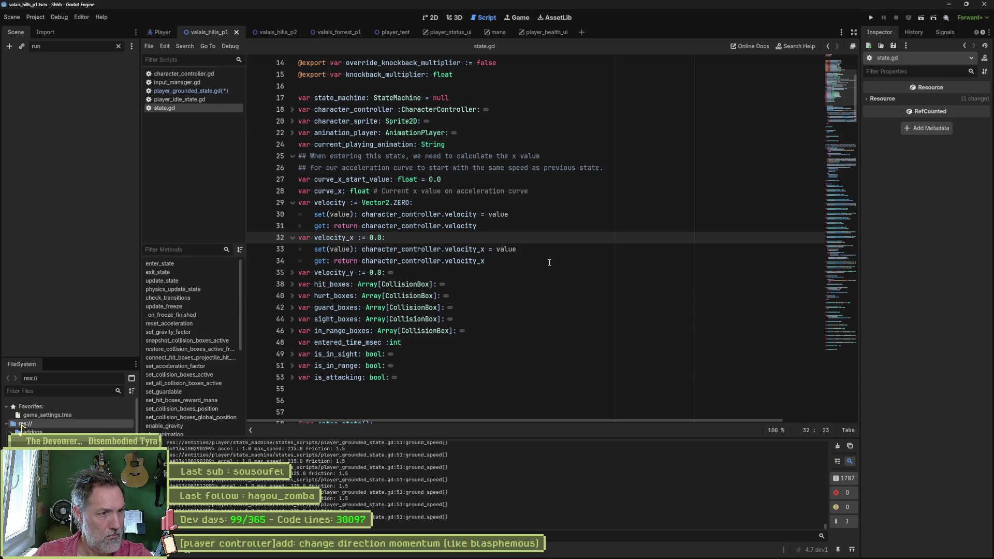
{"action": "double_click", "coordinate": [477, 251]}
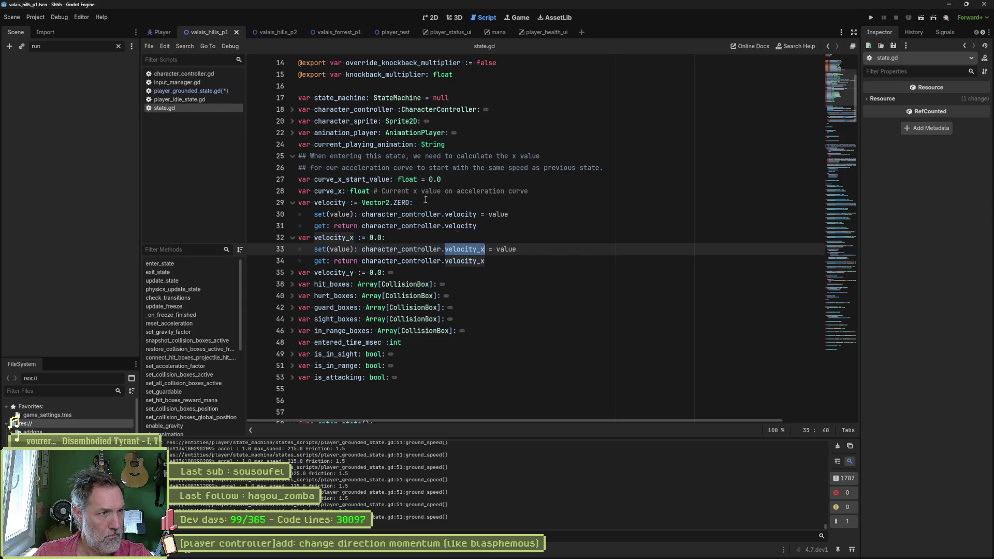
{"action": "left_click", "coordinate": [198, 74]}
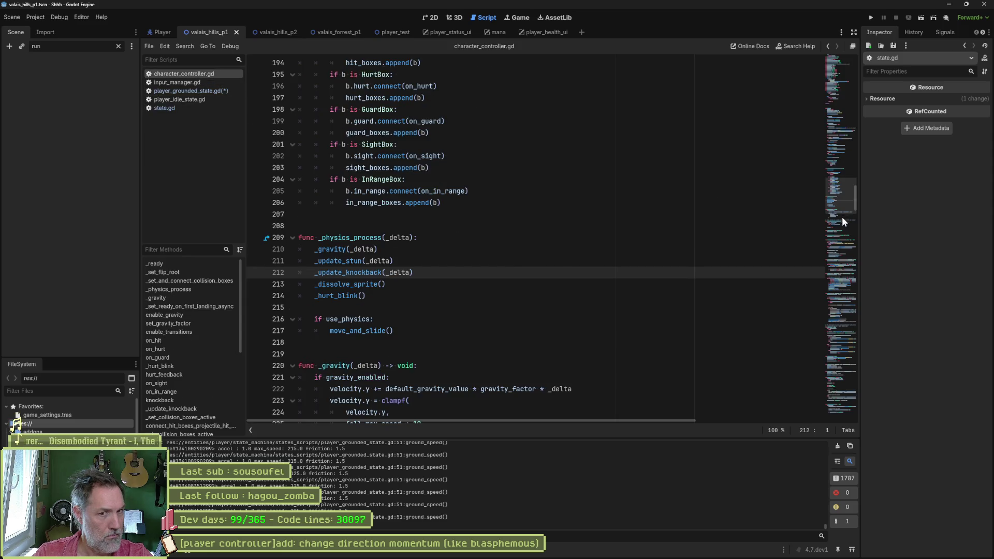
- Inspect the velocity_x setter's velocity.x assignment, then place the caret after _hurt_blink in _physics_process
{"action": "mouse_move", "coordinate": [842, 217]}
{"action": "left_mouse_down"}
{"action": "mouse_move", "coordinate": [829, 62]}
{"action": "mouse_move", "coordinate": [812, 123]}
{"action": "left_mouse_up"}
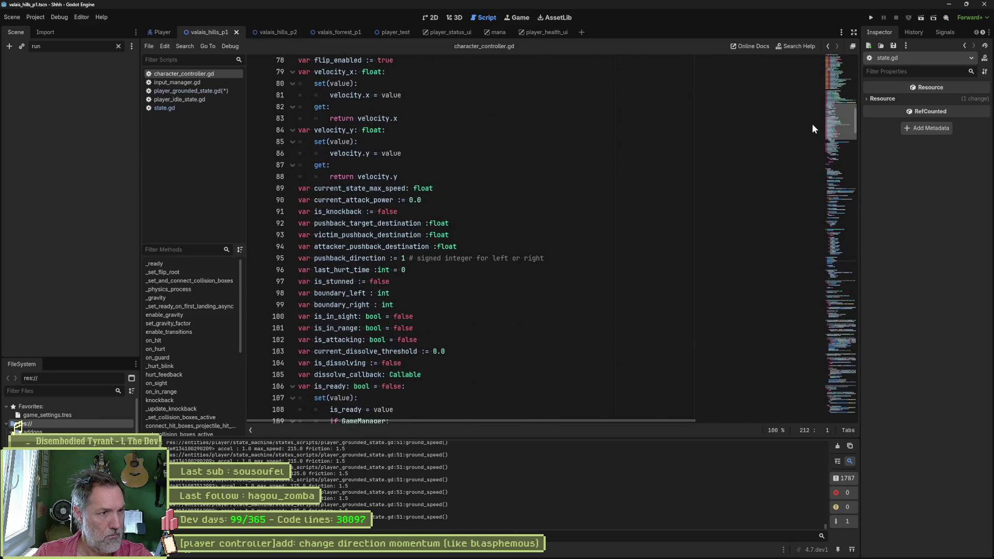
{"action": "scroll", "coordinate": [570, 124], "scroll_direction": "up", "scroll_amount": 1}
{"action": "left_click", "coordinate": [387, 120]}
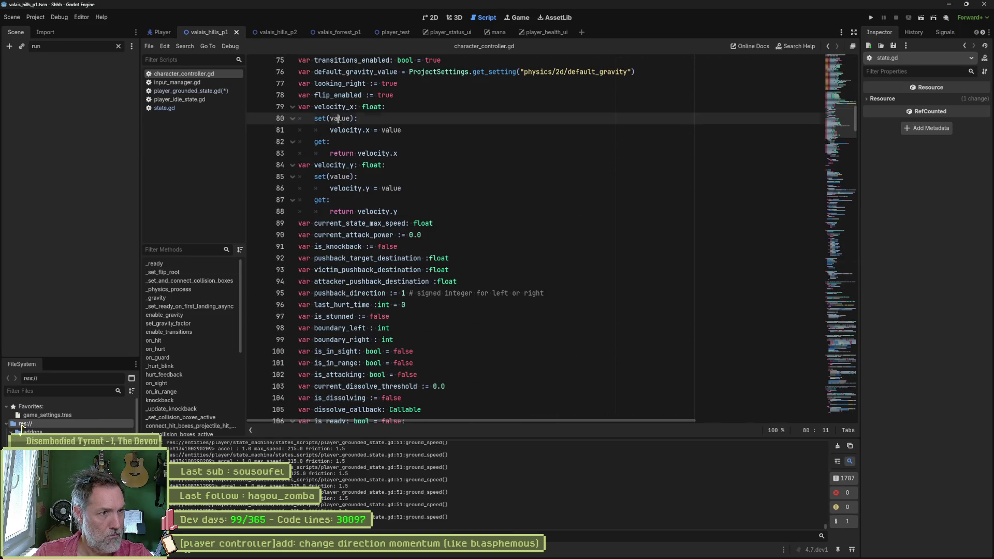
{"action": "left_click", "coordinate": [389, 130]}
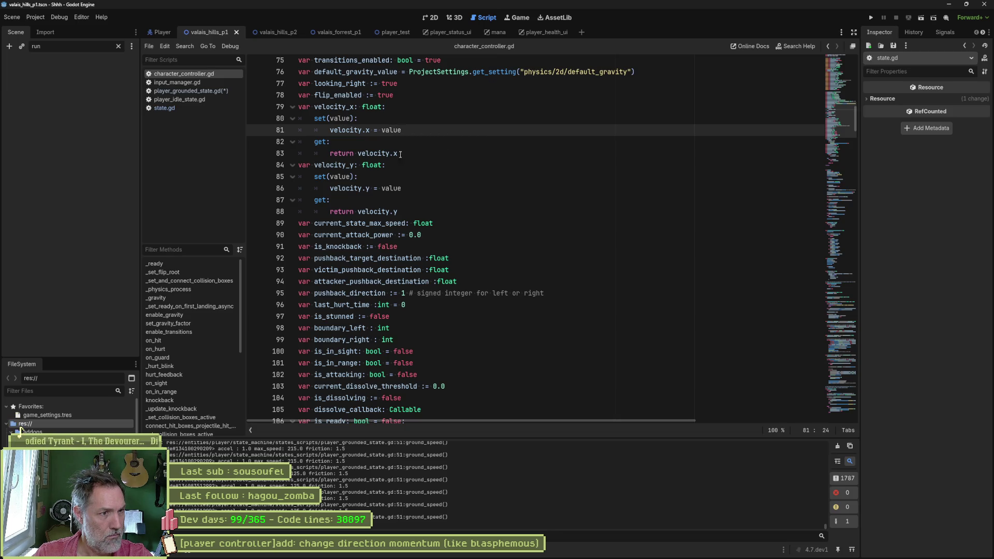
{"action": "mouse_move", "coordinate": [383, 213]}
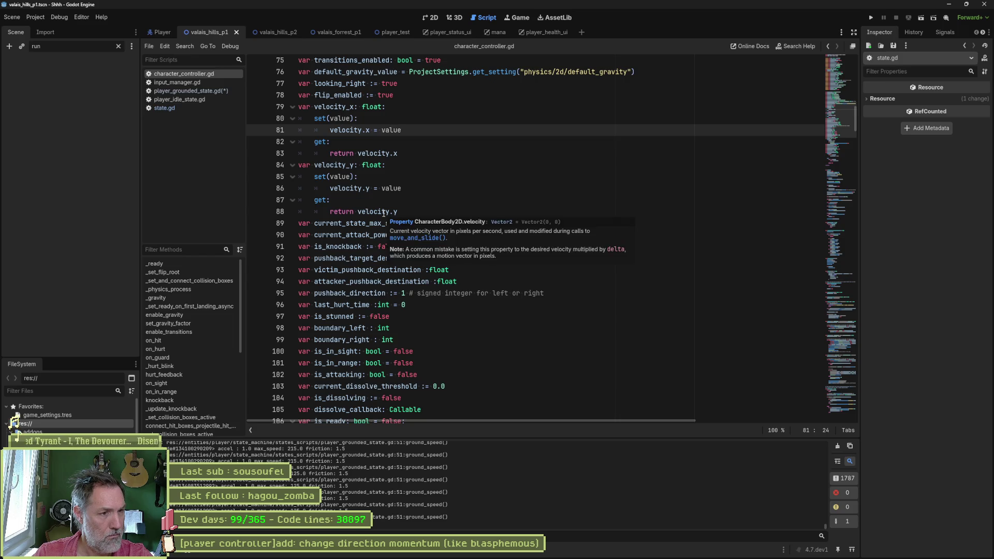
{"action": "left_click", "coordinate": [206, 290]}
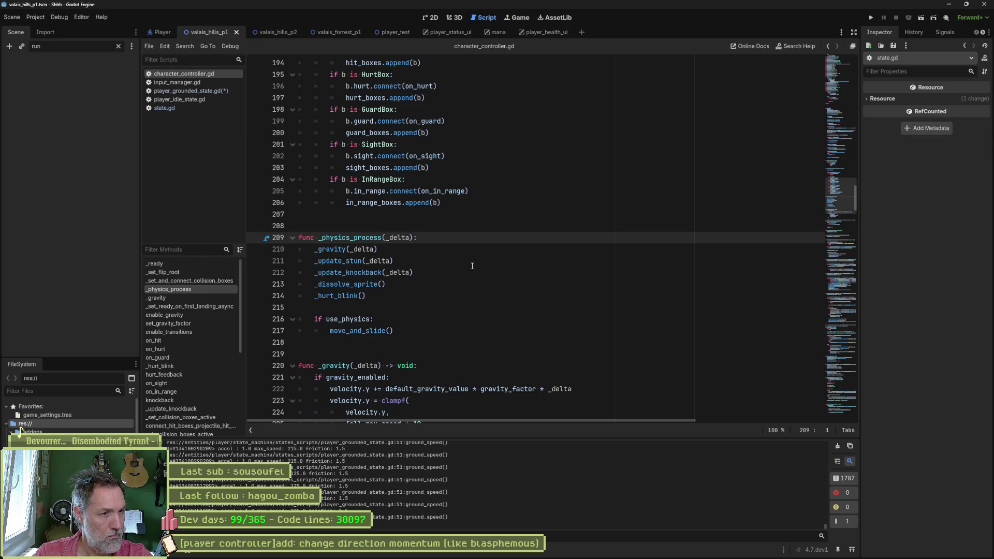
{"action": "left_click", "coordinate": [439, 306]}
- Paste a print_debug after _hurt_blink logging " velocity: ", velocity, then run the game
{"action": "key", "text": "Return"}
{"action": "key", "text": "ctrl+v"}
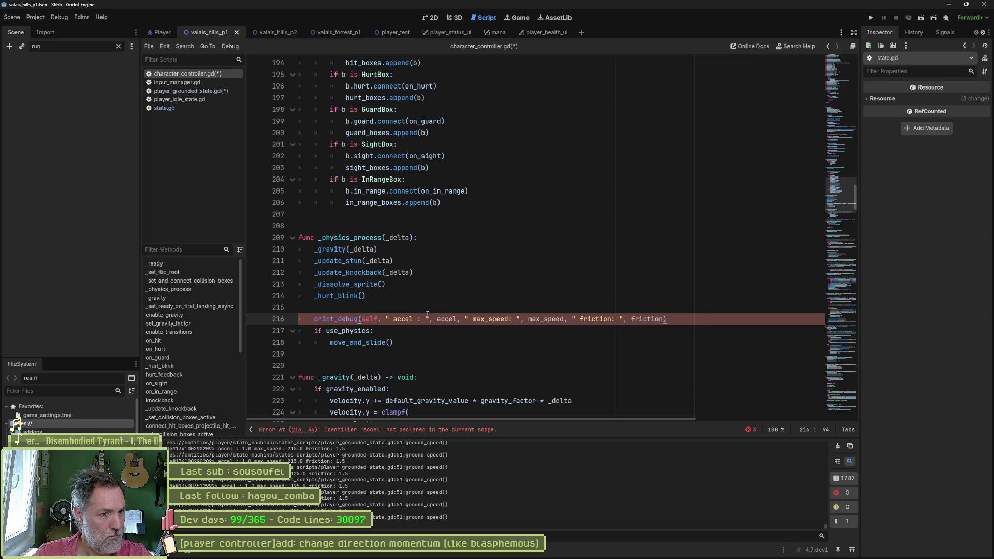
{"action": "left_click_drag", "start_coordinate": [395, 320], "coordinate": [663, 319]}
{"action": "type", "text": "velocti"}
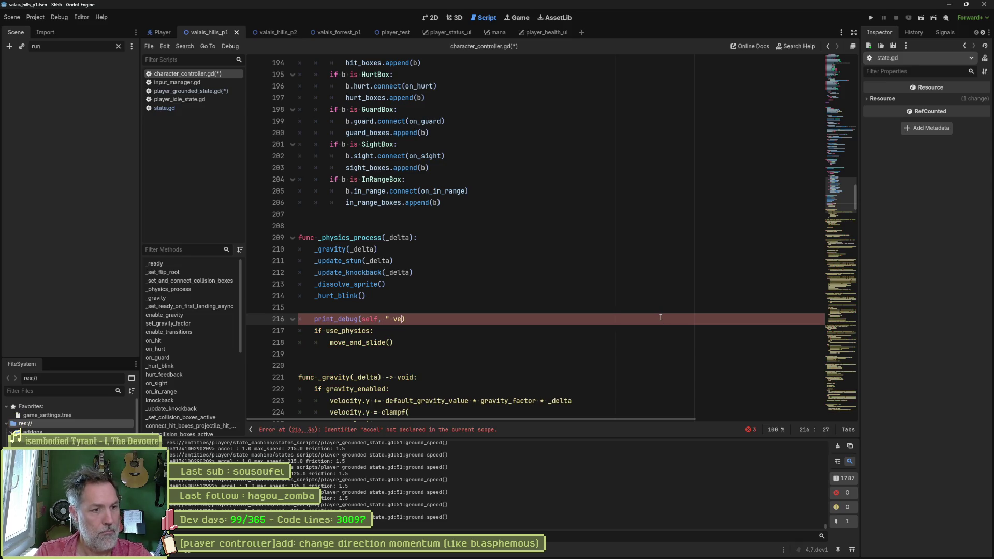
{"action": "key", "text": "BackSpace"}
{"action": "key", "text": "BackSpace"}
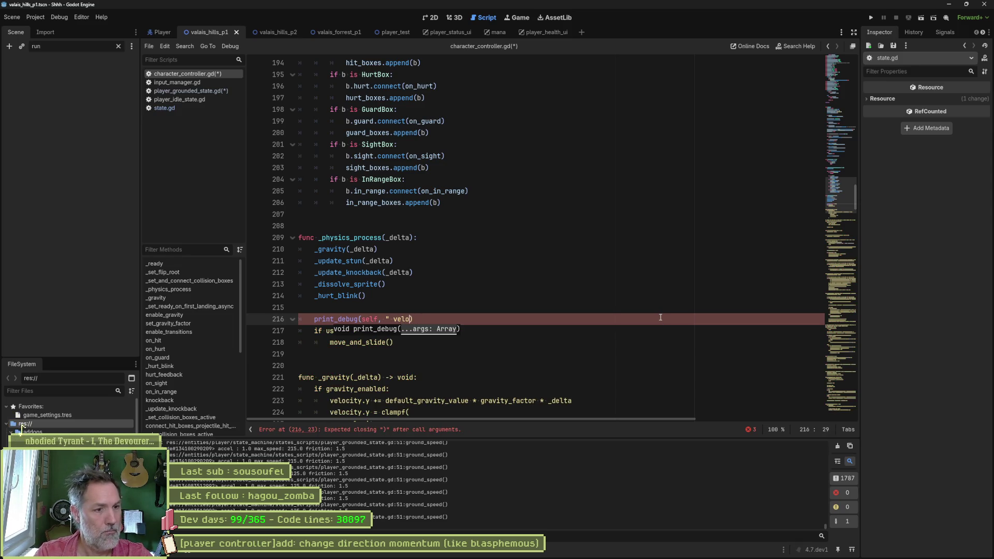
{"action": "type", "text": "ity: \""}
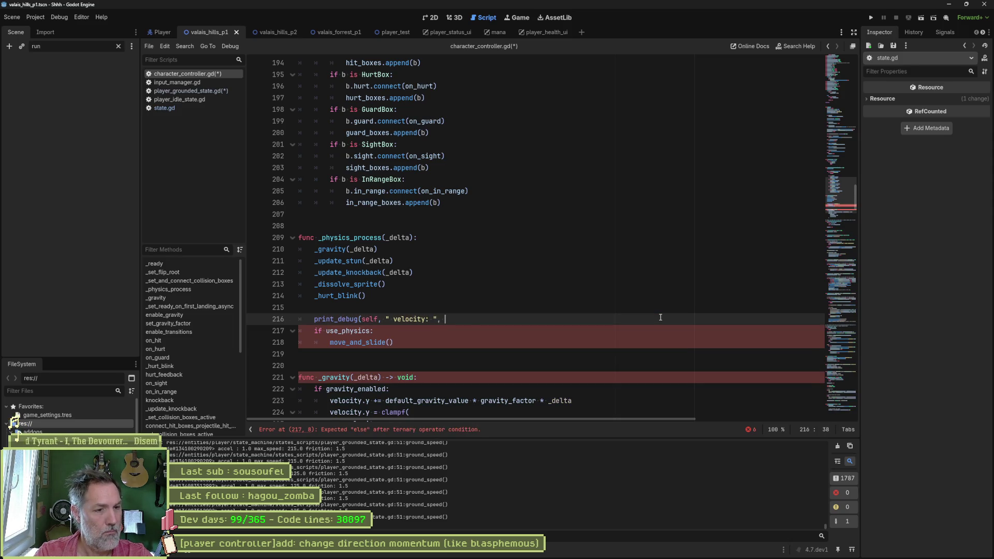
{"action": "type", "text": ", velocity)"}
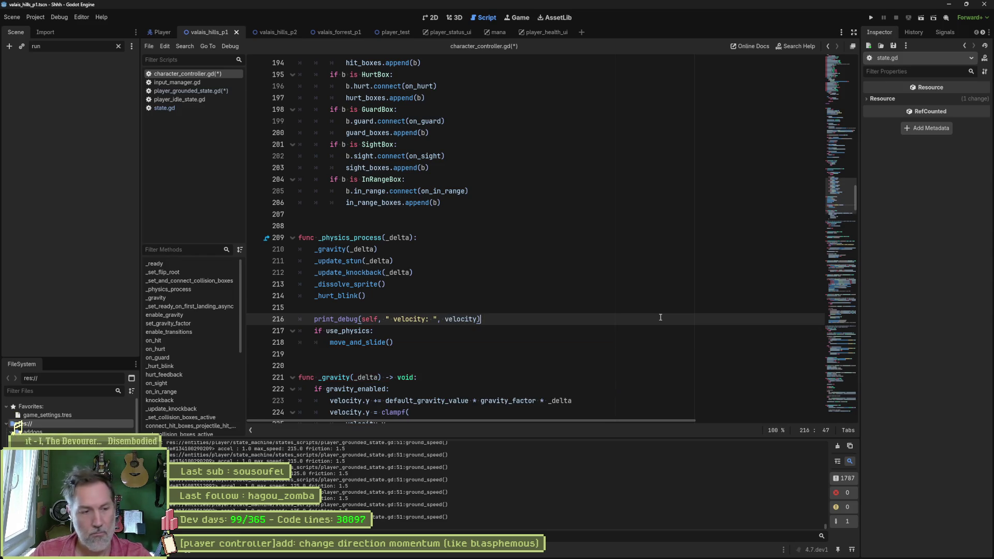
{"action": "key", "text": "F6"}
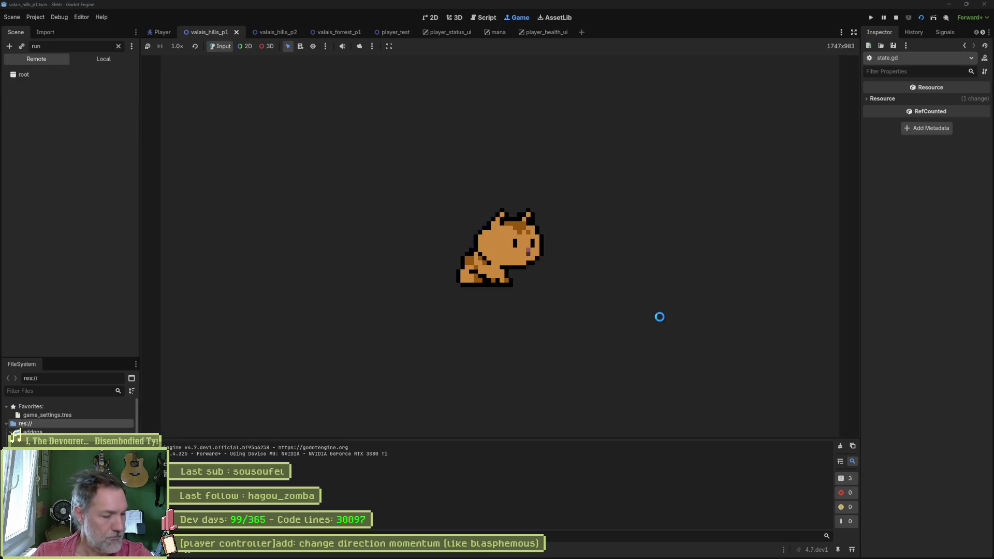
- Walk the cat right, then left, while velocity prints to the output
{"action": "key", "text": "Right"}
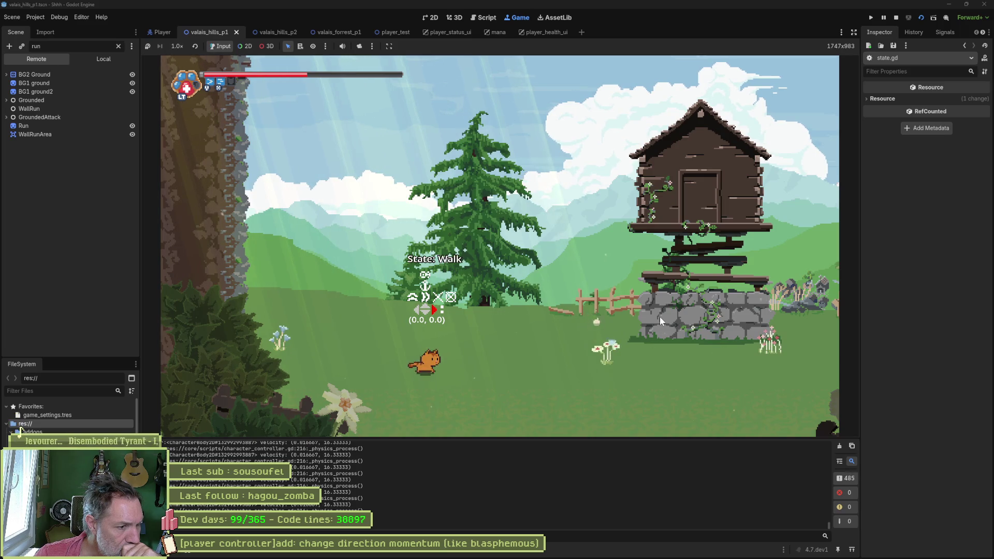
{"action": "key", "text": "Left"}
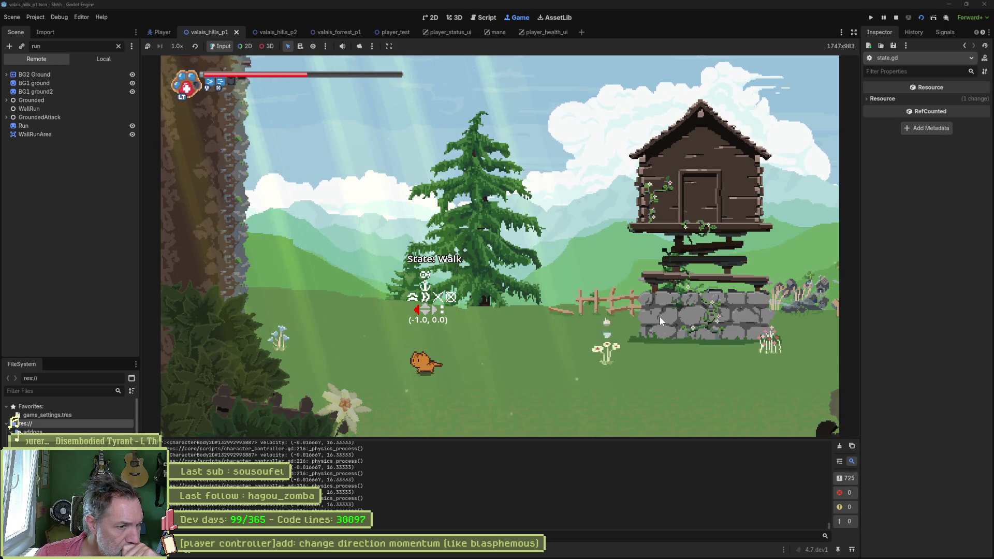
{"action": "key", "text": "Left"}
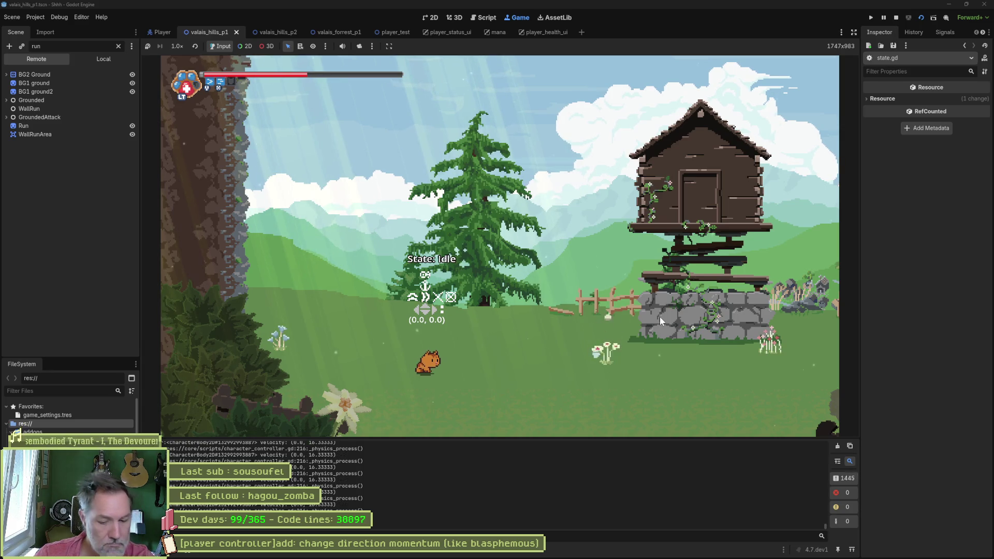
- Stop the game and reopen player_grounded_state.gd in the script editor
{"action": "key", "text": "F8"}
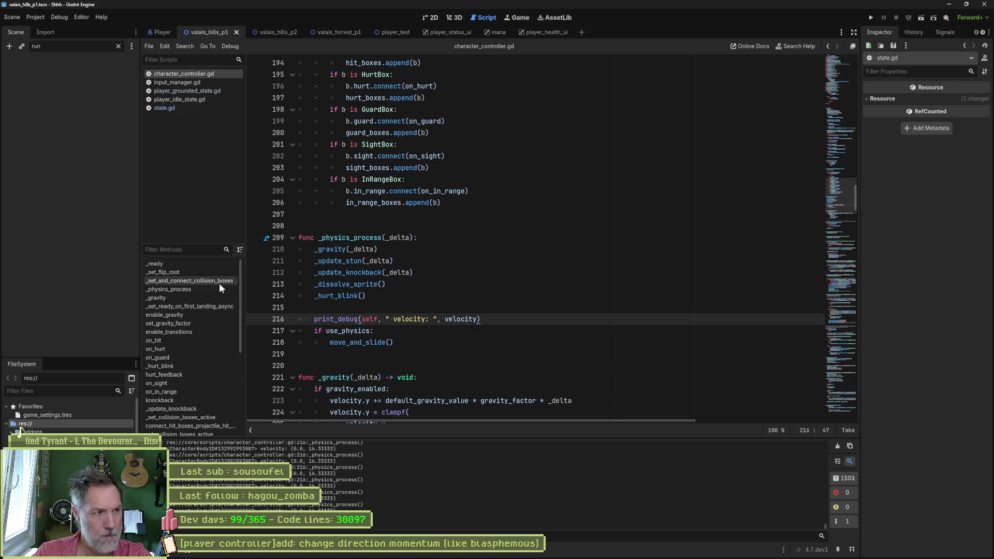
{"action": "left_click", "coordinate": [182, 92]}
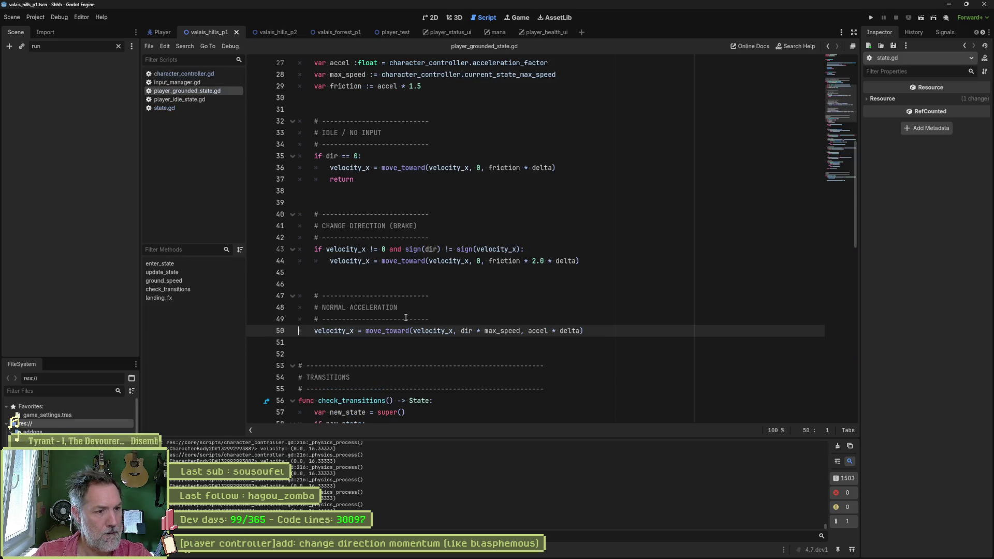
{"action": "scroll", "coordinate": [403, 317], "scroll_direction": "down", "scroll_amount": 1}
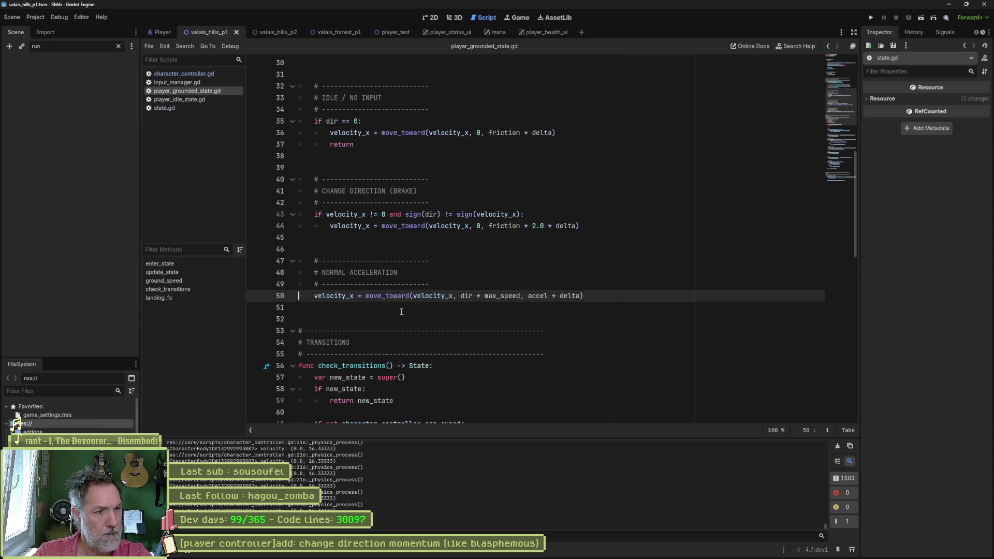
- Paste the print_debug of accel, max_speed and friction back in as line 51
{"action": "left_click_drag", "start_coordinate": [413, 295], "coordinate": [453, 296]}
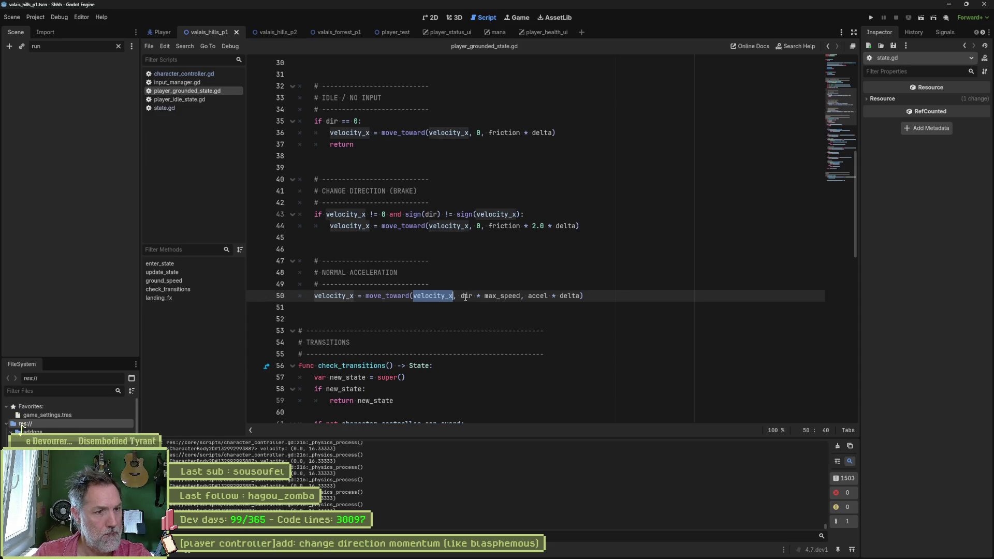
{"action": "left_click", "coordinate": [592, 295]}
{"action": "key", "text": "Tab"}
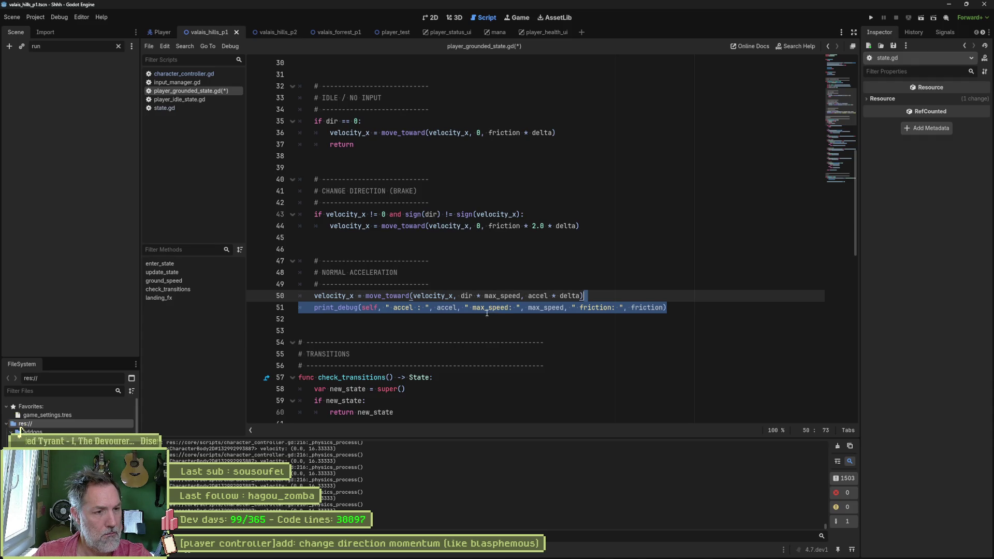
- Inspect line 50's move_toward arguments, accel * delta and velocity_x
{"action": "mouse_move", "coordinate": [401, 297]}
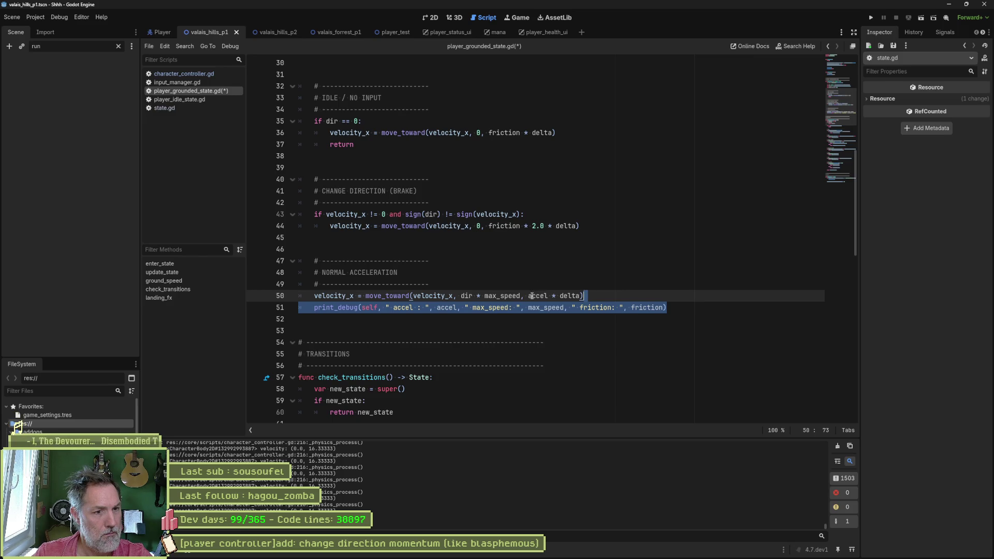
{"action": "left_click_drag", "start_coordinate": [530, 296], "coordinate": [582, 296]}
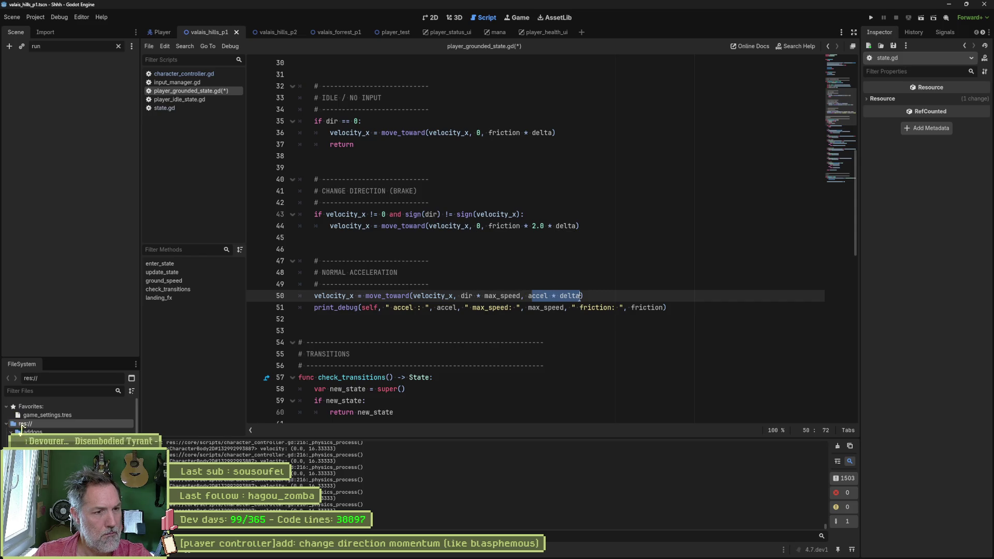
{"action": "left_click", "coordinate": [450, 296]}
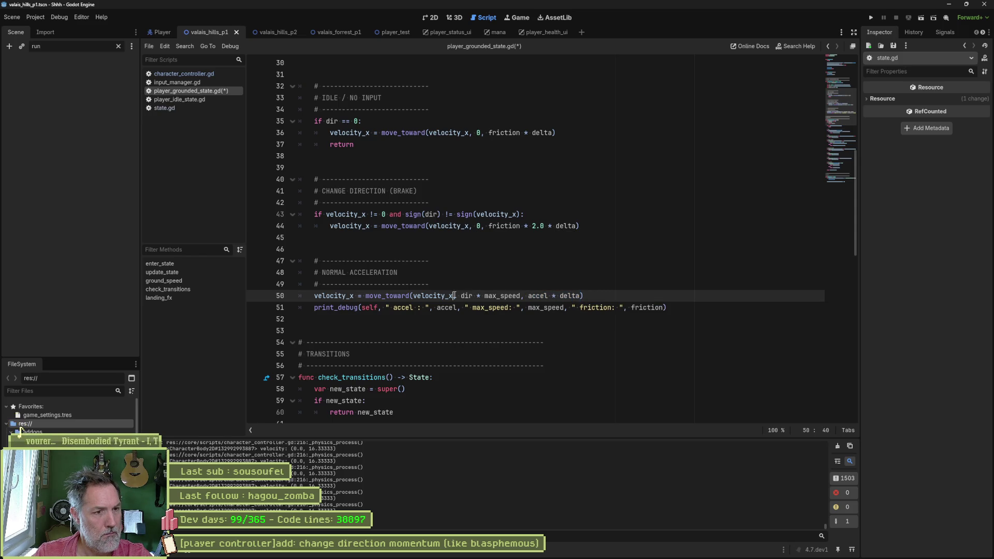
{"action": "double_click", "coordinate": [450, 296]}
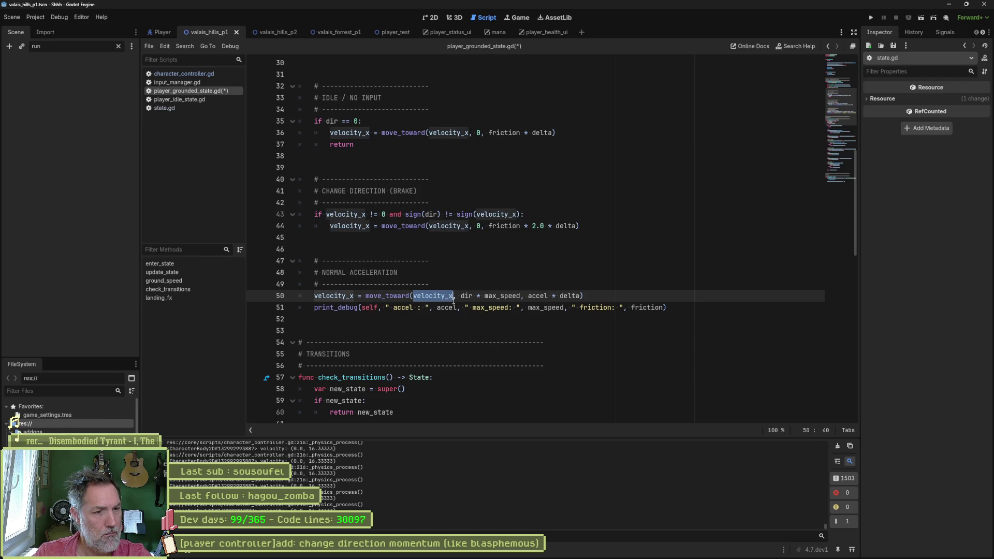
- Start line 51's debug print with the label " move toward (" followed by velocity_x
{"action": "left_click", "coordinate": [391, 308]}
{"action": "type", "text": "move toward (\", "}
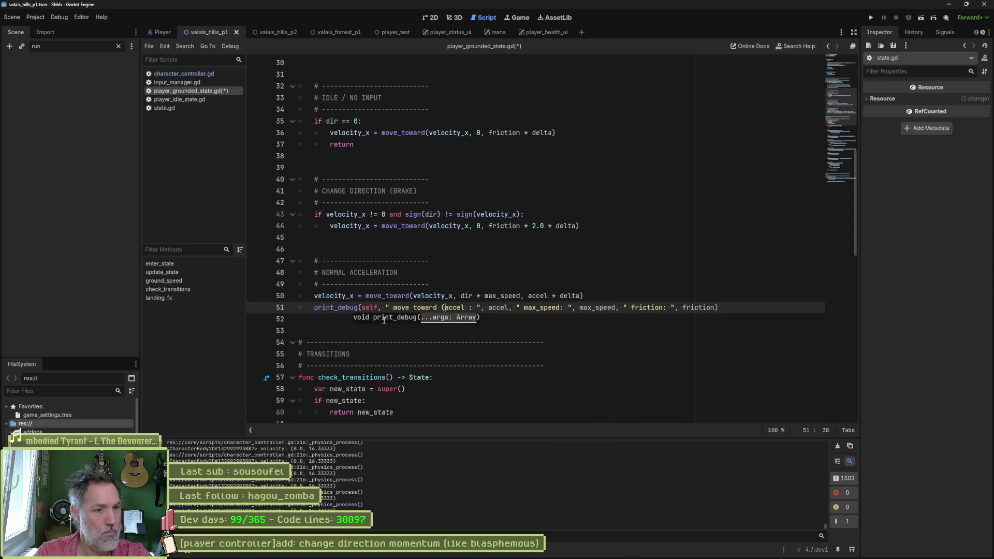
{"action": "type", "text": "velocity_x"}
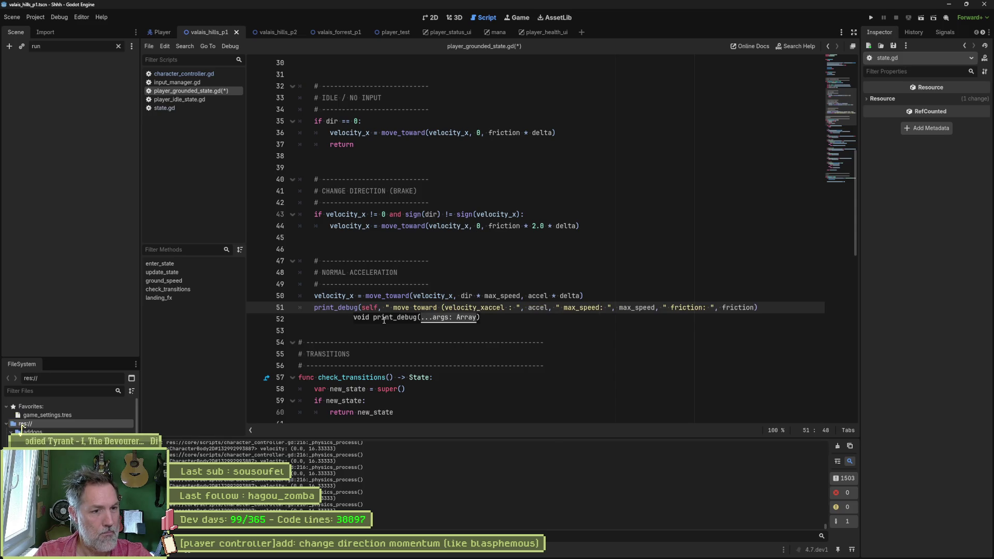
{"action": "type", "text": ","}
{"action": "key", "text": "ctrl+Left"}
{"action": "type", "text": "\","}
{"action": "key", "text": "ctrl+Right"}
{"action": "key", "text": "Right"}
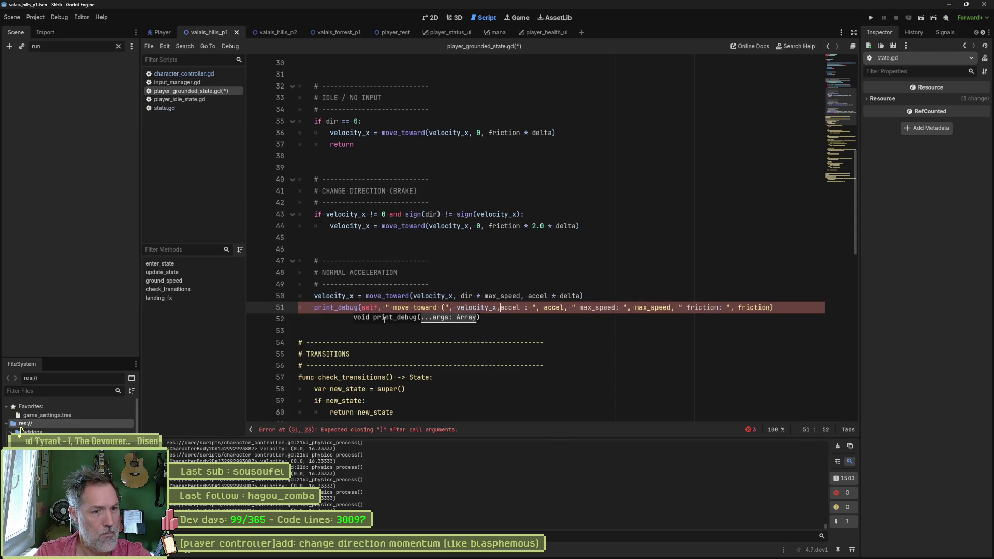
{"action": "type", "text": "\", "}
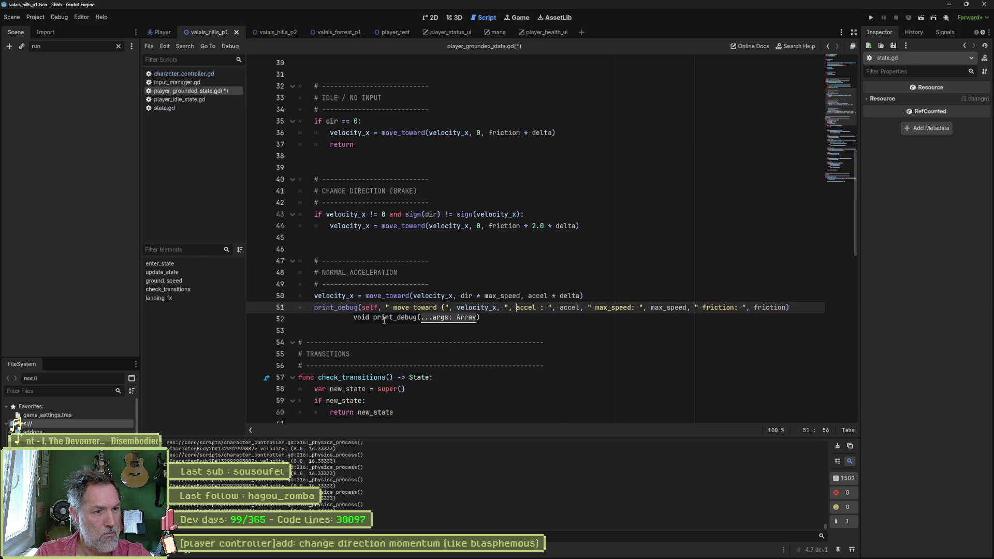
{"action": "type", "text": "\", "}
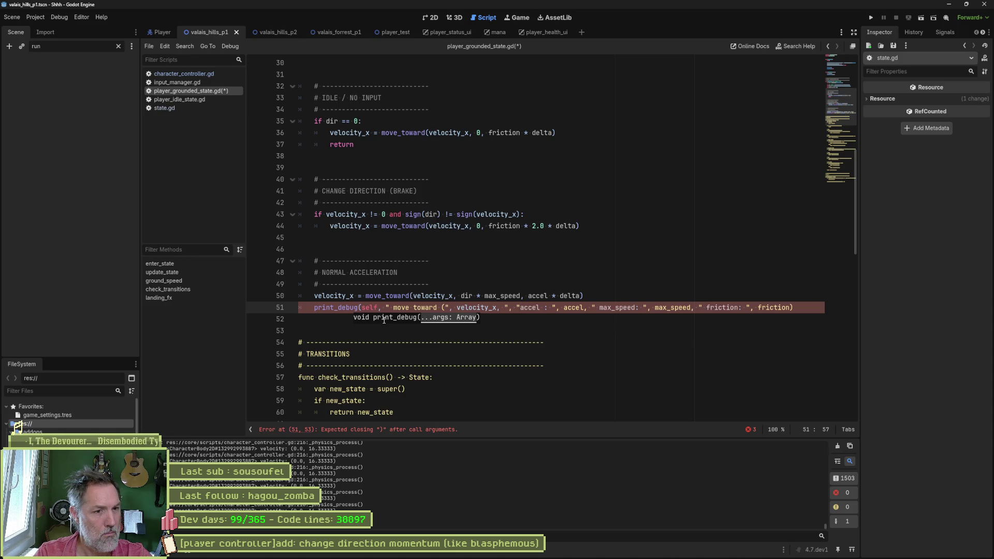
{"action": "type", "text": "\""}
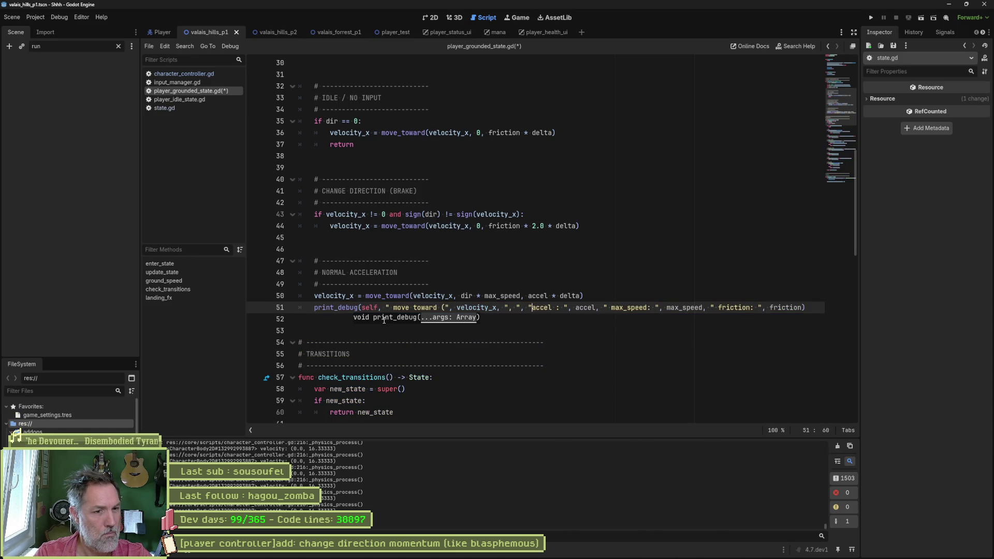
- Remove the accel, max_speed and friction arguments and close the print's string
{"action": "key", "text": "shift+End"}
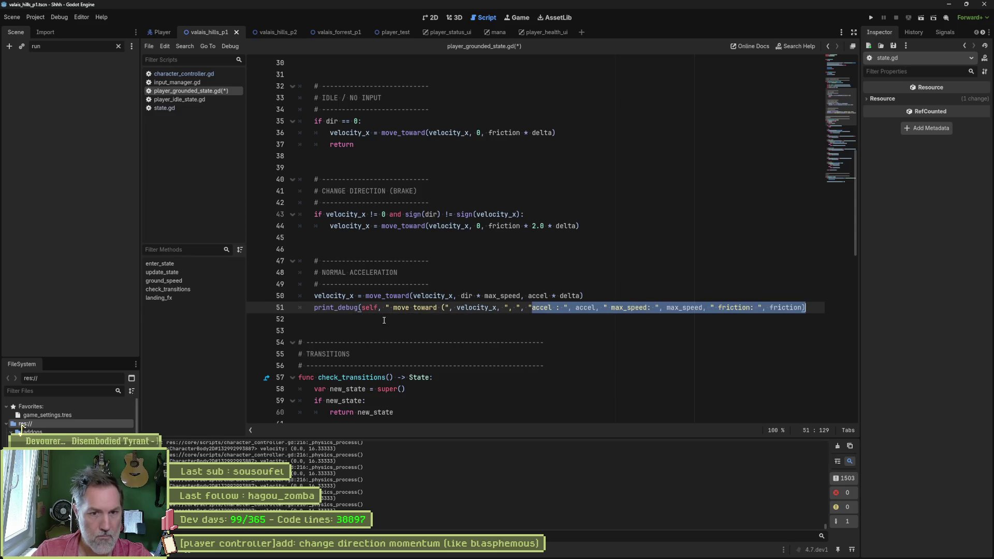
{"action": "type", "text": "\""}
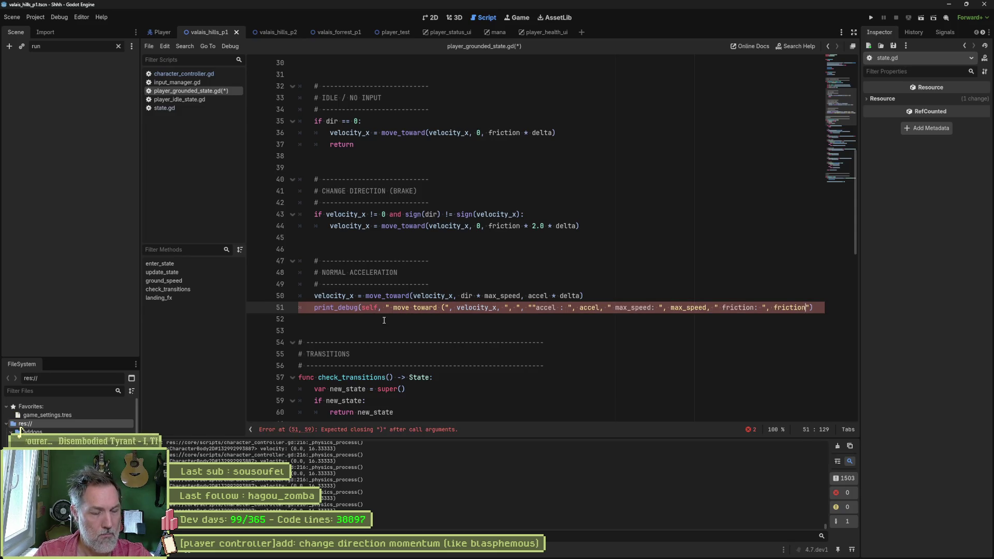
{"action": "key", "text": "ctrl+BackSpace"}
{"action": "key", "text": "ctrl+BackSpace"}
{"action": "key", "text": "ctrl+BackSpace"}
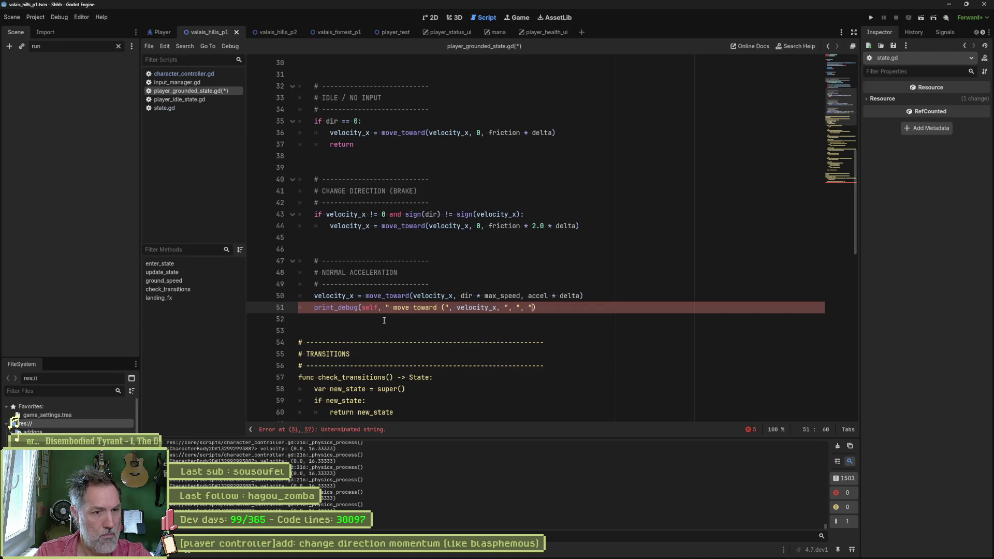
{"action": "type", "text": "\""}
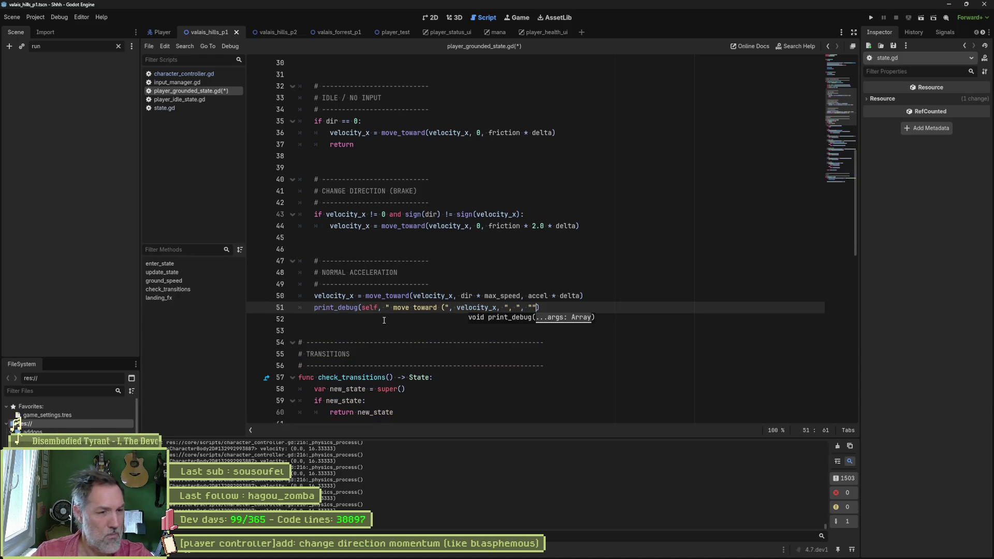
{"action": "mouse_move", "coordinate": [393, 297]}
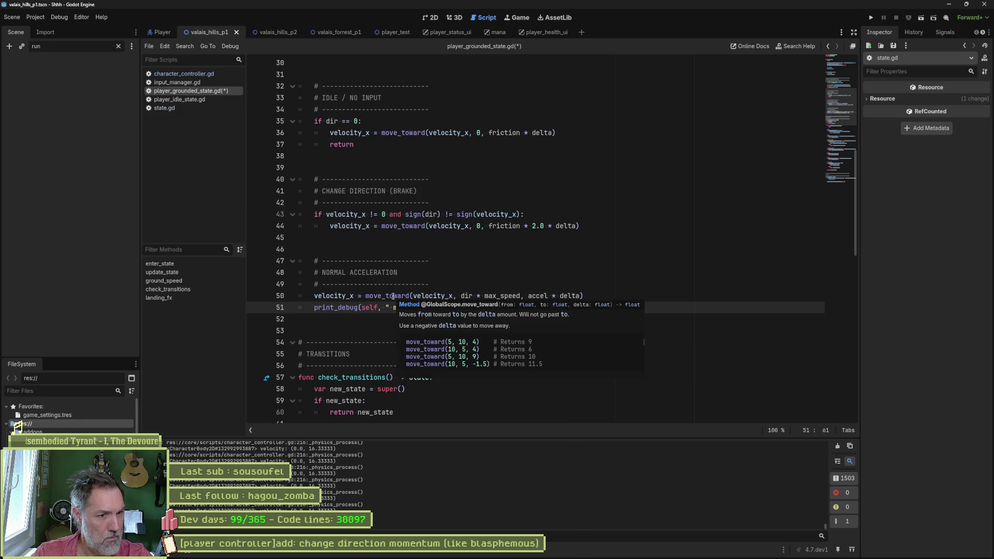
{"action": "left_click", "coordinate": [479, 274]}
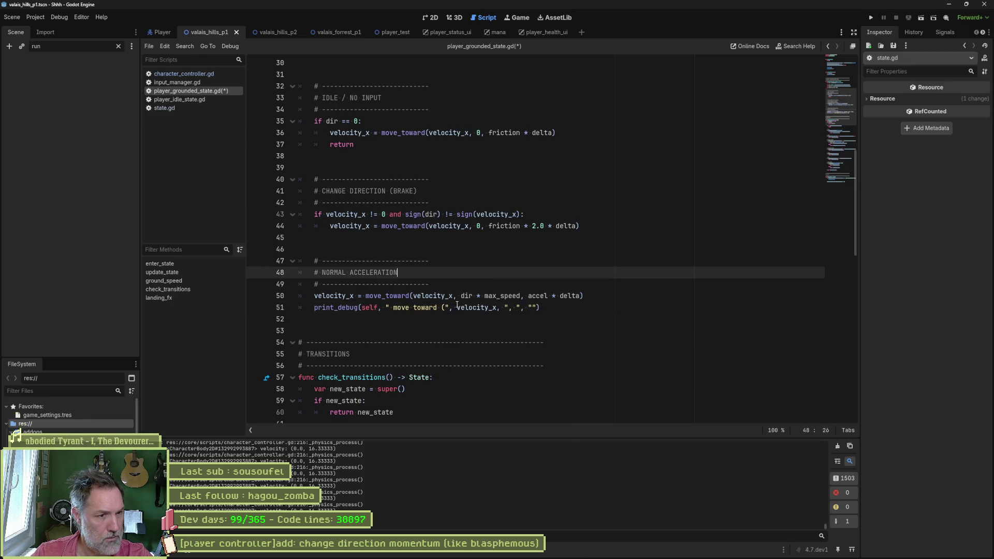
- Add from:, to: and delta: labels to the move toward debug print
{"action": "left_click", "coordinate": [445, 308]}
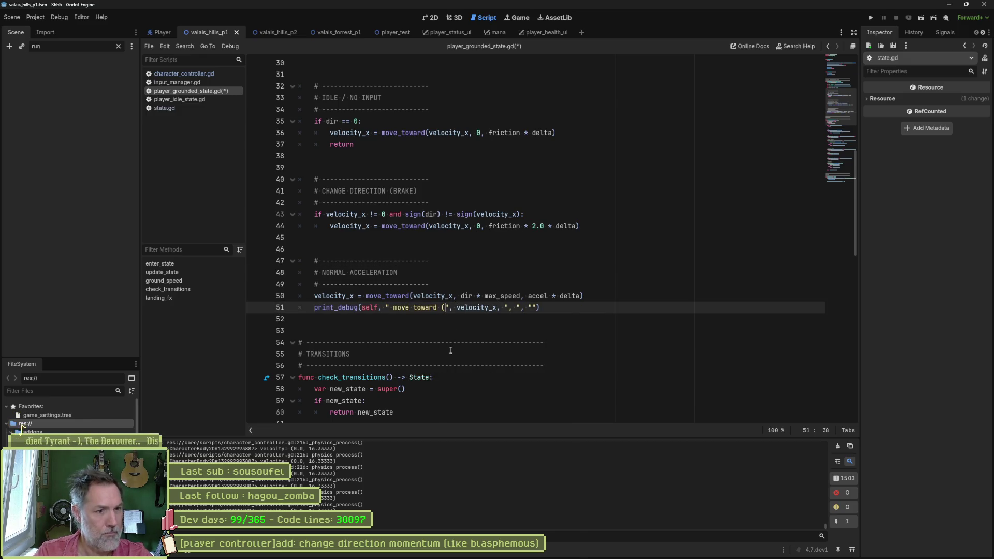
{"action": "type", "text": "from:"}
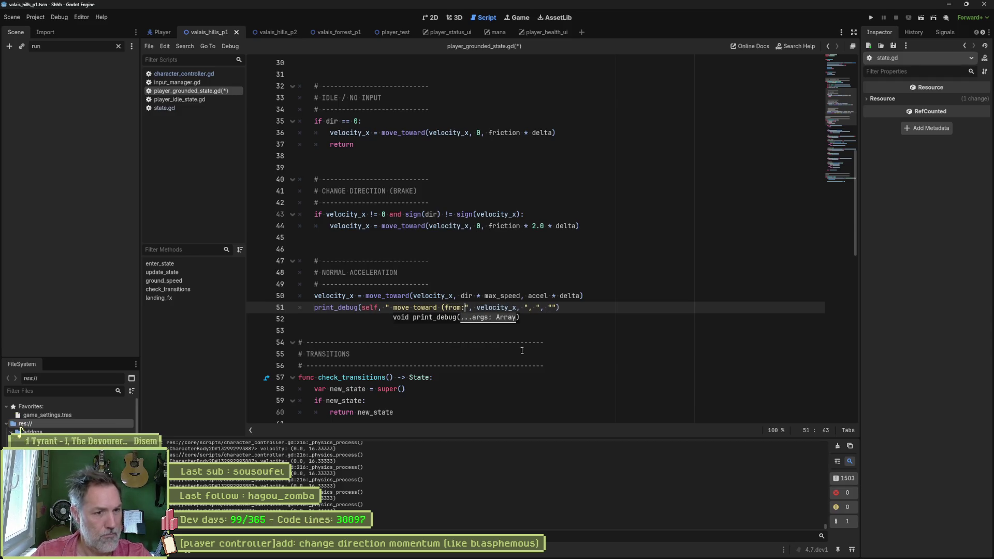
{"action": "left_click", "coordinate": [537, 308]}
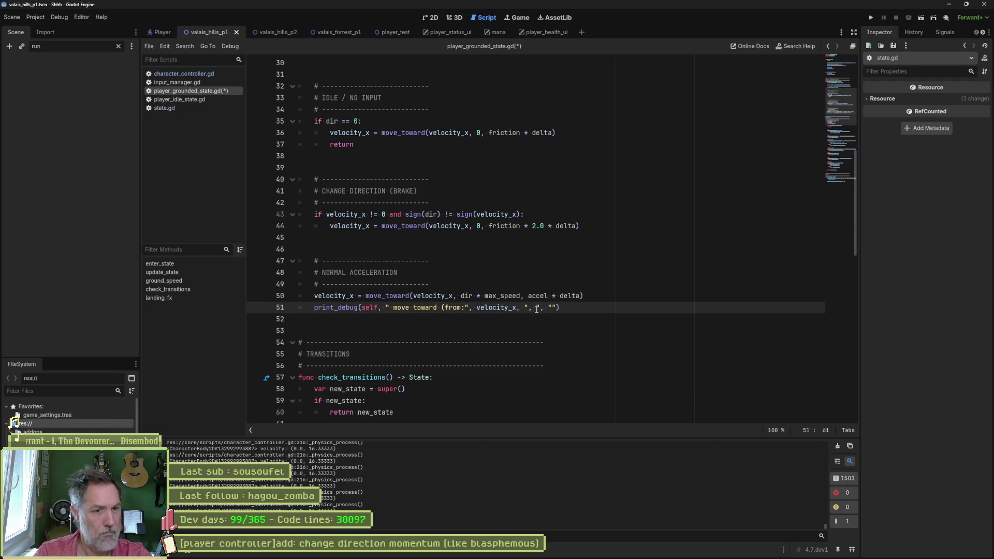
{"action": "type", "text": "to:"}
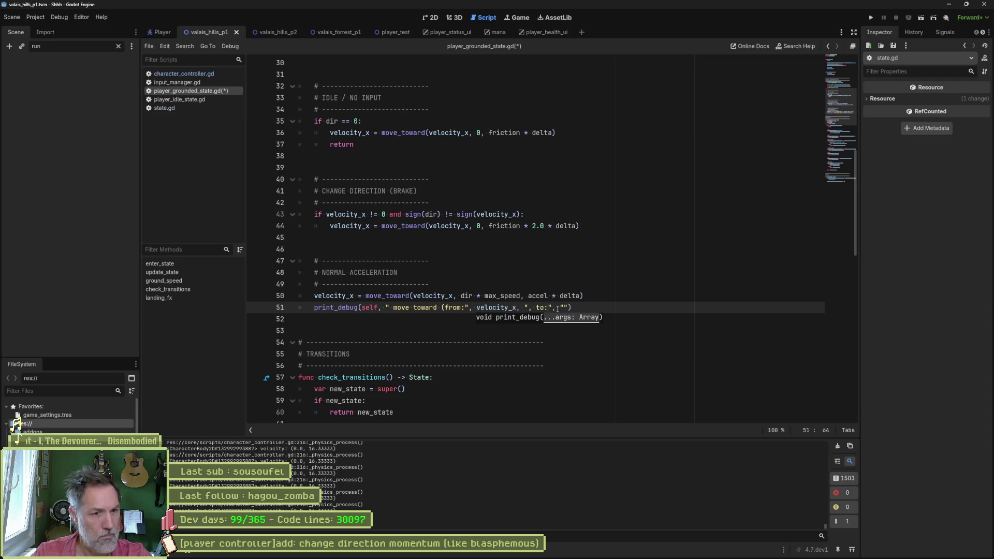
{"action": "left_click", "coordinate": [564, 308]}
{"action": "type", "text": "Idelta:"}
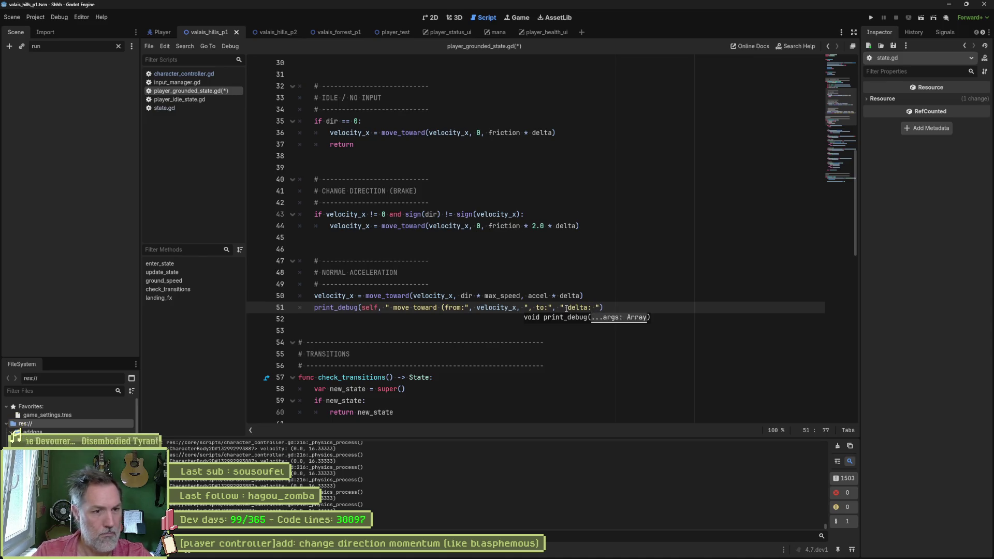
{"action": "key", "text": "BackSpace"}
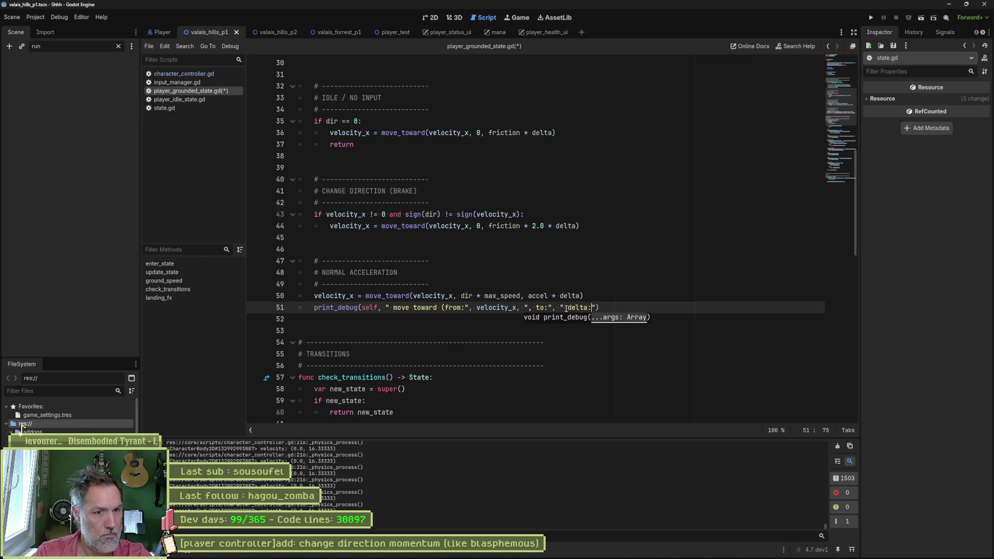
{"action": "type", "text": ","}
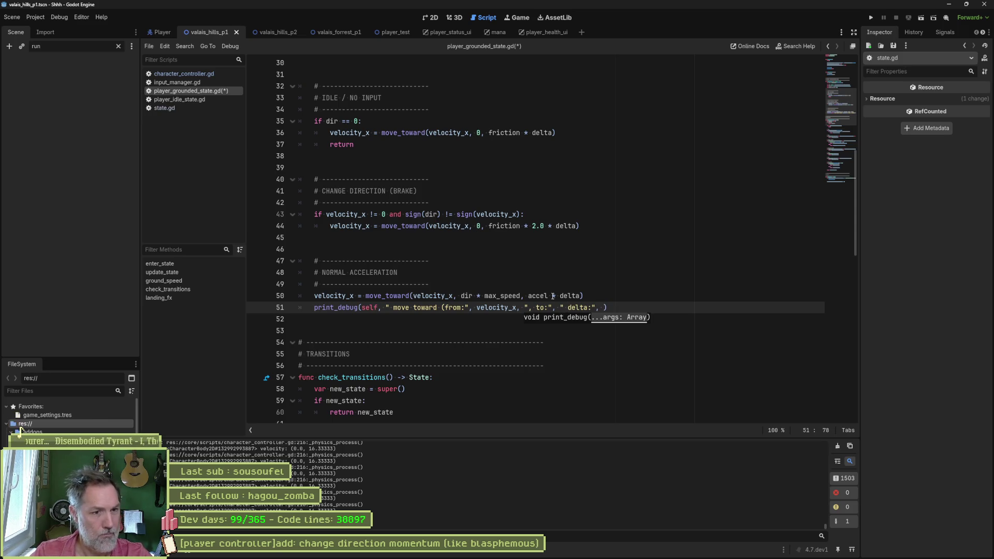
- Insert dir * max_speed after to: and accel * delta after delta:, save, and run the scene
{"action": "left_click_drag", "start_coordinate": [530, 297], "coordinate": [582, 297]}
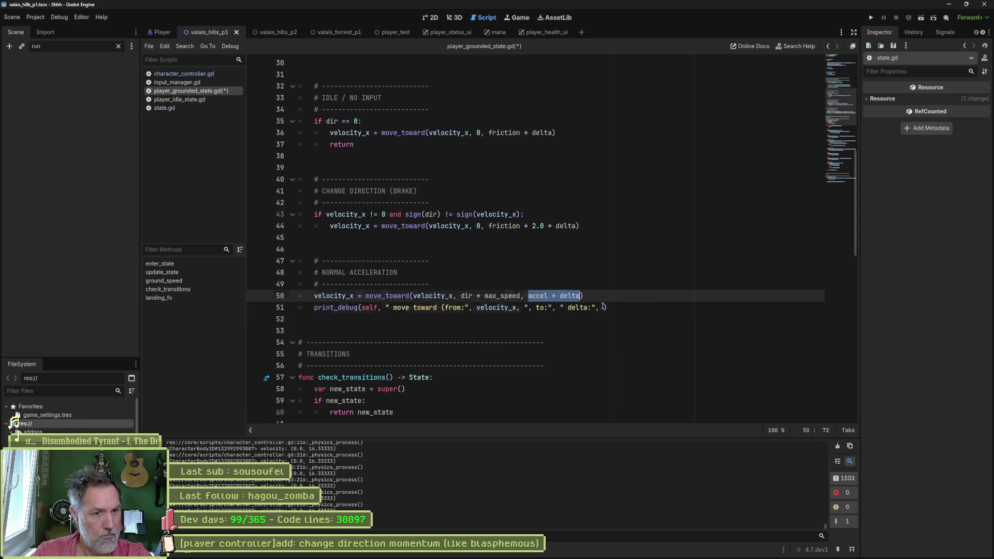
{"action": "middle_click", "coordinate": [603, 308]}
{"action": "double_click", "coordinate": [520, 296]}
{"action": "key", "text": "ctrl+c"}
{"action": "left_click_drag", "start_coordinate": [461, 296], "coordinate": [521, 297]}
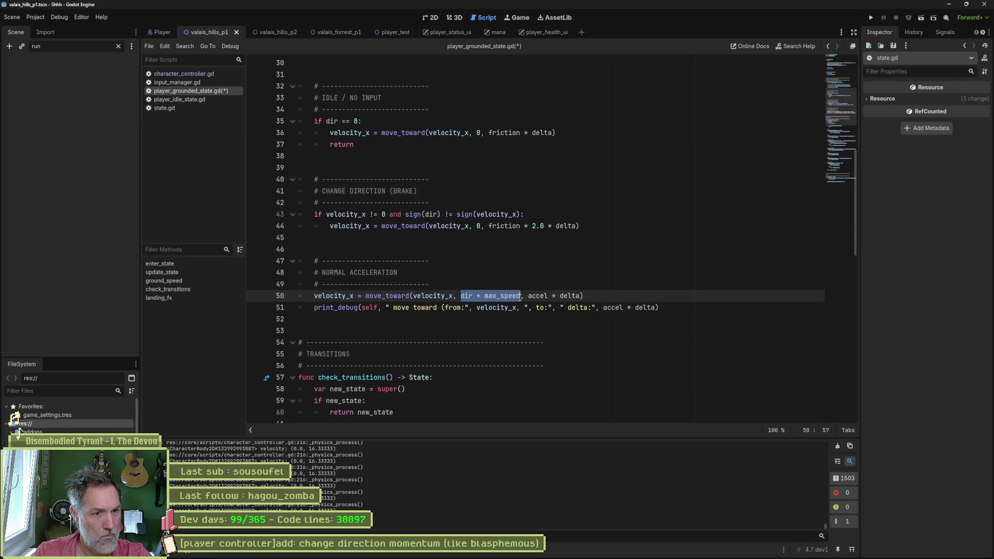
{"action": "middle_click", "coordinate": [558, 308]}
{"action": "type", "text": ","}
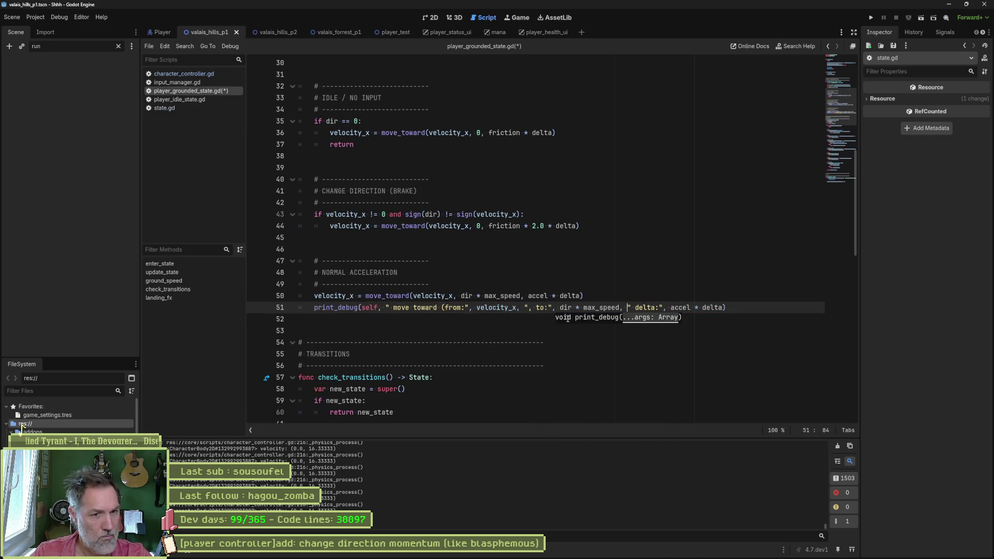
{"action": "key", "text": "ctrl+s"}
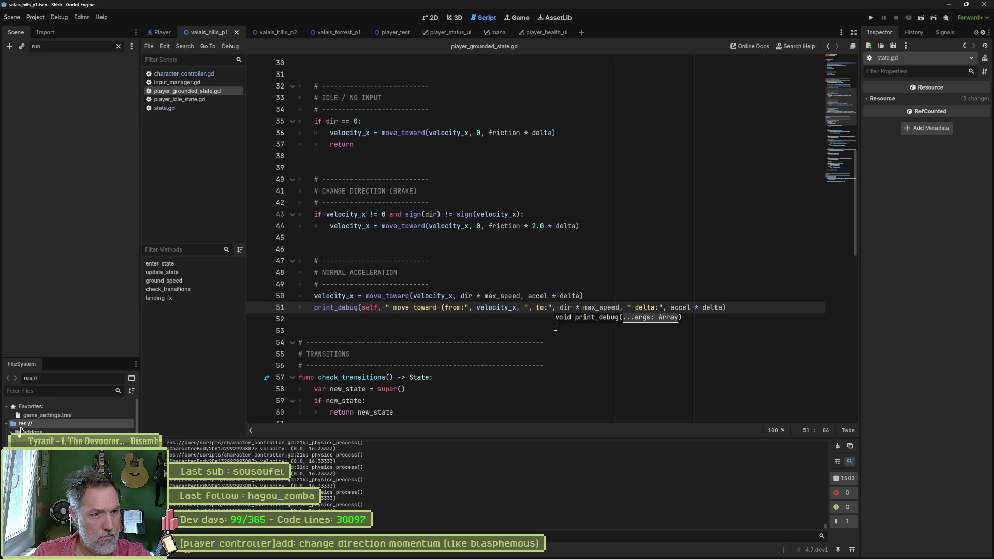
{"action": "key", "text": "F6"}
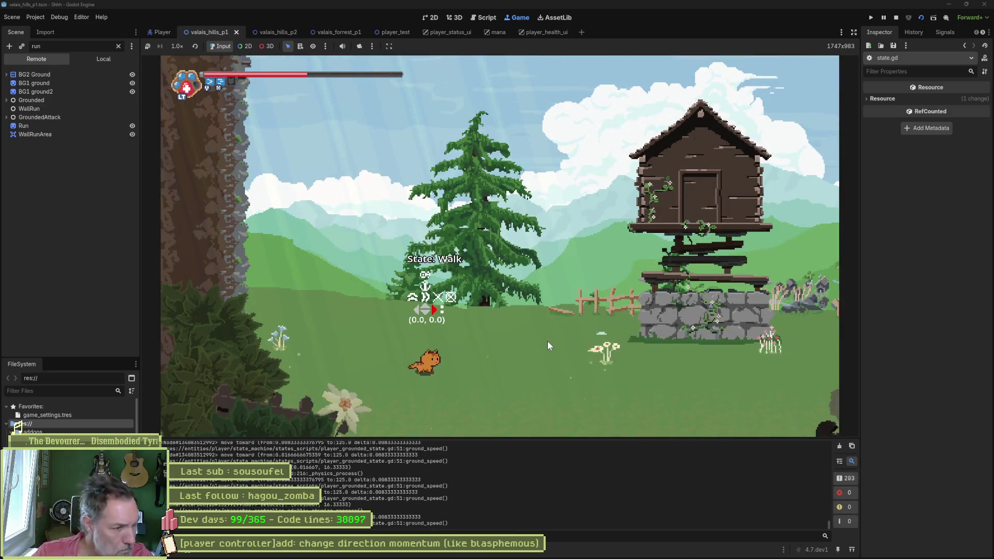
- Stop the test run once the output shows to: 125.0 and delta ≈ 0.00833, returning to the script
{"action": "key", "text": "ctrl+F3"}
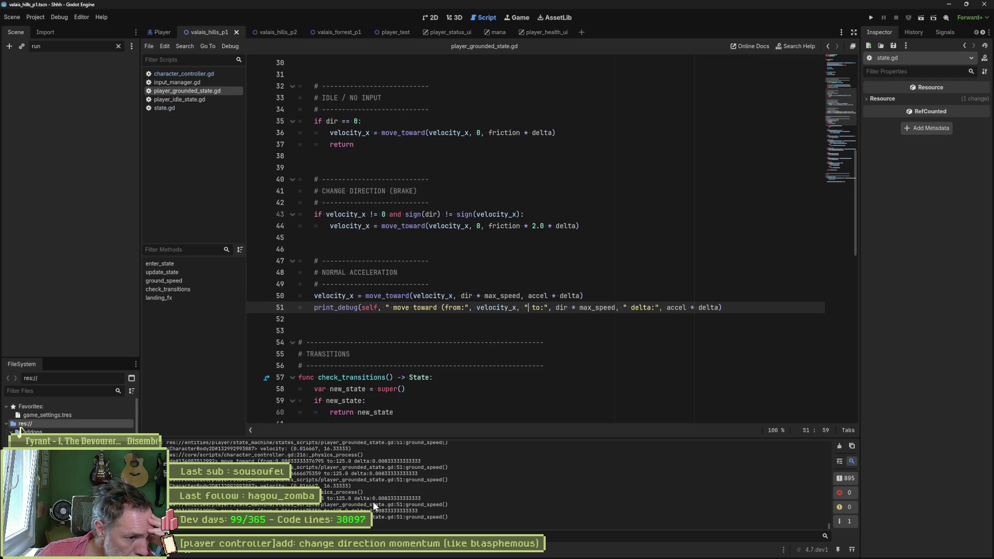
- Look up accel's declaration in ground_speed, then switch to the Fork git client
{"action": "double_click", "coordinate": [676, 307]}
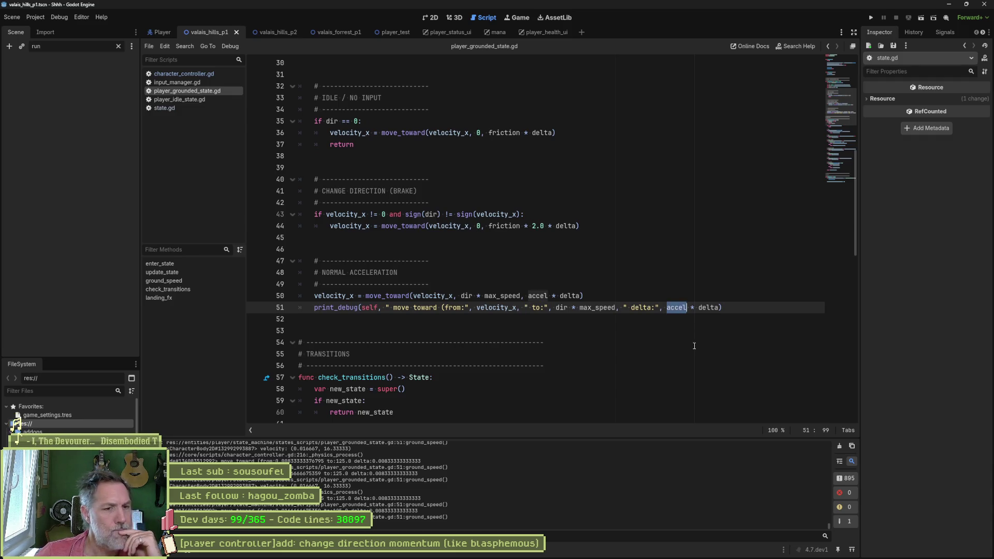
{"action": "scroll", "coordinate": [590, 339], "scroll_direction": "up", "scroll_amount": 4}
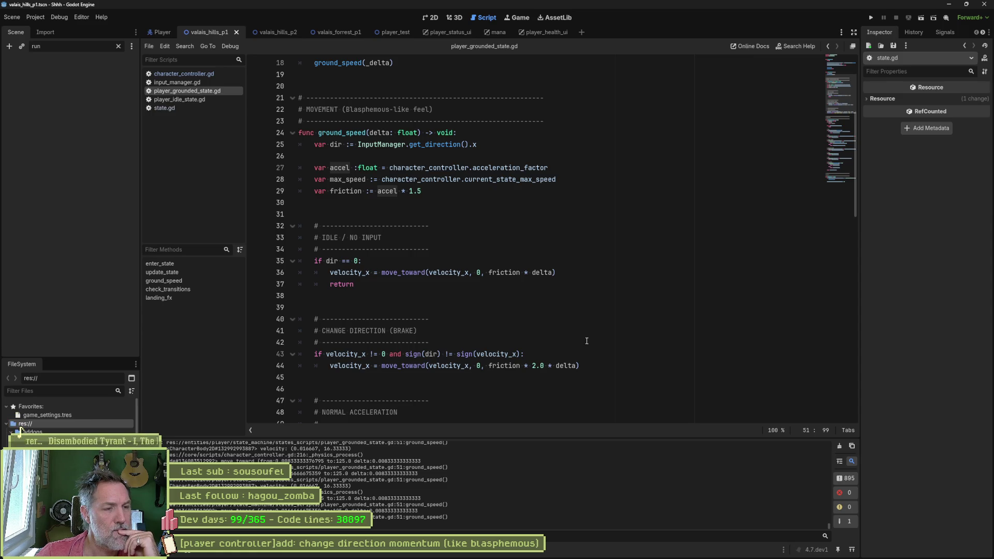
{"action": "scroll", "coordinate": [587, 341], "scroll_direction": "down", "scroll_amount": 4}
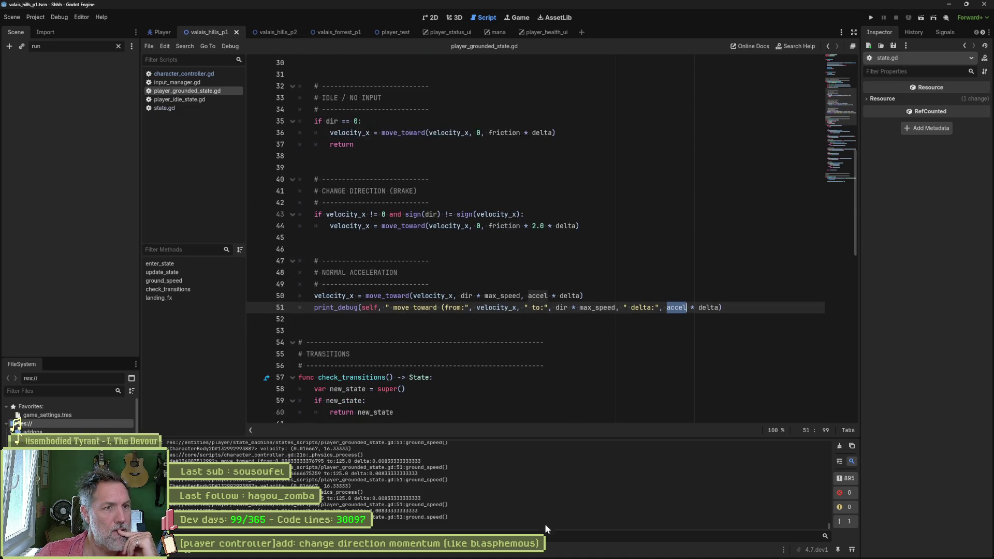
{"action": "left_click", "coordinate": [557, 553]}
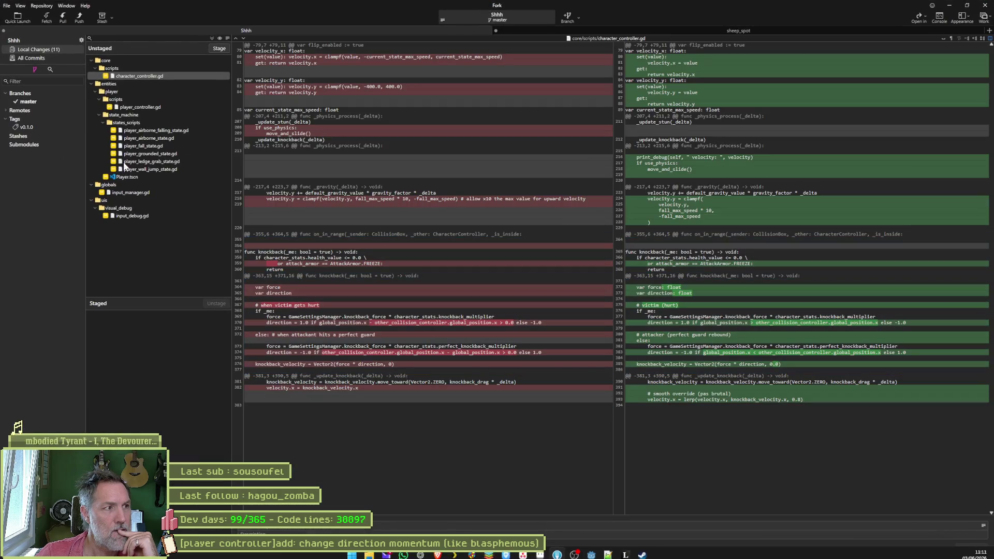
- Open player_grounded_state.gd's unstaged changes from Fork as a diff in VS Code
{"action": "left_click", "coordinate": [140, 155]}
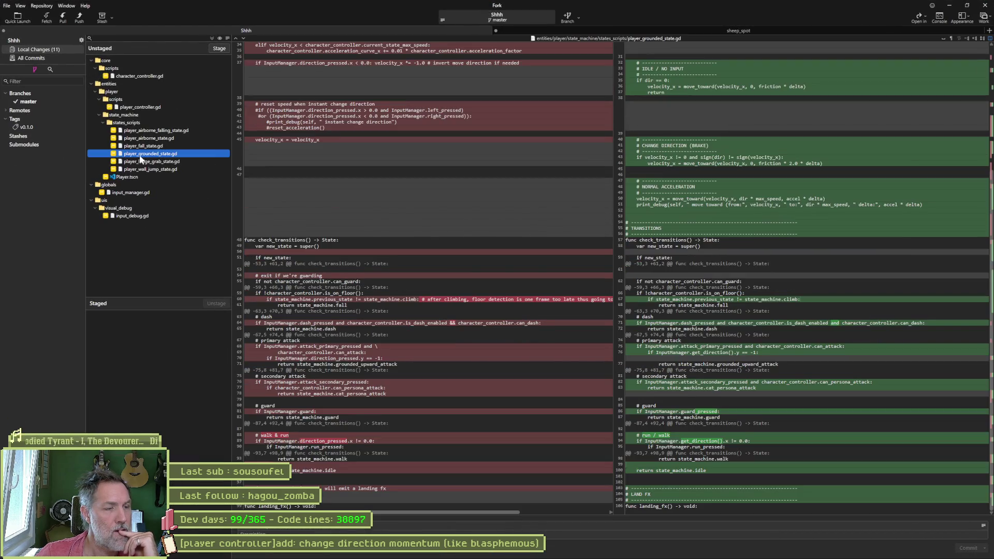
{"action": "right_click", "coordinate": [161, 152]}
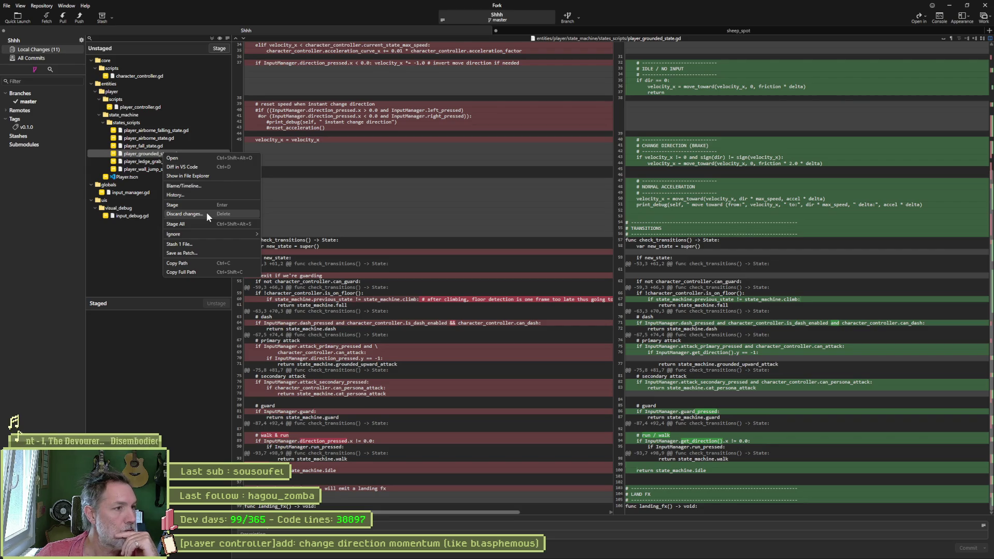
{"action": "left_click", "coordinate": [206, 168]}
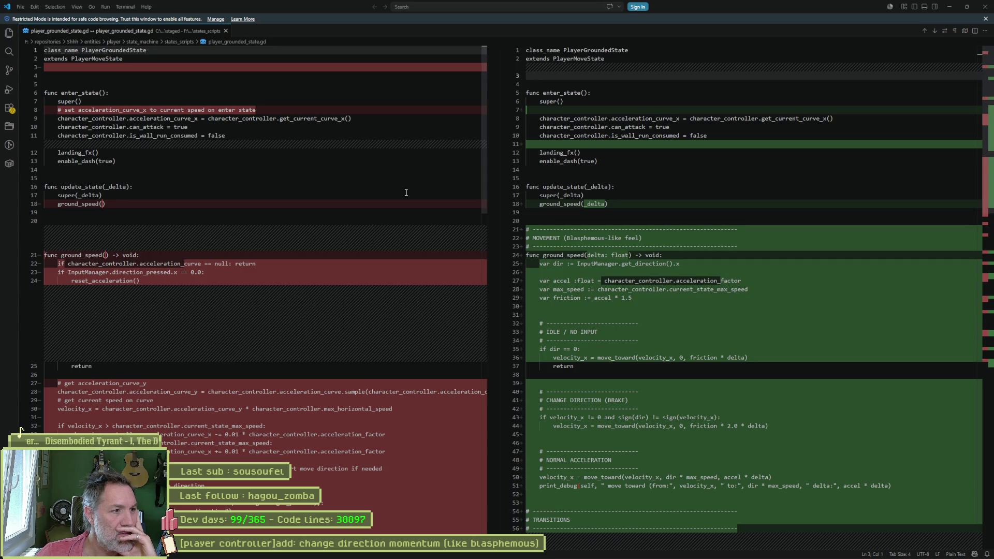
- Read through the grounded-state diff, close VS Code, and return to line 50 in Godot
{"action": "scroll", "coordinate": [414, 195], "scroll_direction": "down", "scroll_amount": 4}
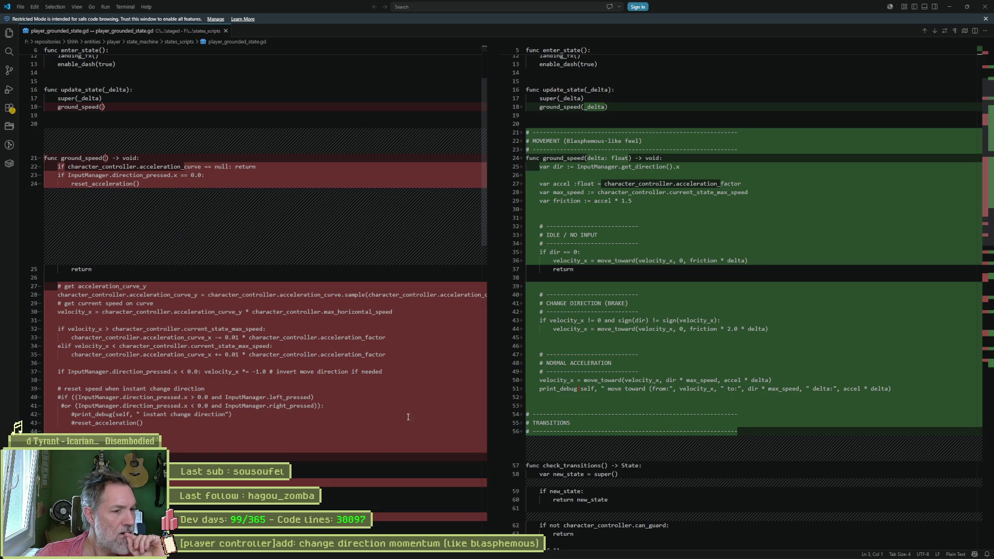
{"action": "left_click", "coordinate": [985, 6]}
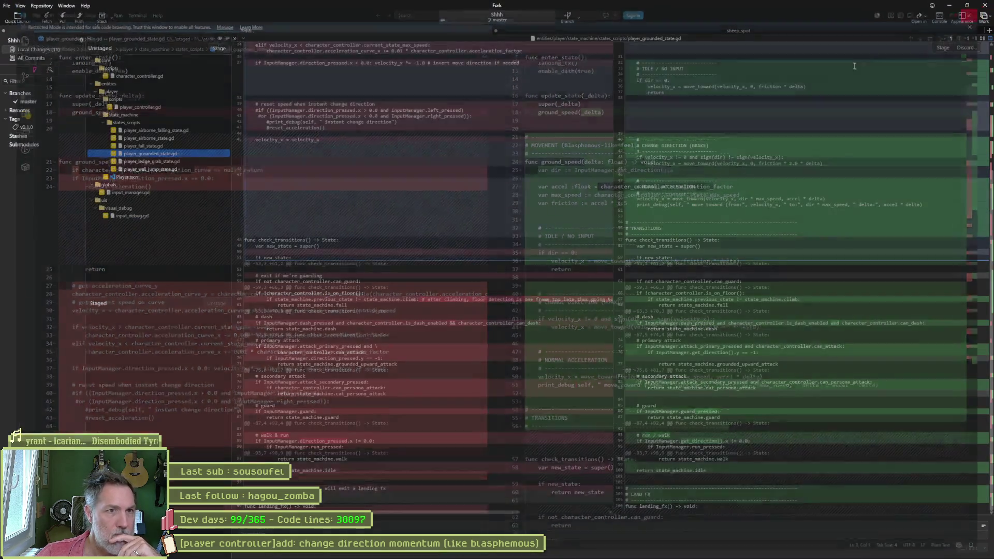
{"action": "left_click", "coordinate": [949, 5]}
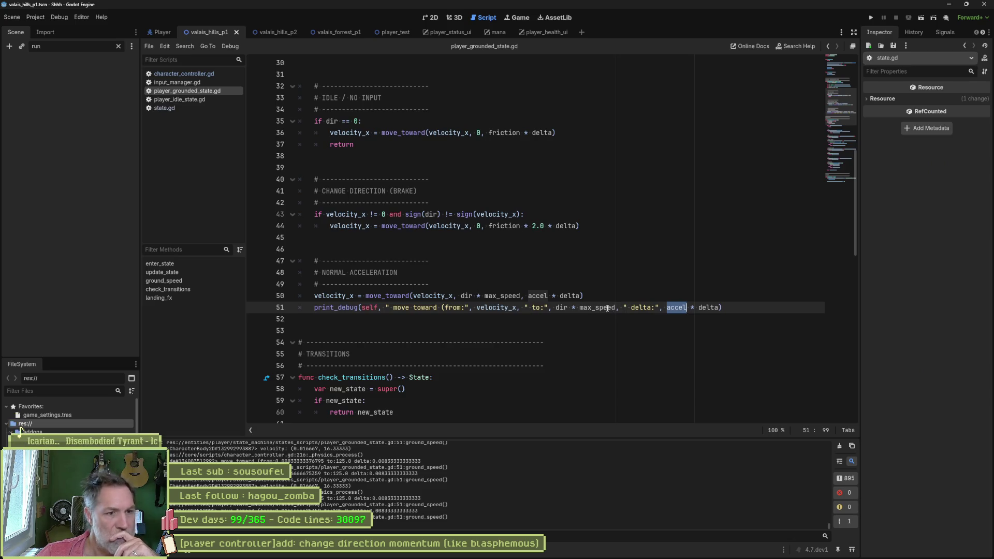
{"action": "left_click", "coordinate": [590, 297]}
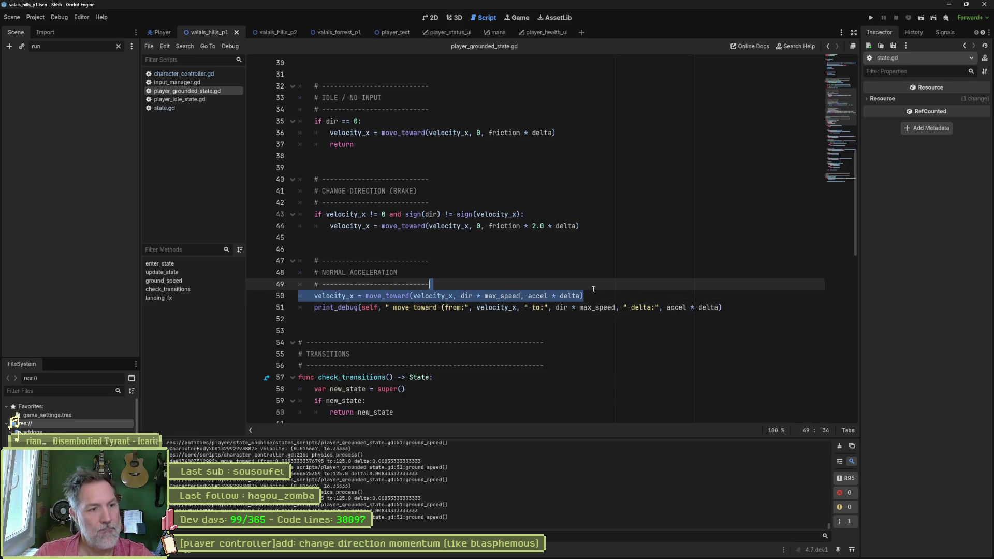
- Duplicate line 50 as velocity_x = dir * max_speed, comment out the move_toward original, and run the game
{"action": "key", "text": "ctrl+shift+d"}
{"action": "left_click_drag", "start_coordinate": [366, 308], "coordinate": [484, 308]}
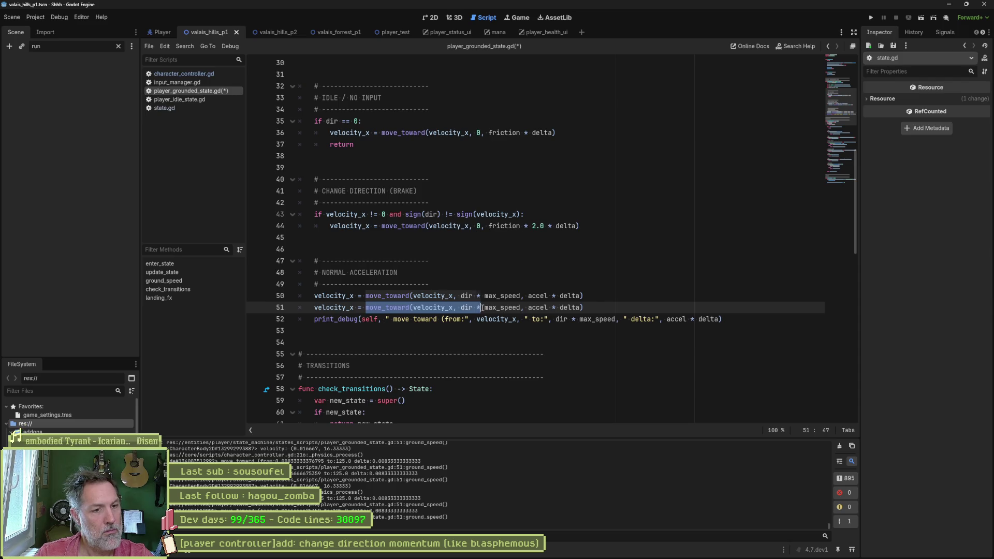
{"action": "key", "text": "ctrl+shift+Left"}
{"action": "key", "text": "ctrl+shift+Left"}
{"action": "key", "text": "BackSpace"}
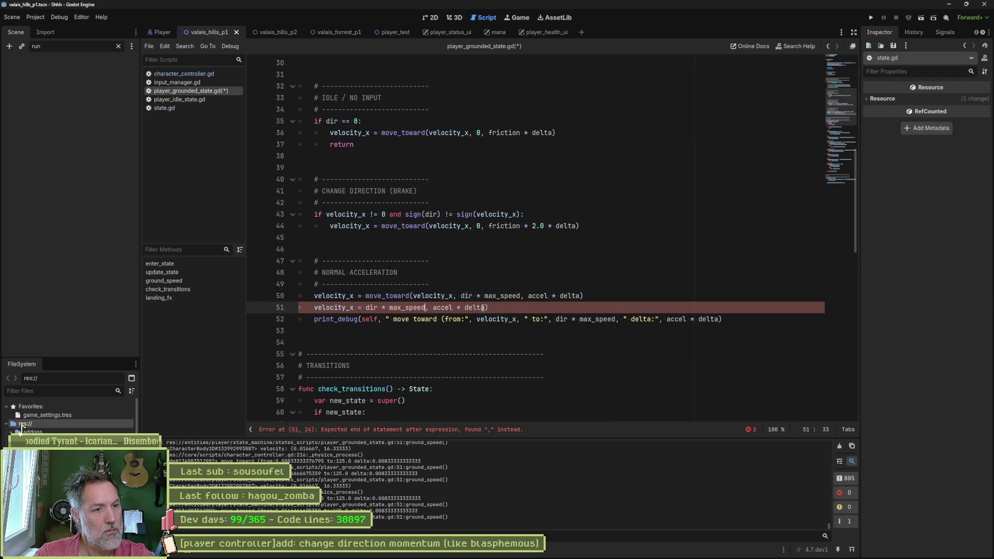
{"action": "key", "text": "Delete"}
{"action": "key", "text": "Delete"}
{"action": "key", "text": "Delete"}
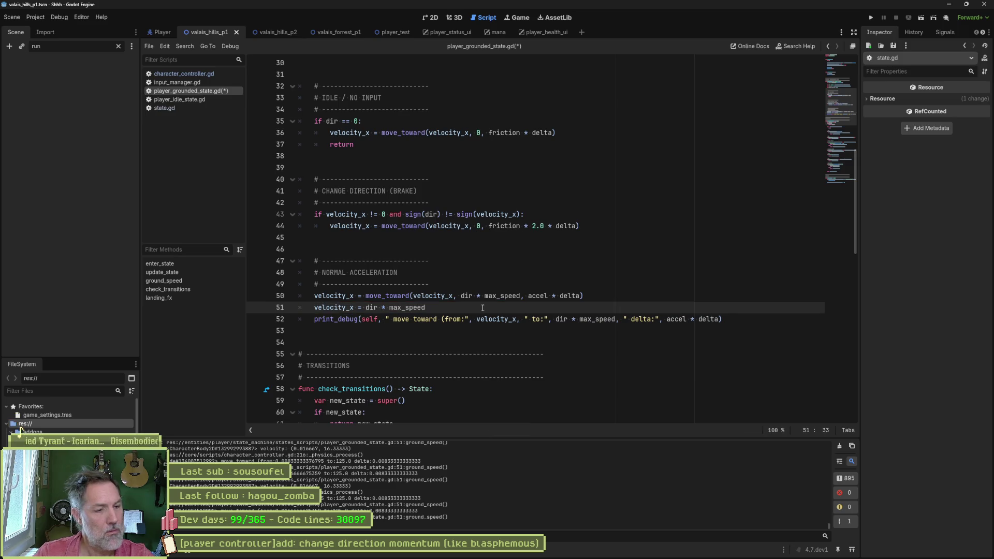
{"action": "key", "text": "Up"}
{"action": "key", "text": "ctrl+k"}
{"action": "key", "text": "F5"}
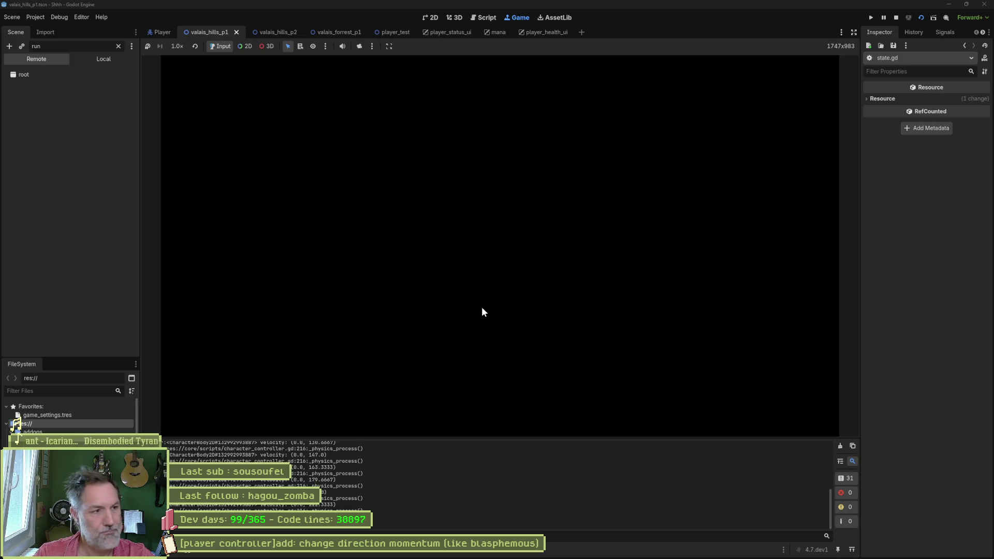
- Run right and left, reverse direction, and wall-jump to test instant speed, then return to the script
{"action": "key", "text": "Right"}
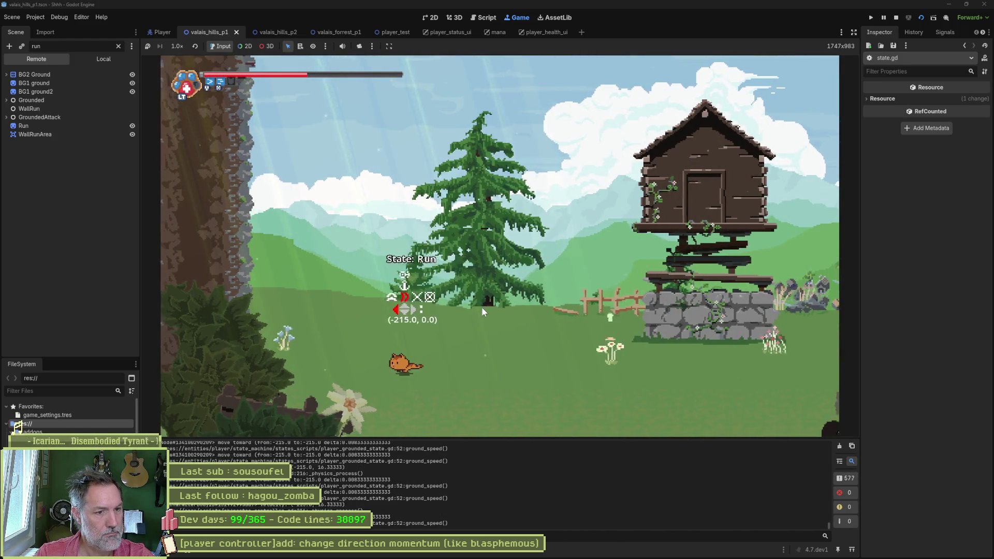
{"action": "key", "text": "Left"}
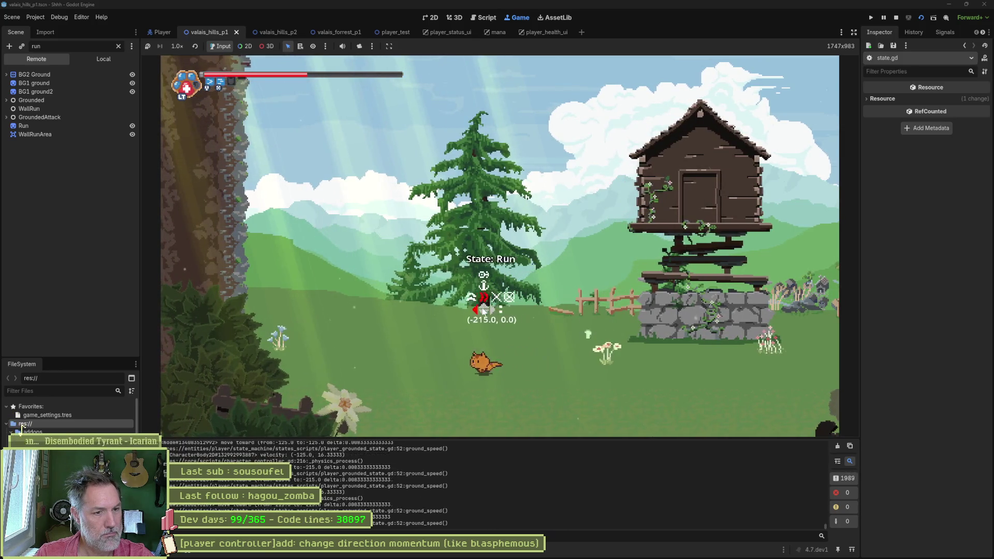
{"action": "key", "text": "Right"}
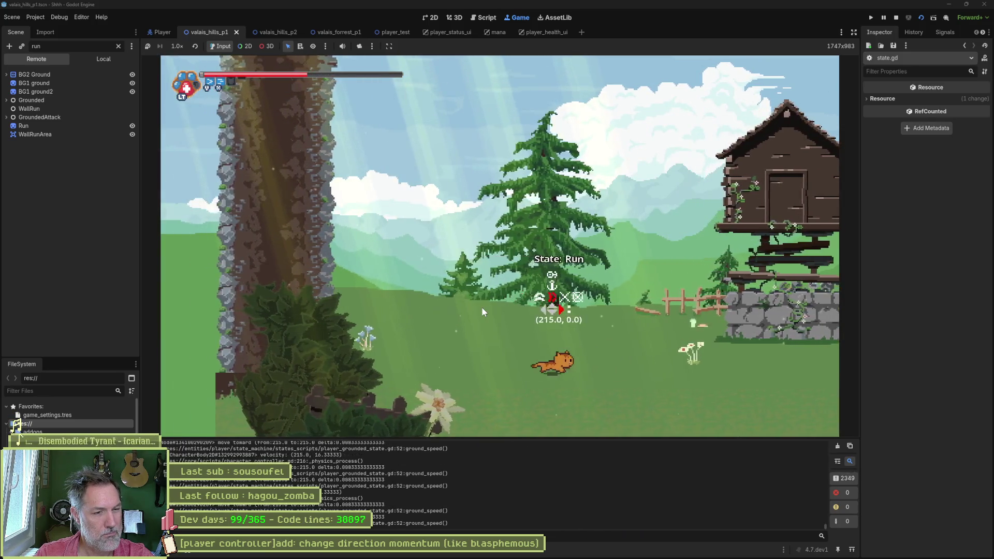
{"action": "key", "text": "Left"}
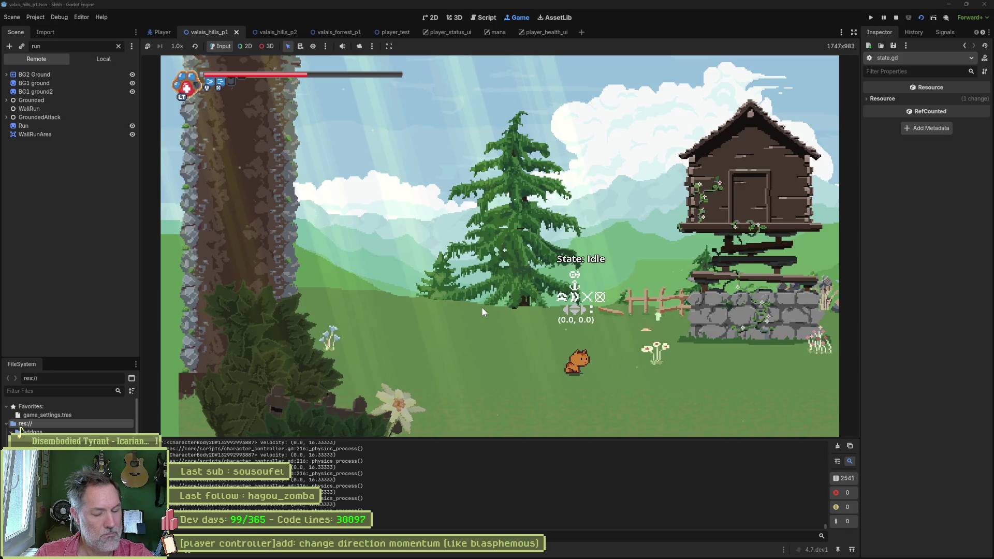
{"action": "key", "text": "space"}
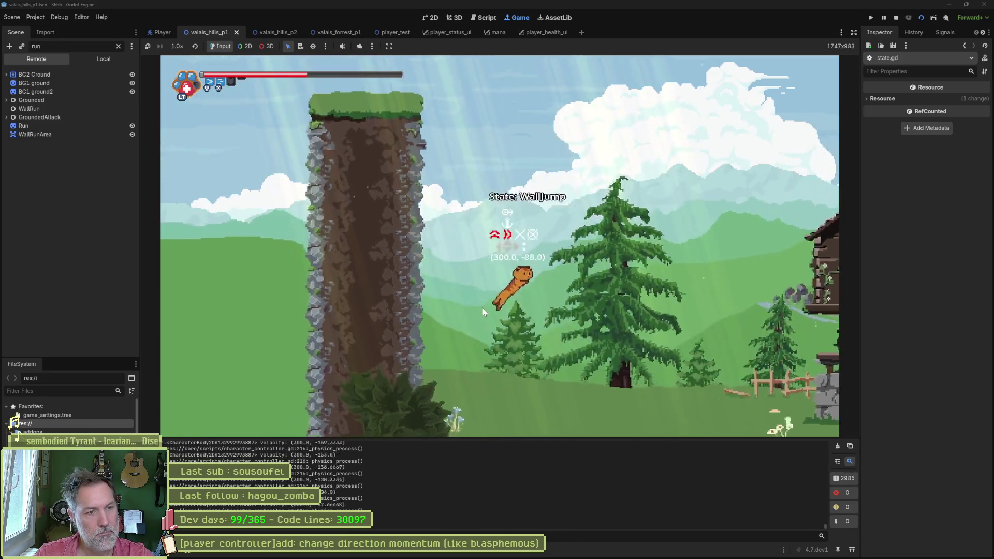
{"action": "key", "text": "Left"}
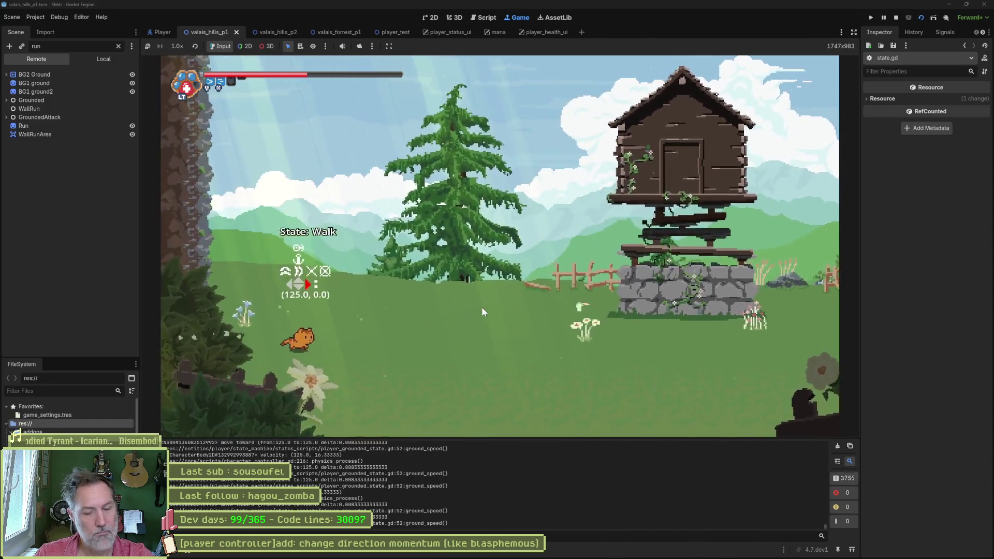
{"action": "key", "text": "ctrl+F3"}
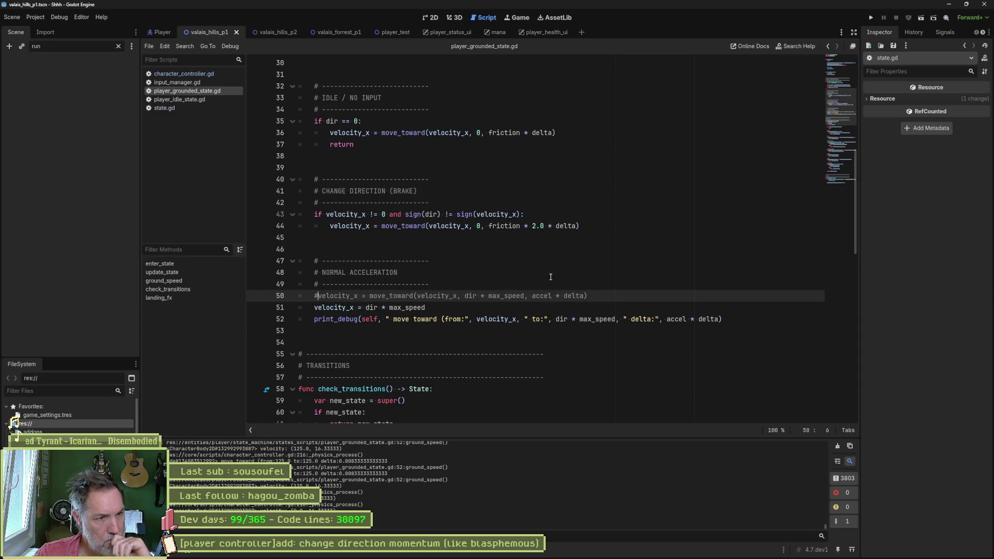
{"action": "left_click", "coordinate": [545, 296]}
{"action": "scroll", "coordinate": [424, 222], "scroll_direction": "up", "scroll_amount": 4}
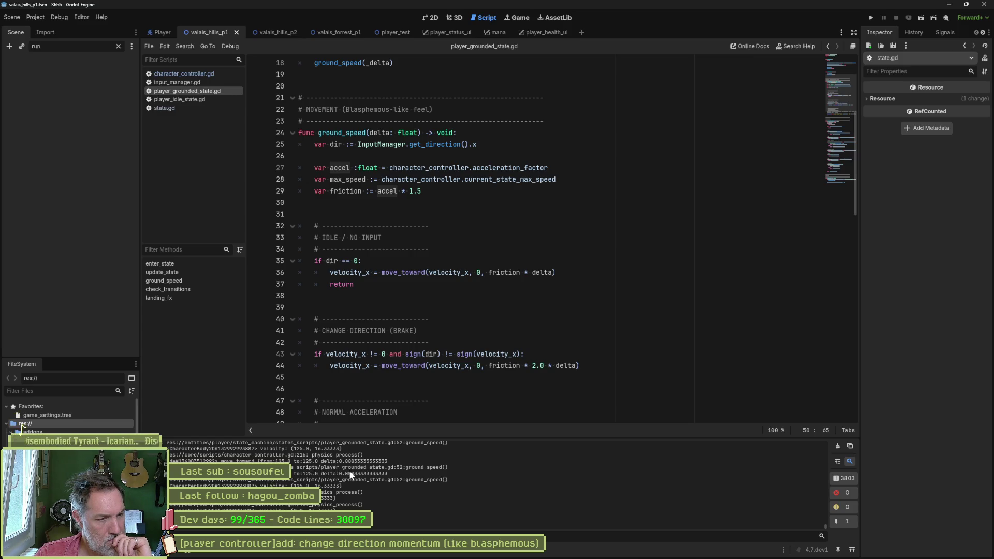
{"action": "scroll", "coordinate": [358, 479], "scroll_direction": "down", "scroll_amount": 1}
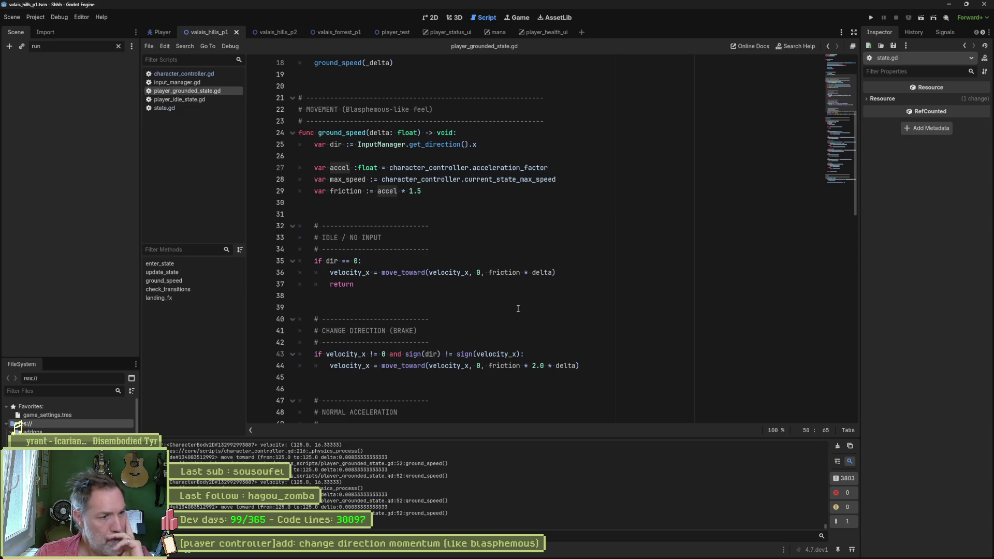
{"action": "scroll", "coordinate": [521, 308], "scroll_direction": "down", "scroll_amount": 5}
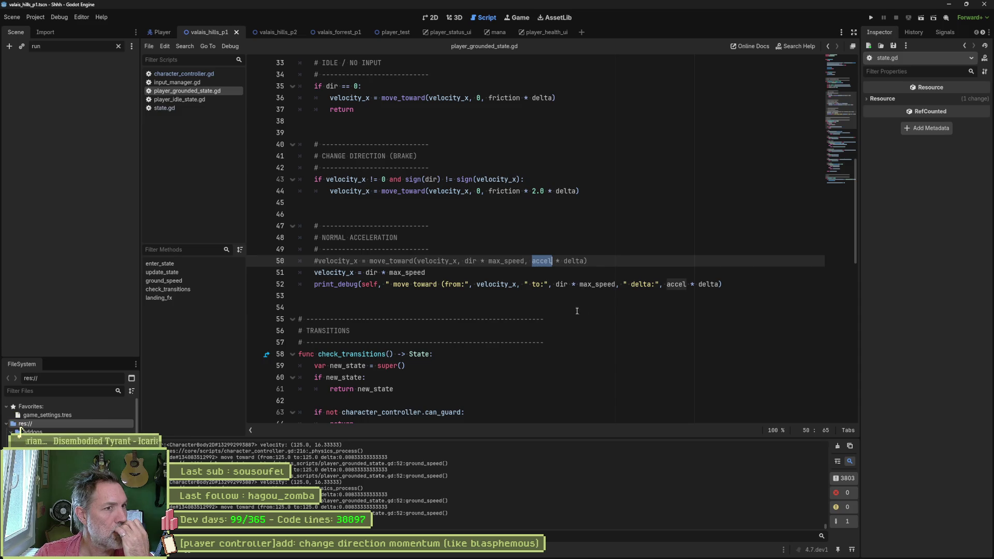
{"action": "scroll", "coordinate": [594, 322], "scroll_direction": "up", "scroll_amount": 2}
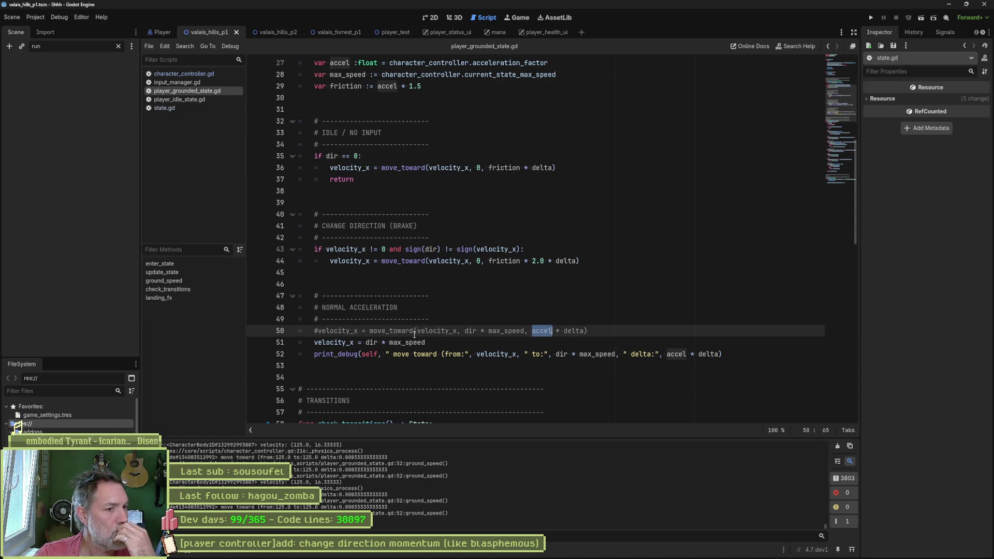
{"action": "left_click_drag", "start_coordinate": [416, 331], "coordinate": [585, 331]}
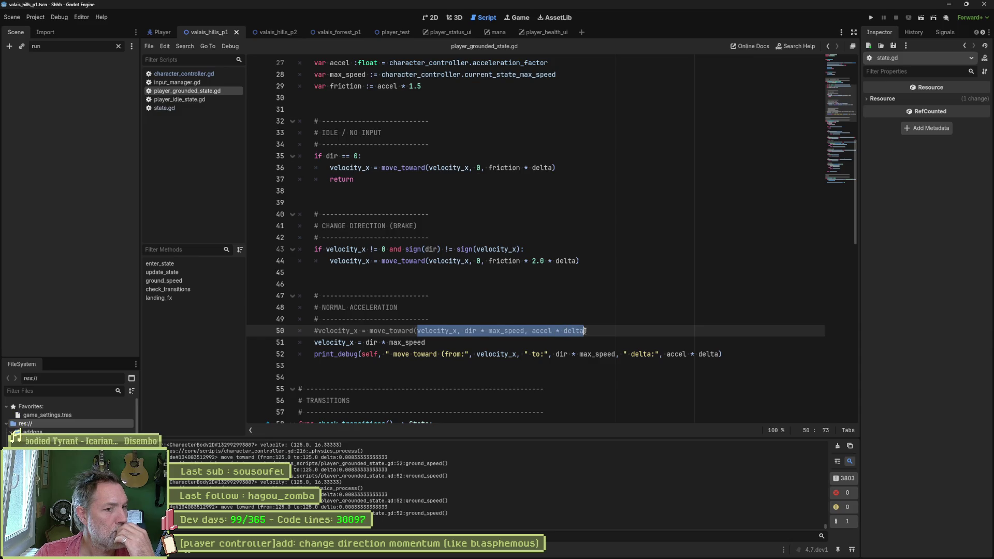
- Uncomment the move_toward acceleration line (line 50) in the grounded state script
{"action": "left_click", "coordinate": [328, 334]}
{"action": "key", "text": "Home"}
{"action": "key", "text": "Delete"}
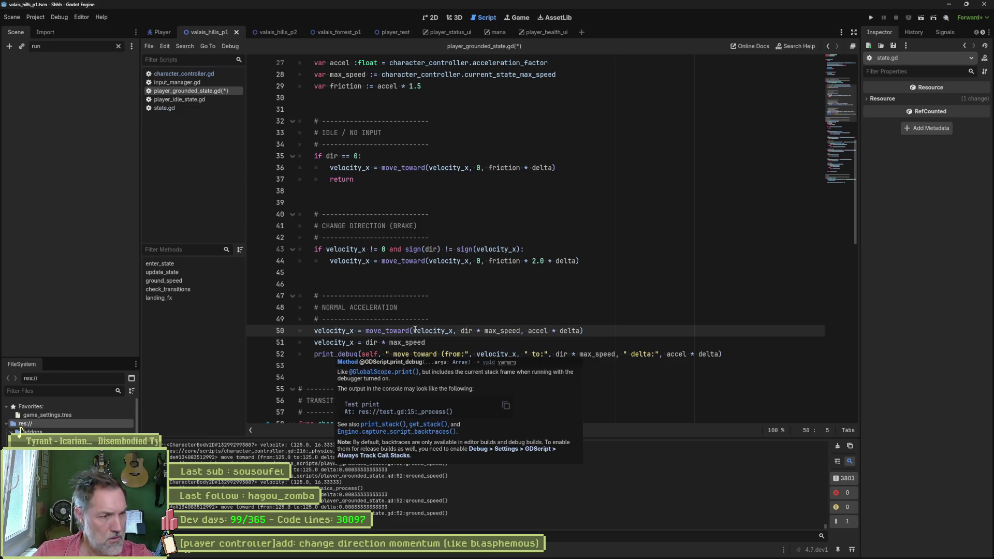
{"action": "left_click", "coordinate": [401, 330], "text": "ctrl"}
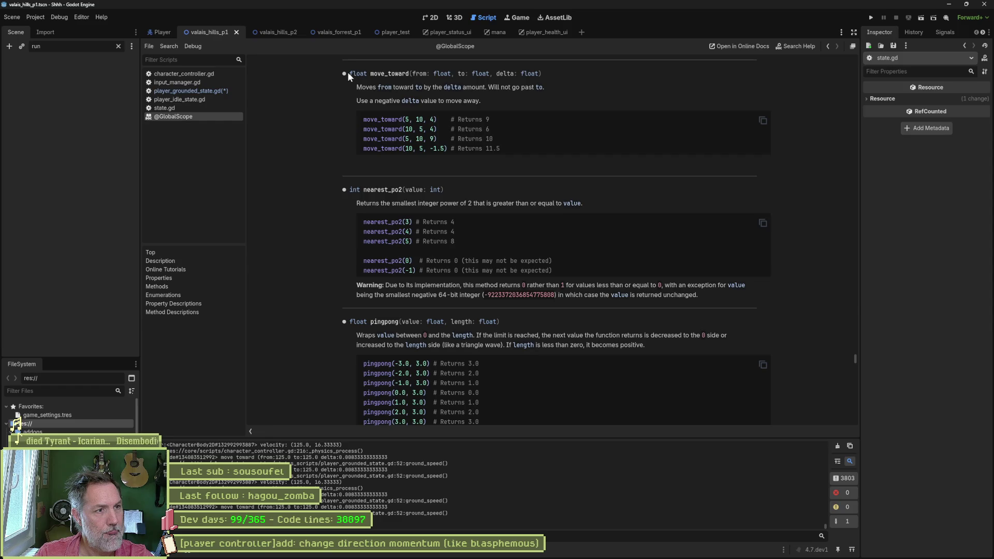
{"action": "left_click_drag", "start_coordinate": [348, 76], "coordinate": [519, 146]}
{"action": "key", "text": "ctrl+c"}
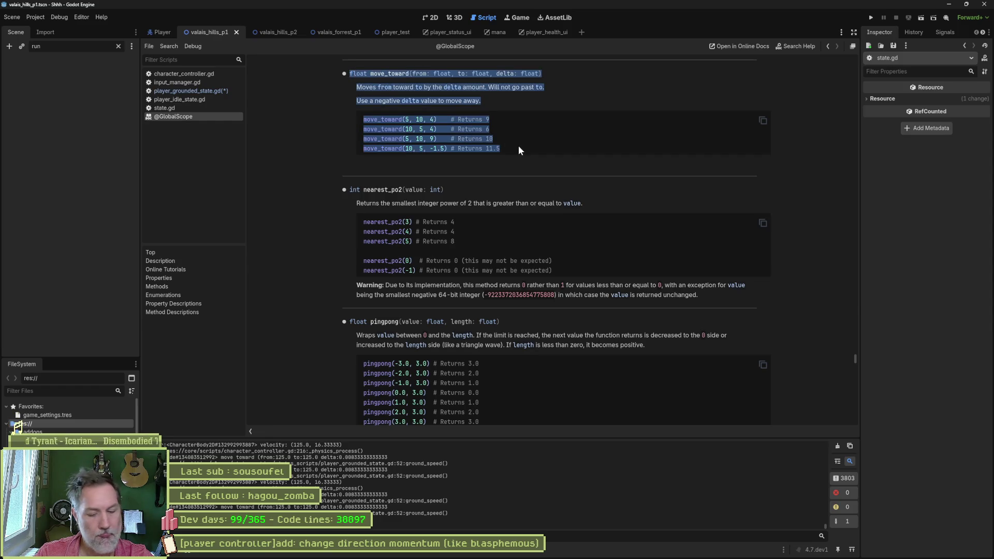
{"action": "mouse_move", "coordinate": [494, 557]}
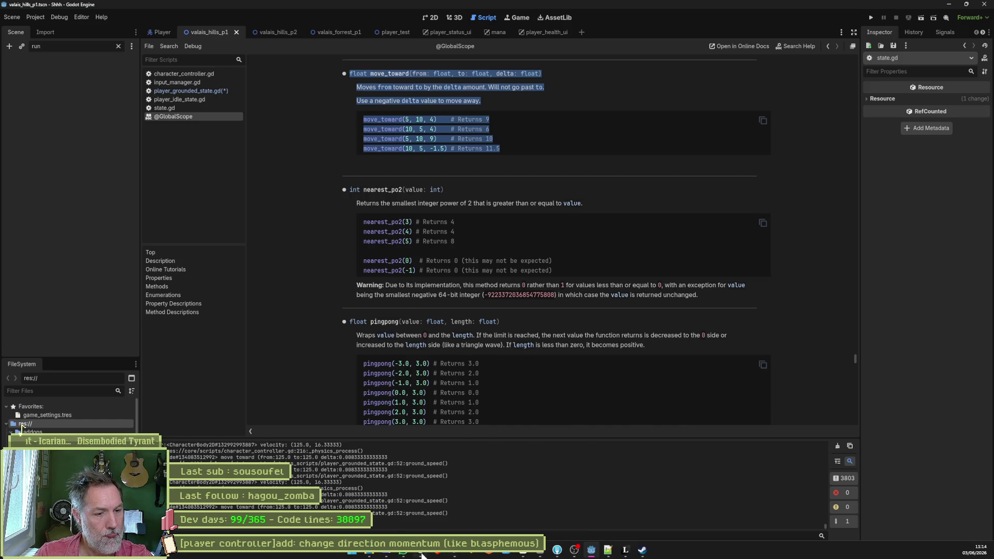
- Ask Claude 'dans godot, ou appeler move_toward ? _update ?' with the move_toward docs pasted in
{"action": "left_click", "coordinate": [466, 555]}
{"action": "key", "text": "ctrl+l"}
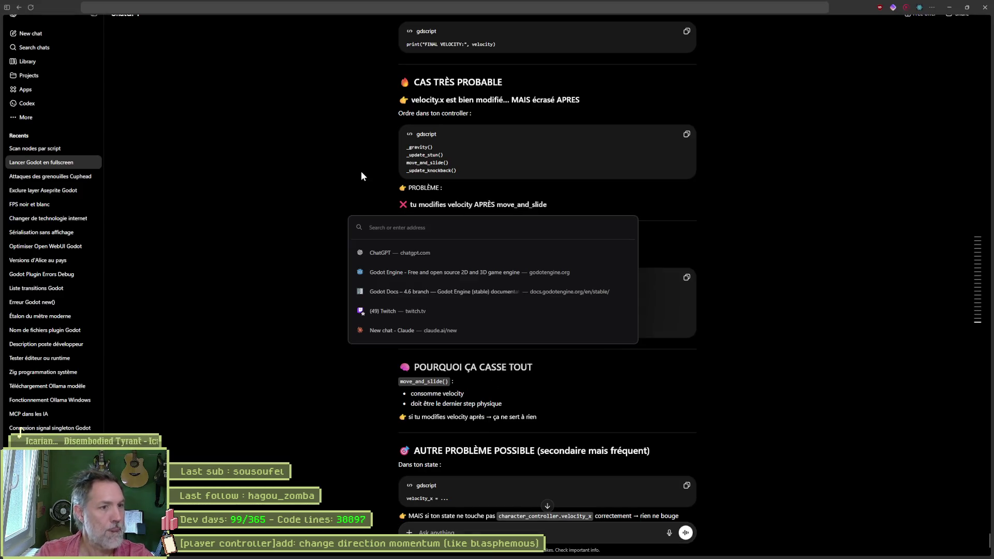
{"action": "type", "text": "reddit"}
{"action": "key", "text": "Return"}
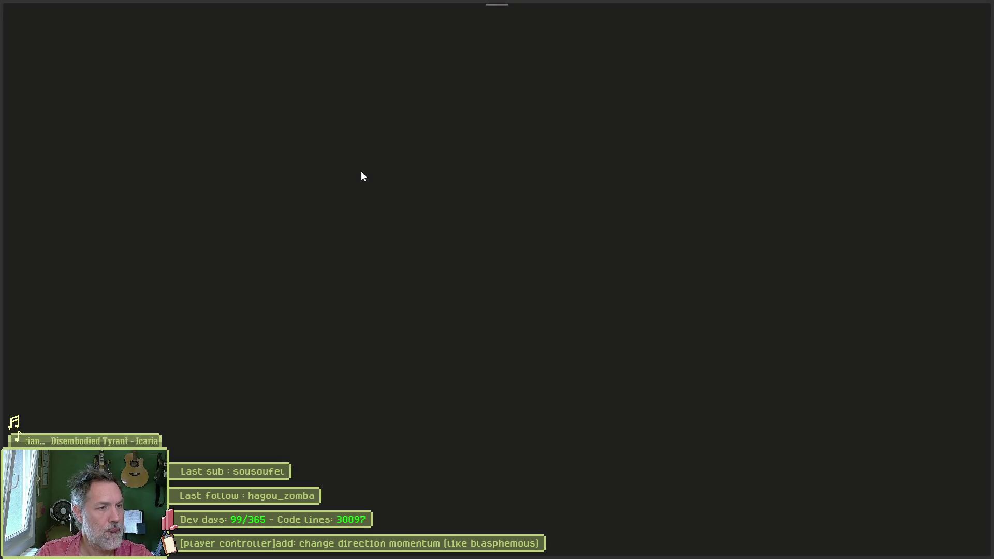
{"action": "type", "text": "dans"}
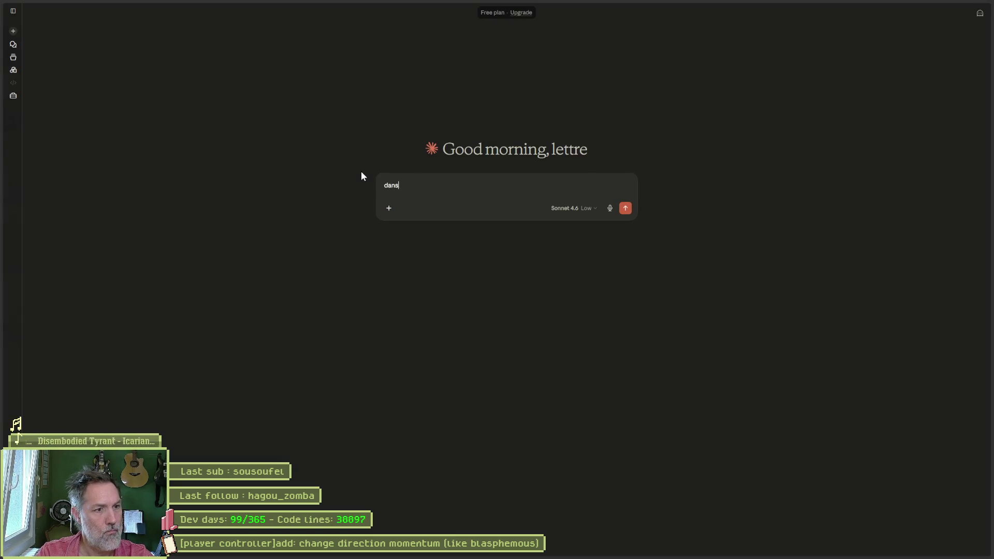
{"action": "type", "text": " godot, ou"}
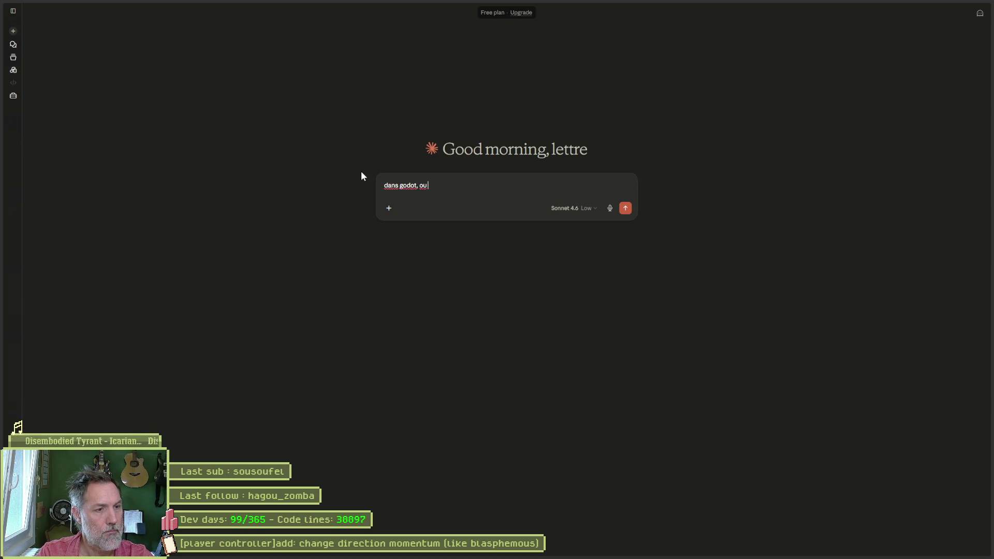
{"action": "type", "text": " appeler move_"}
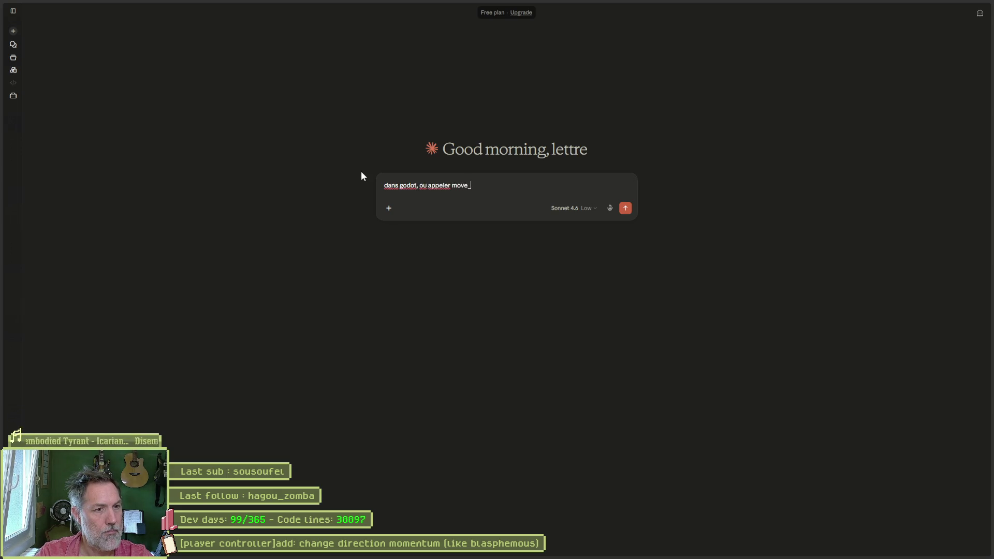
{"action": "type", "text": "toward ?"}
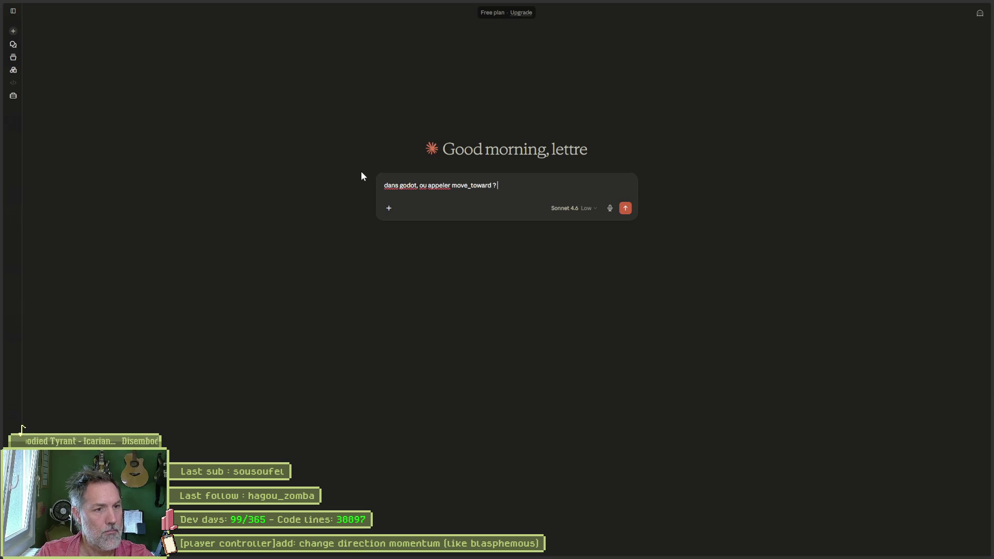
{"action": "type", "text": " _update "}
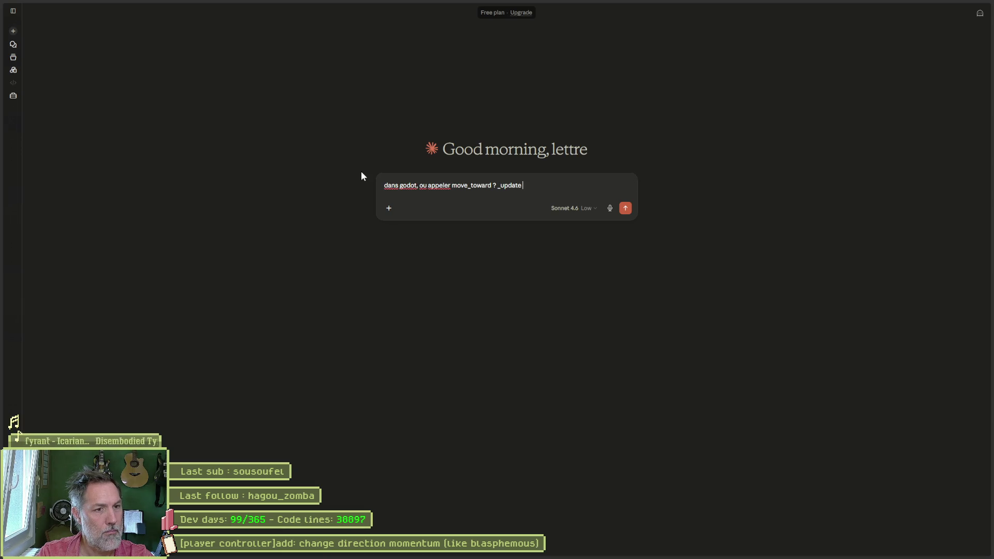
{"action": "type", "text": "?"}
{"action": "key", "text": "shift+Return"}
{"action": "key", "text": "ctrl+v"}
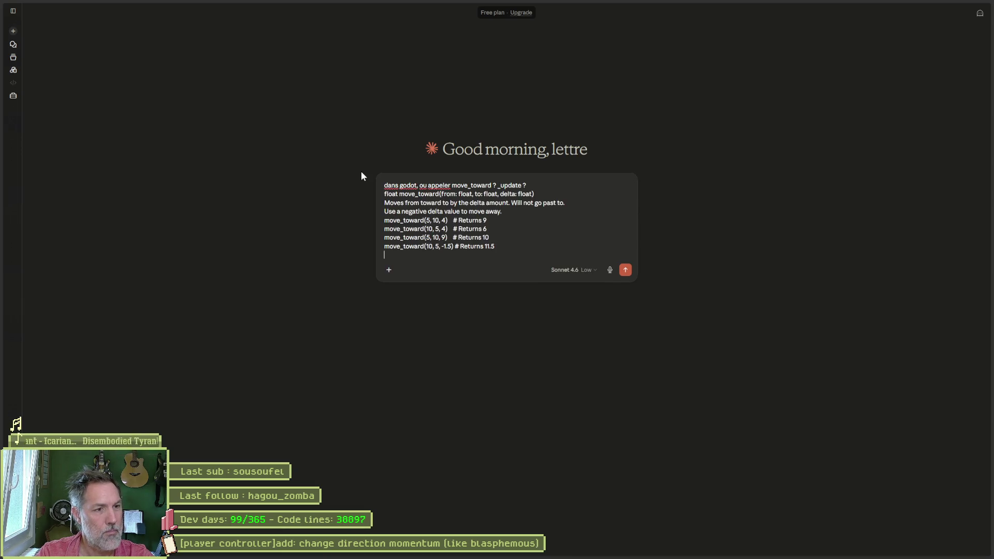
{"action": "key", "text": "Return"}
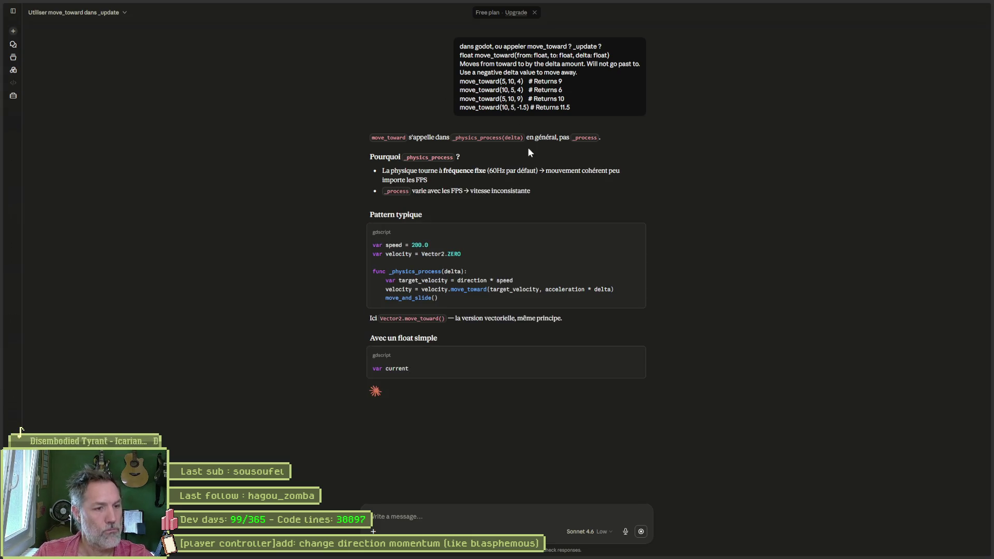
{"action": "key", "text": "alt+Tab"}
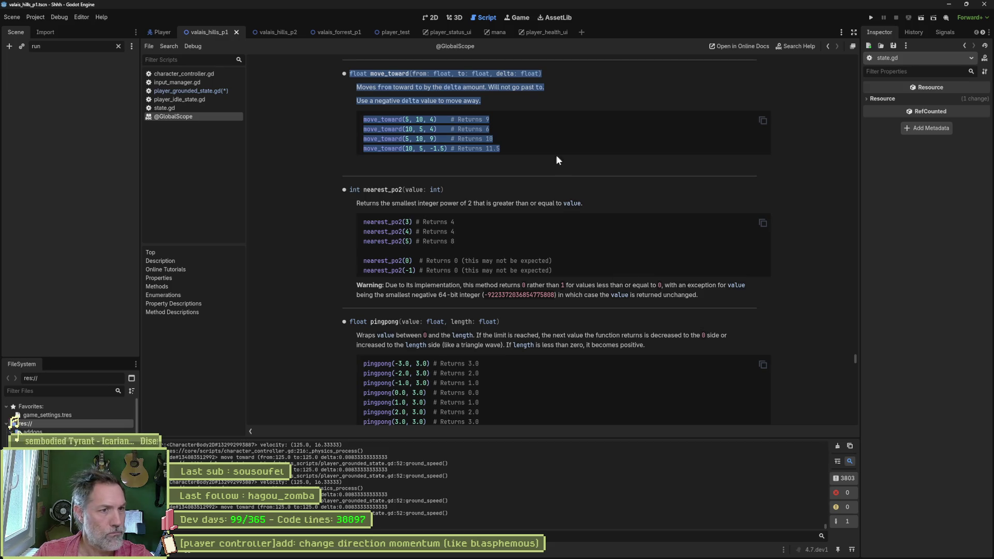
- Rename update_state on line 16 to physics_update_state, remove the duplicated (_delta):, and run the game
{"action": "key", "text": "alt+Left"}
{"action": "scroll", "coordinate": [344, 196], "scroll_direction": "up", "scroll_amount": 5}
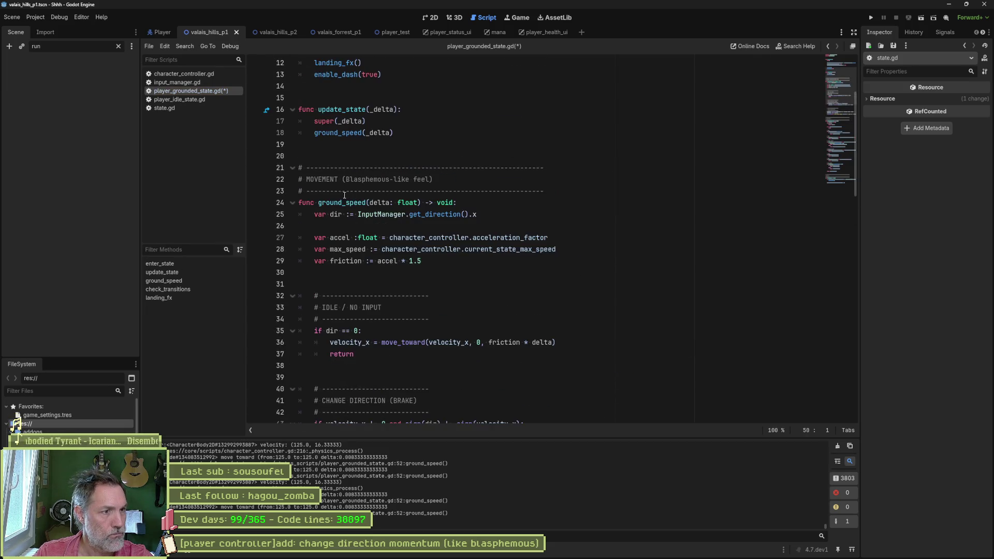
{"action": "double_click", "coordinate": [334, 204]}
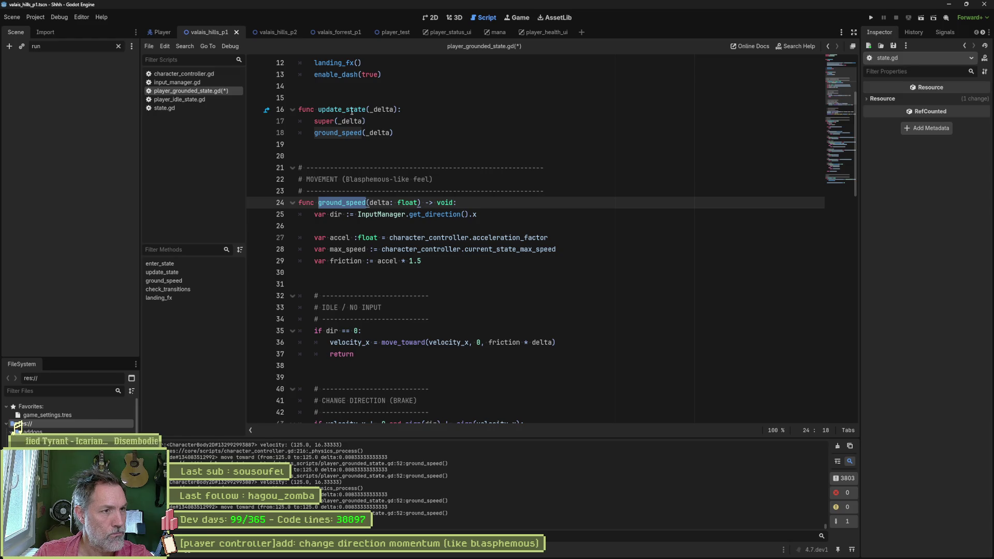
{"action": "mouse_move", "coordinate": [351, 111]}
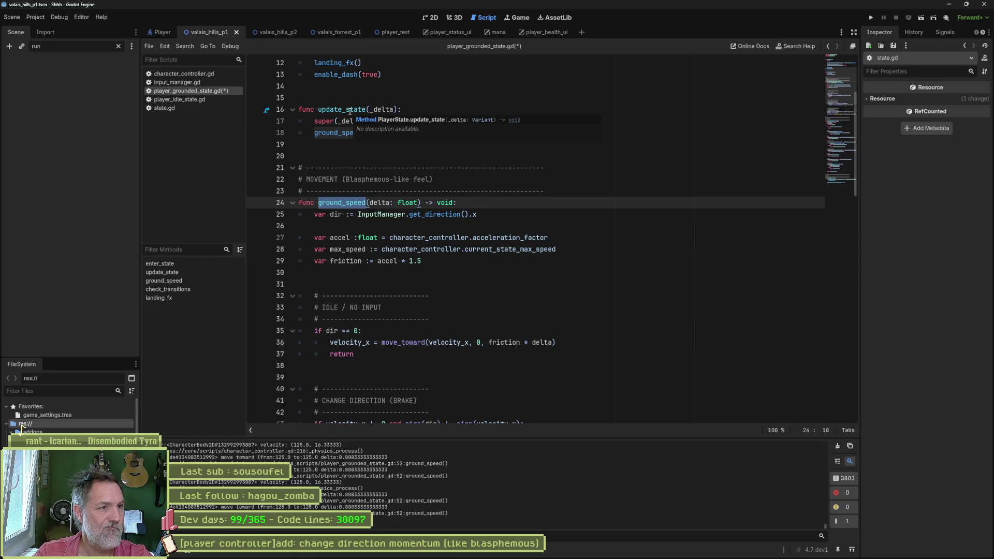
{"action": "double_click", "coordinate": [336, 112]}
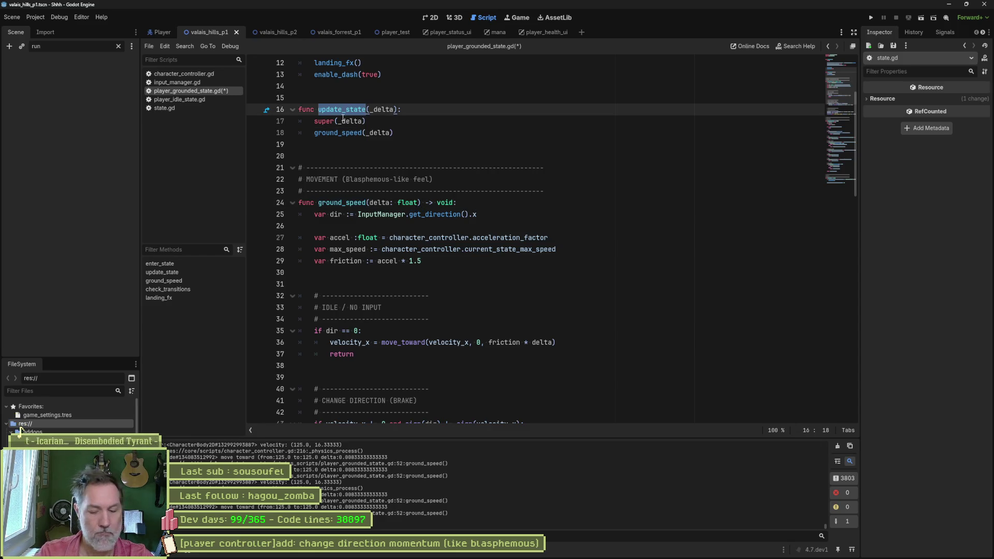
{"action": "type", "text": "upd"}
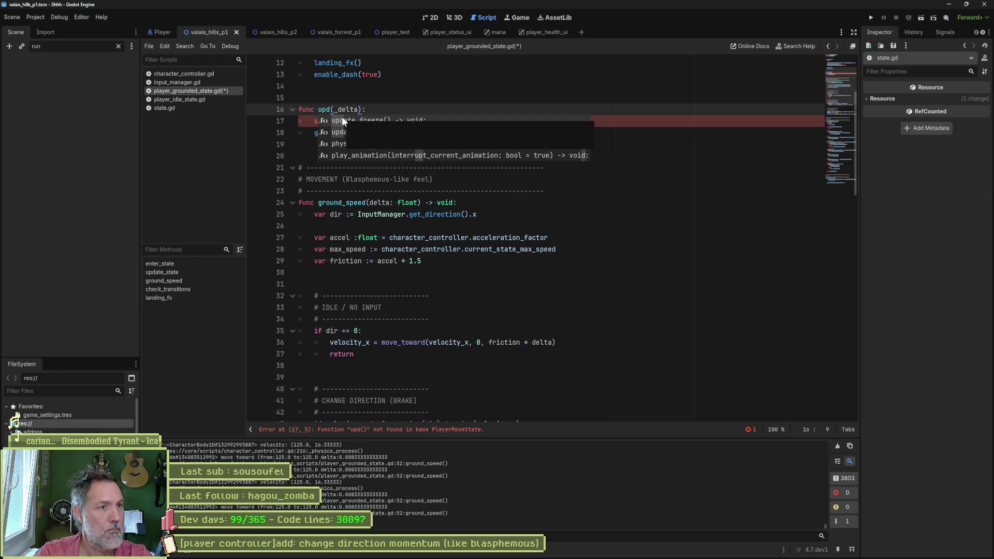
{"action": "key", "text": "Down"}
{"action": "key", "text": "Down"}
{"action": "key", "text": "Return"}
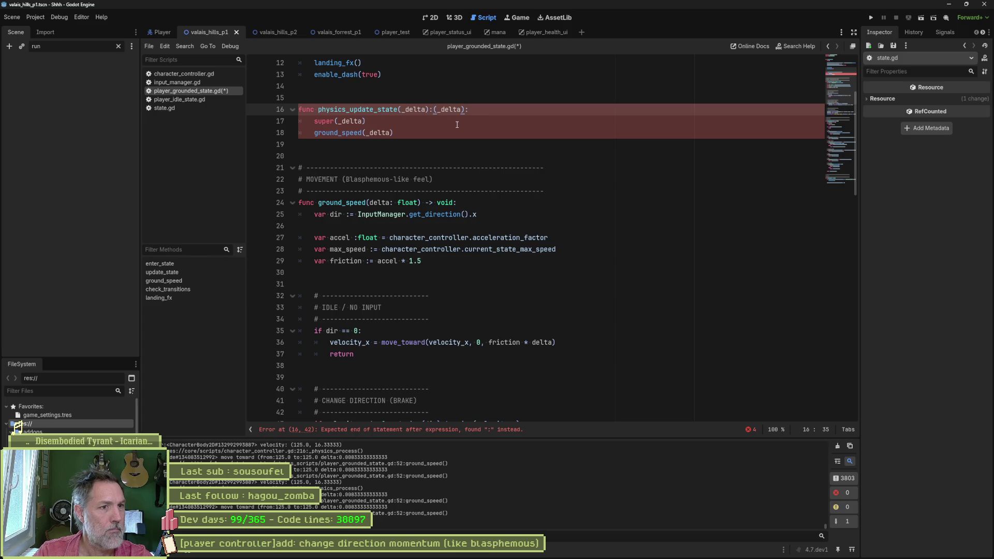
{"action": "key", "text": "shift+End"}
{"action": "key", "text": "Delete"}
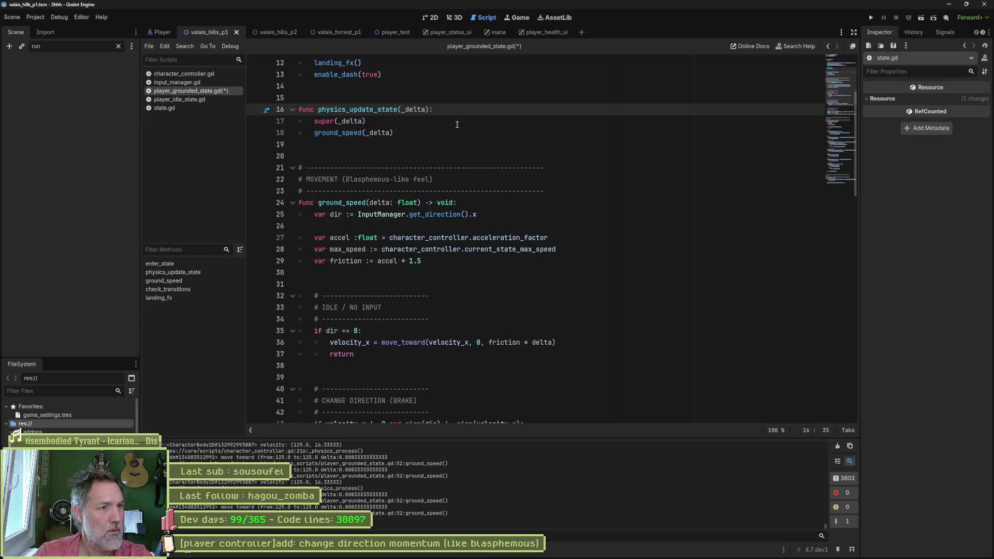
{"action": "key", "text": "F5"}
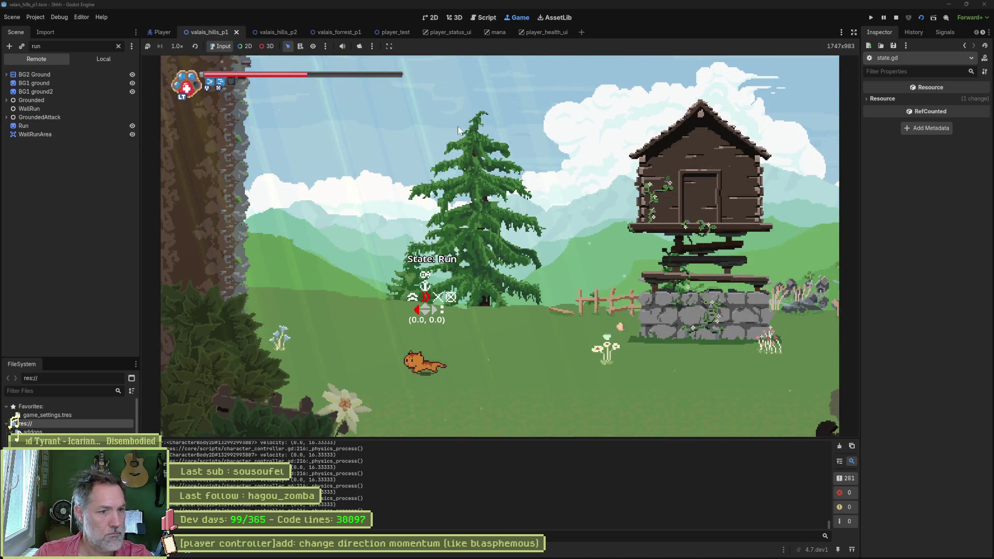
- Run the scene with F6 and hold right to test the cat's running speed
{"action": "key", "text": "ctrl+F3"}
{"action": "scroll", "coordinate": [352, 231], "scroll_direction": "down", "scroll_amount": 8}
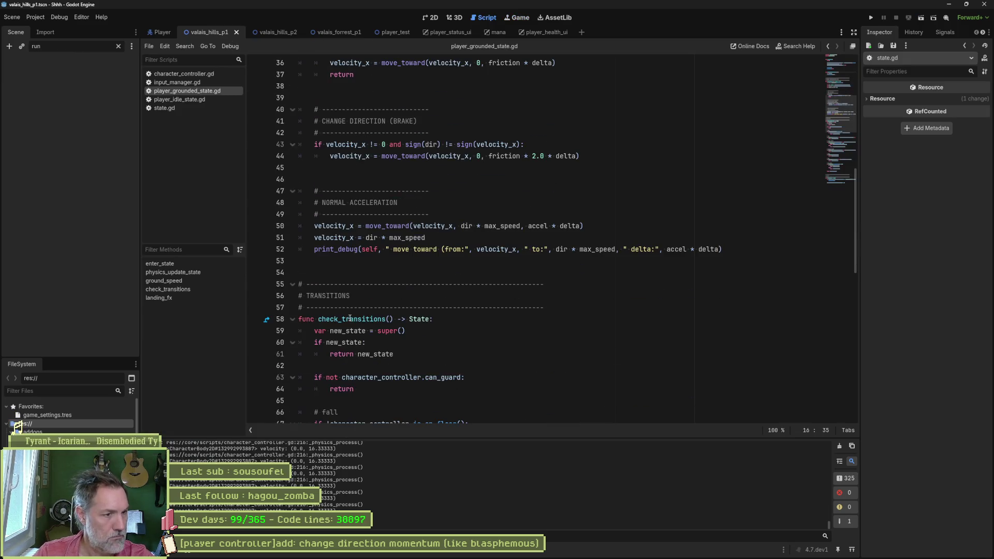
{"action": "left_click", "coordinate": [314, 227]}
{"action": "key", "text": "F6"}
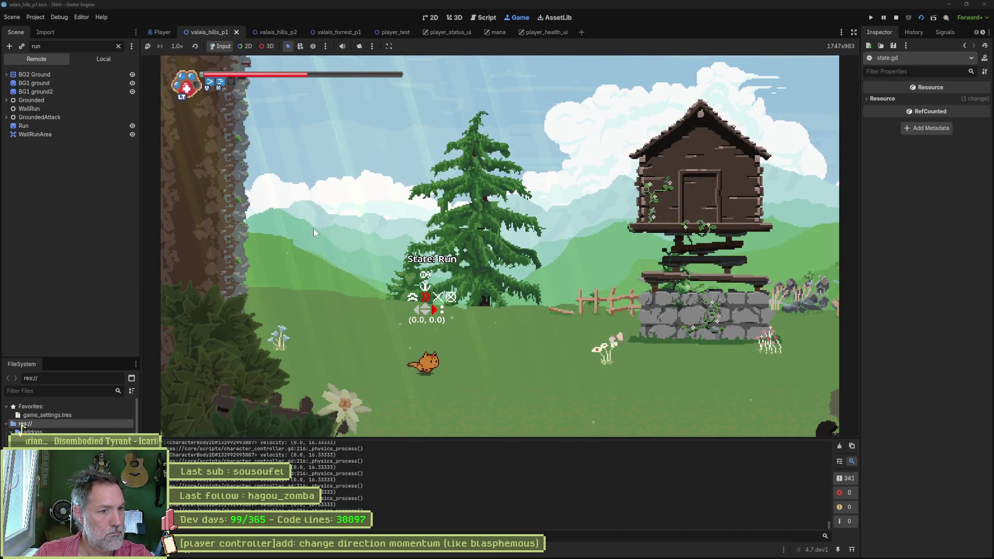
{"action": "key", "text": "Right"}
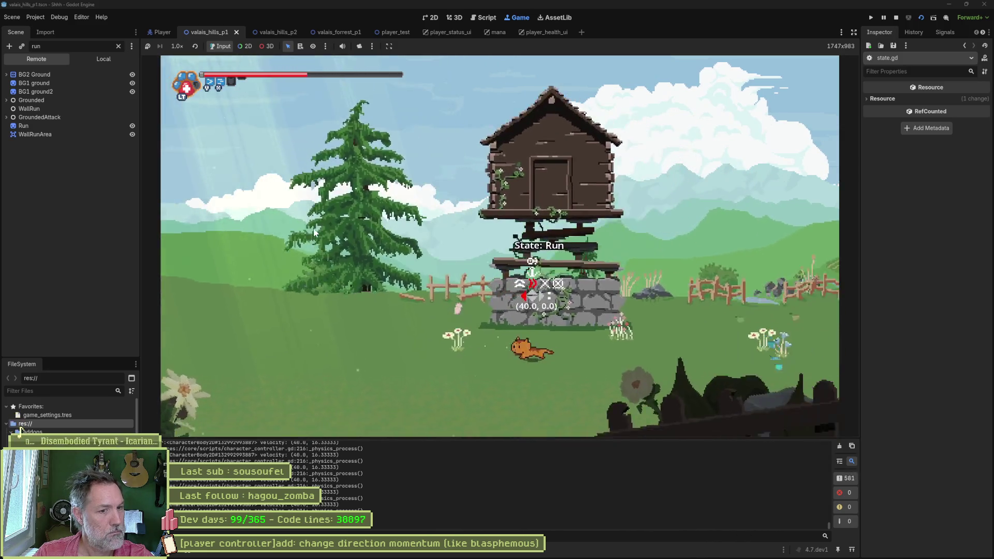
{"action": "key", "text": "F8"}
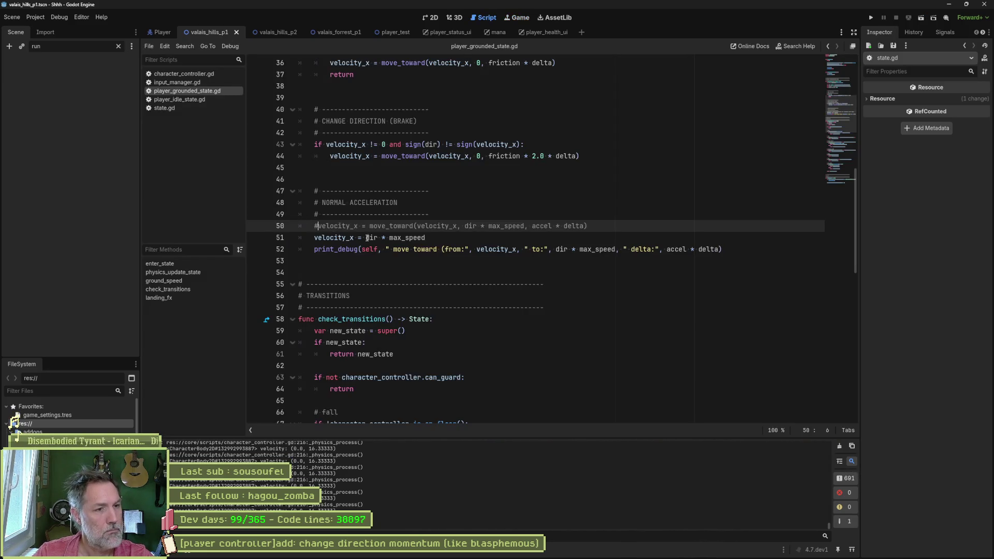
{"action": "left_click", "coordinate": [389, 238]}
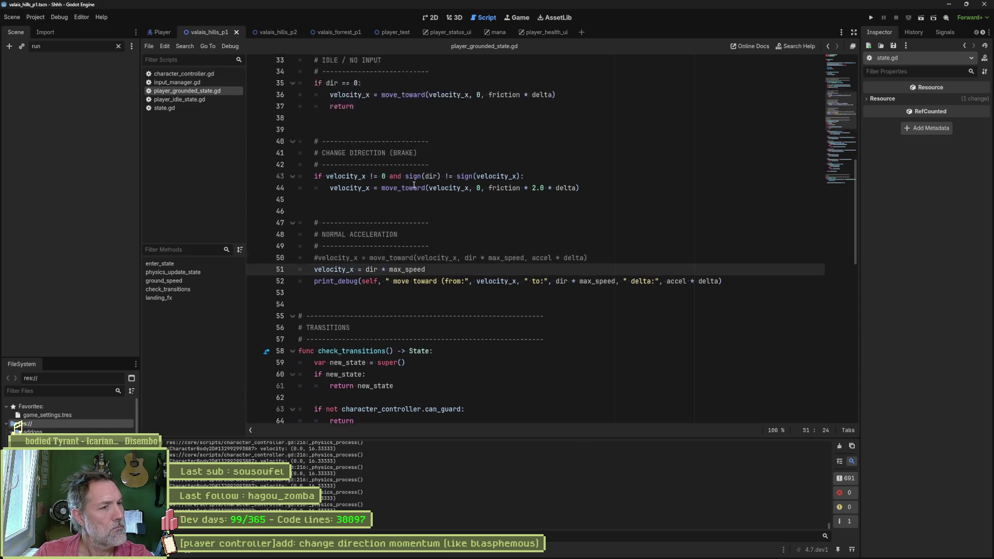
- Jump from physics_update_state on line 16 to its base definition in state.gd and select the name
{"action": "scroll", "coordinate": [363, 159], "scroll_direction": "up", "scroll_amount": 12}
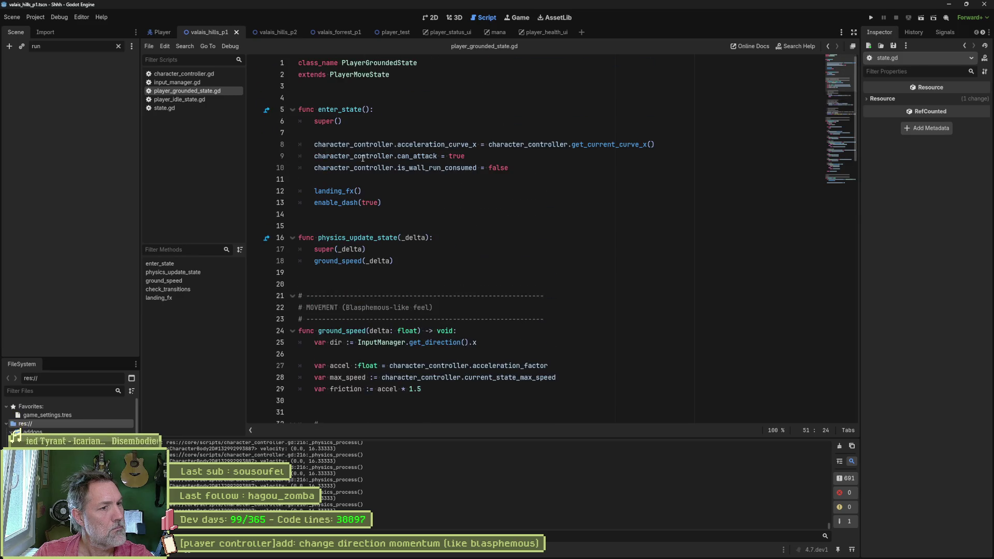
{"action": "mouse_move", "coordinate": [393, 234]}
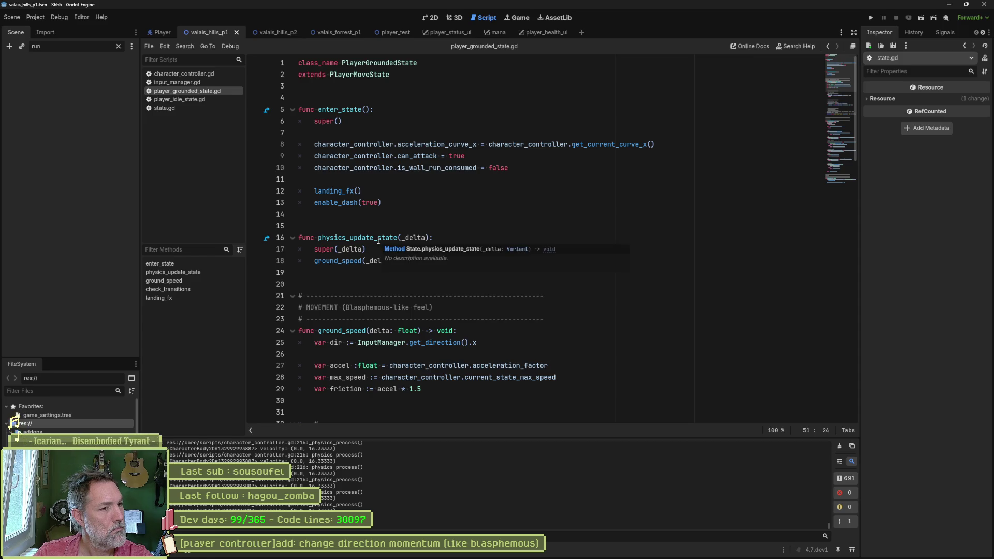
{"action": "left_click", "coordinate": [266, 238]}
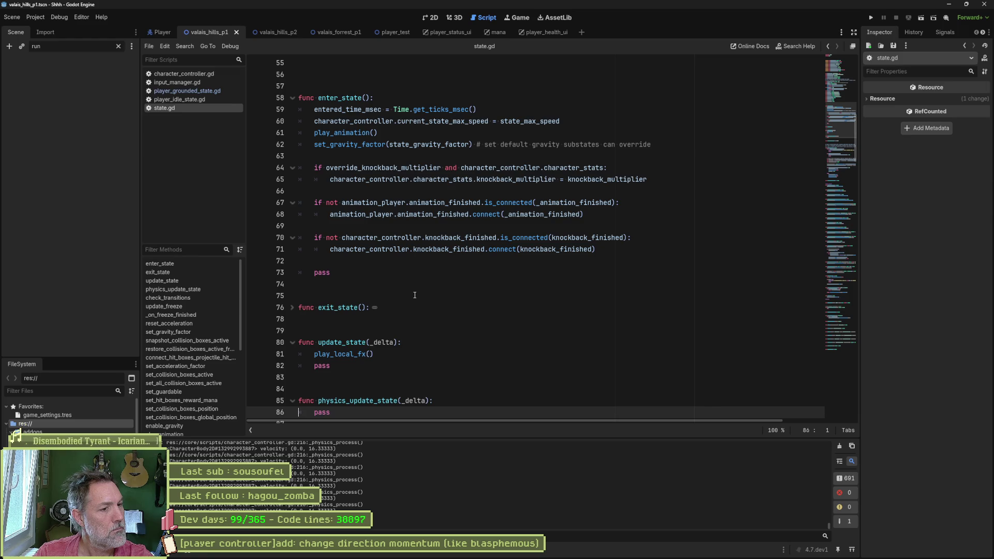
{"action": "scroll", "coordinate": [415, 295], "scroll_direction": "down", "scroll_amount": 1}
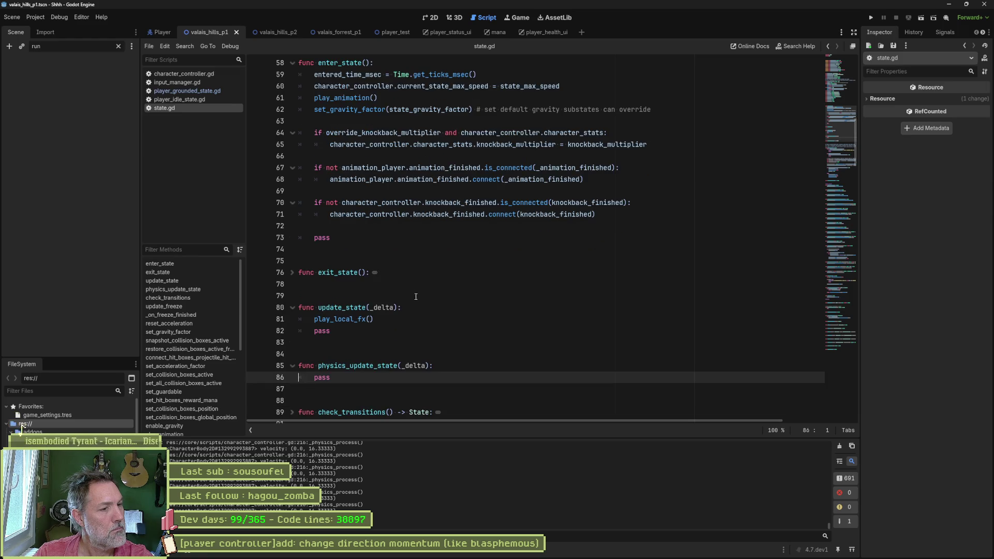
{"action": "key", "text": "Up"}
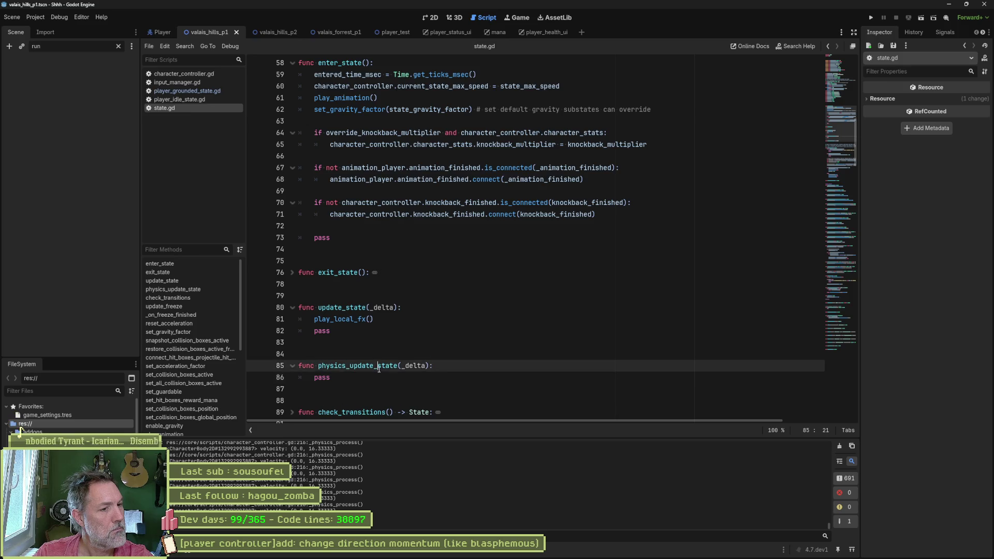
{"action": "key", "text": "ctrl+Right"}
{"action": "key", "text": "Right"}
{"action": "key", "text": "ctrl+shift+Right"}
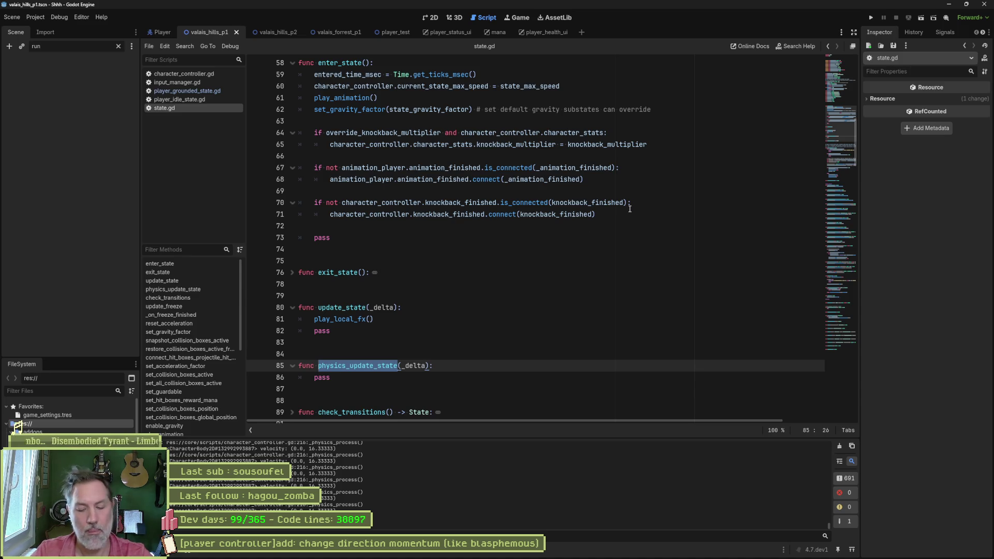
- Open state_machine.gd at _physics_process and select the physics_update_state call on line 86
{"action": "key", "text": "shift+alt+o"}
{"action": "type", "text": "state_ma"}
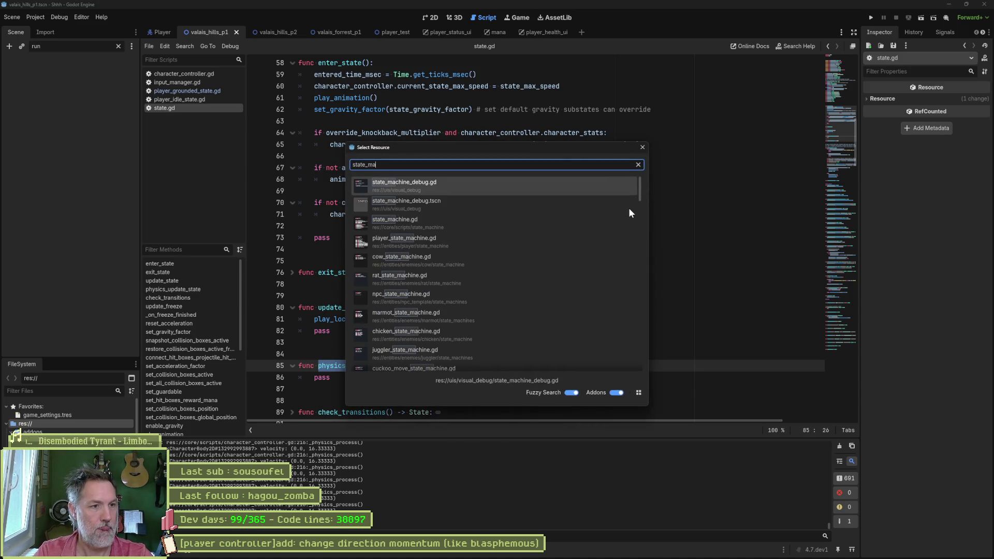
{"action": "key", "text": "Down"}
{"action": "key", "text": "Down"}
{"action": "key", "text": "Return"}
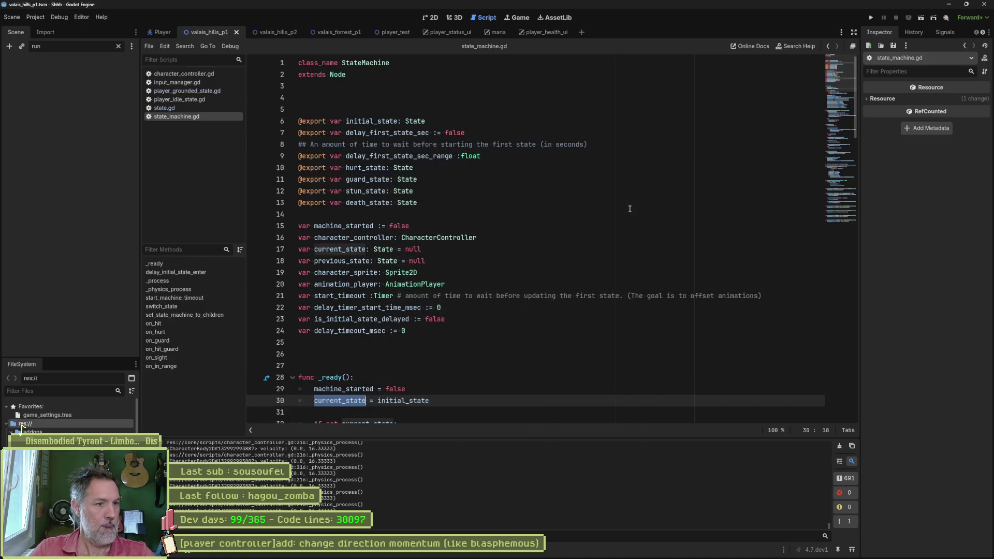
{"action": "left_click", "coordinate": [170, 290]}
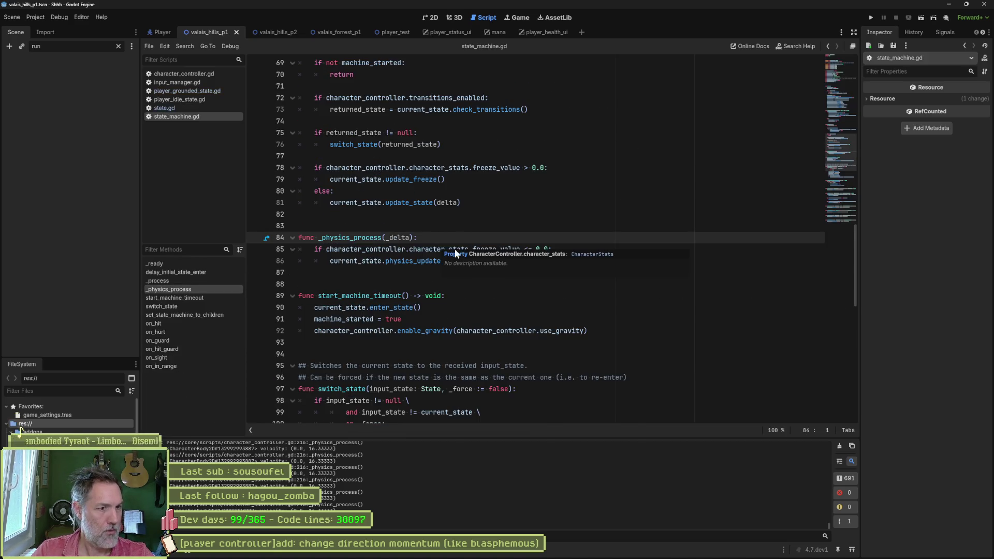
{"action": "double_click", "coordinate": [425, 261]}
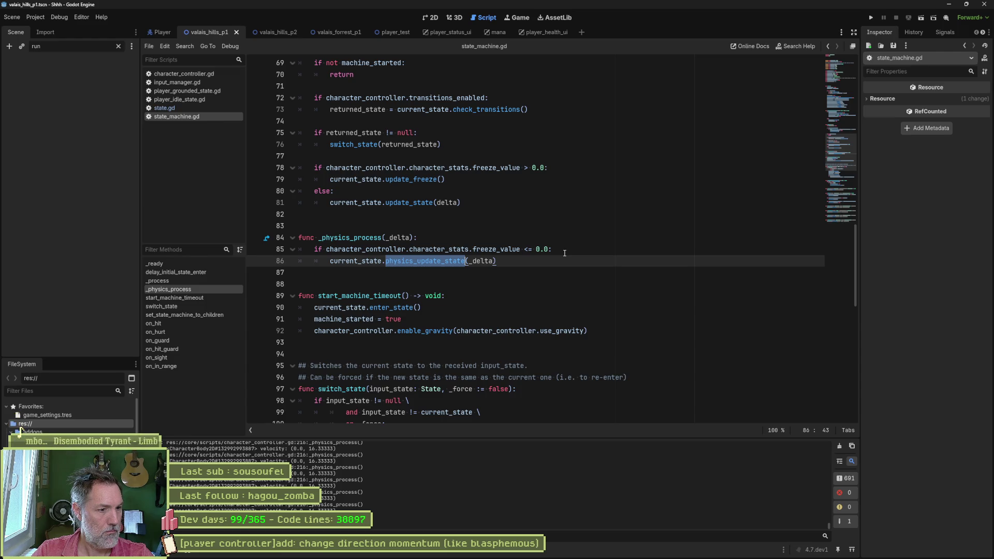
- Switch to character_controller.gd at its _physics_process and run the current scene
{"action": "left_click", "coordinate": [187, 82]}
{"action": "left_click", "coordinate": [191, 77]}
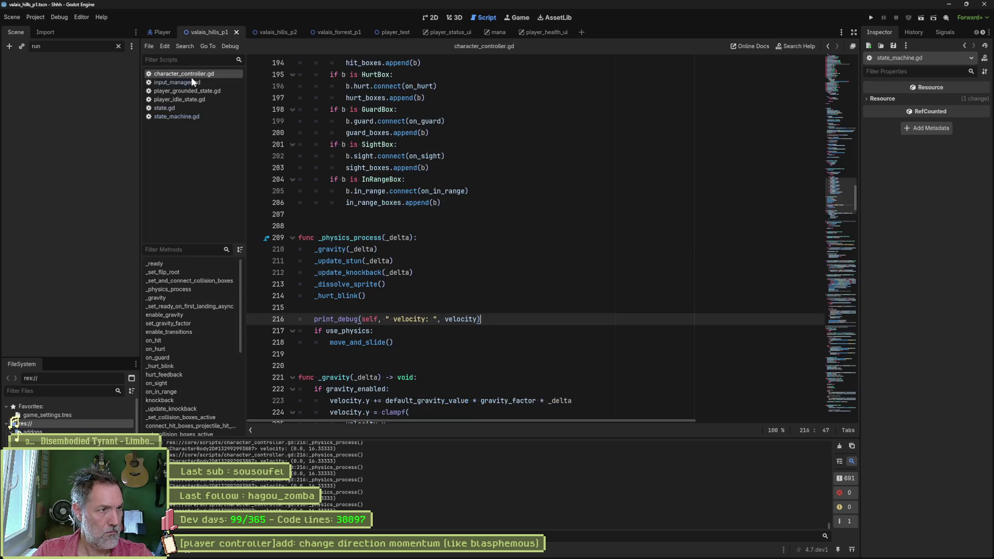
{"action": "left_click", "coordinate": [182, 290]}
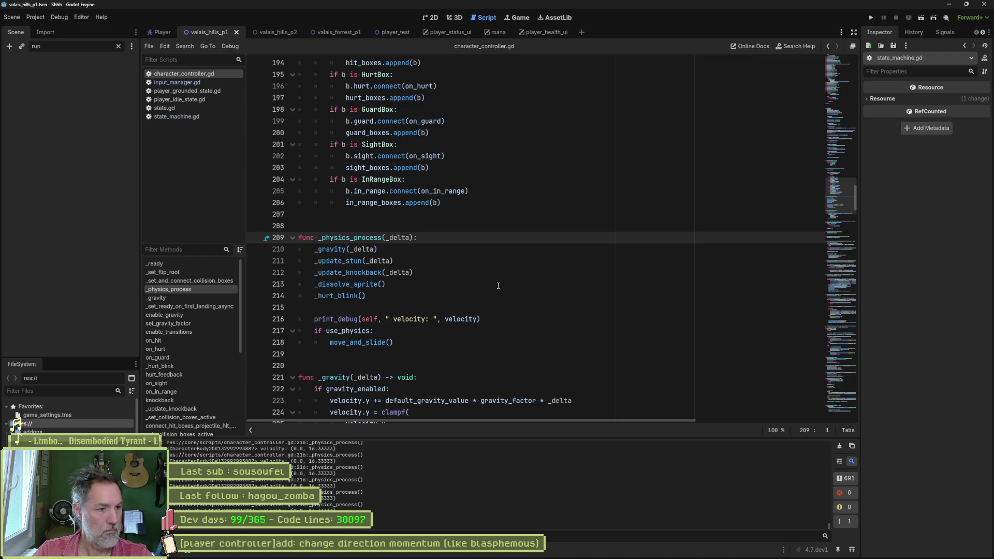
{"action": "key", "text": "F6"}
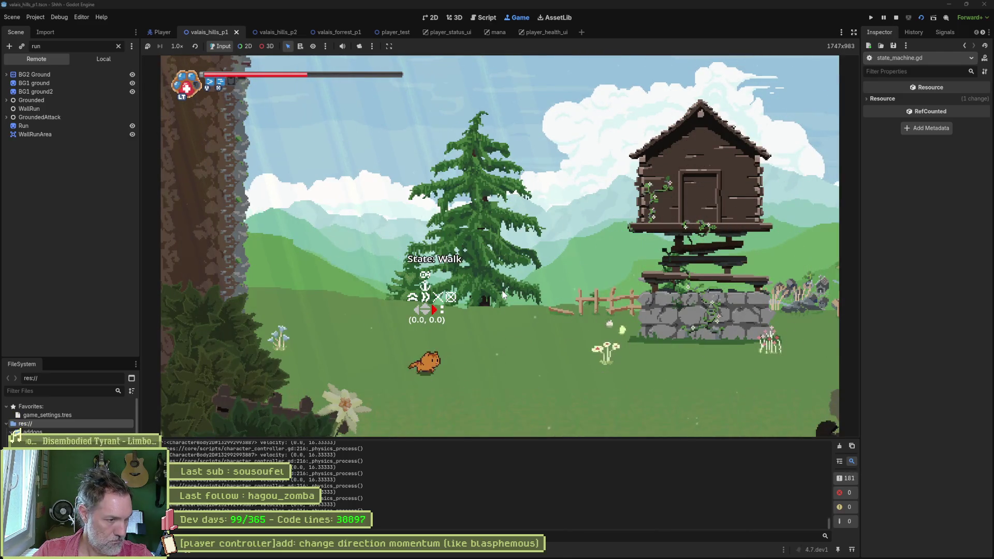
{"action": "key", "text": "Left"}
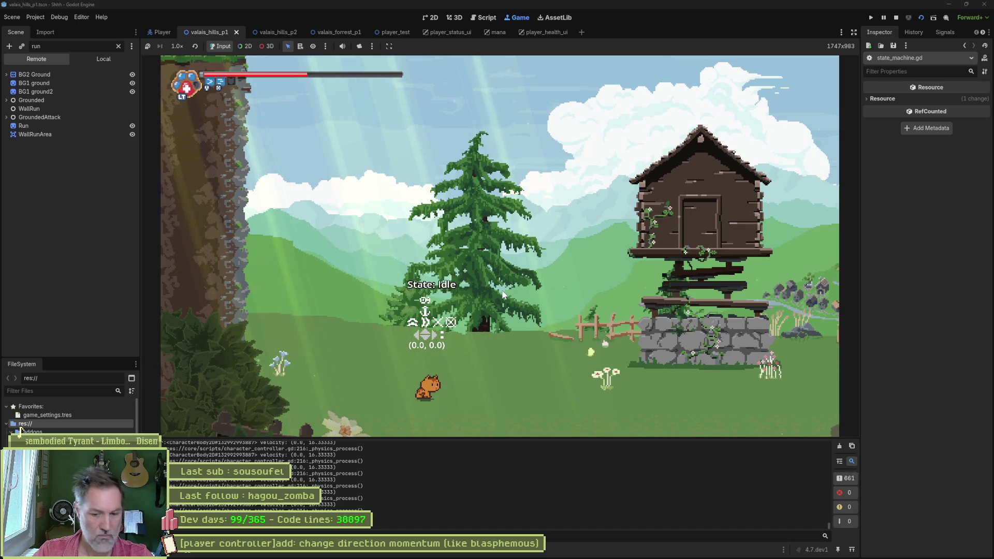
{"action": "key", "text": "F7"}
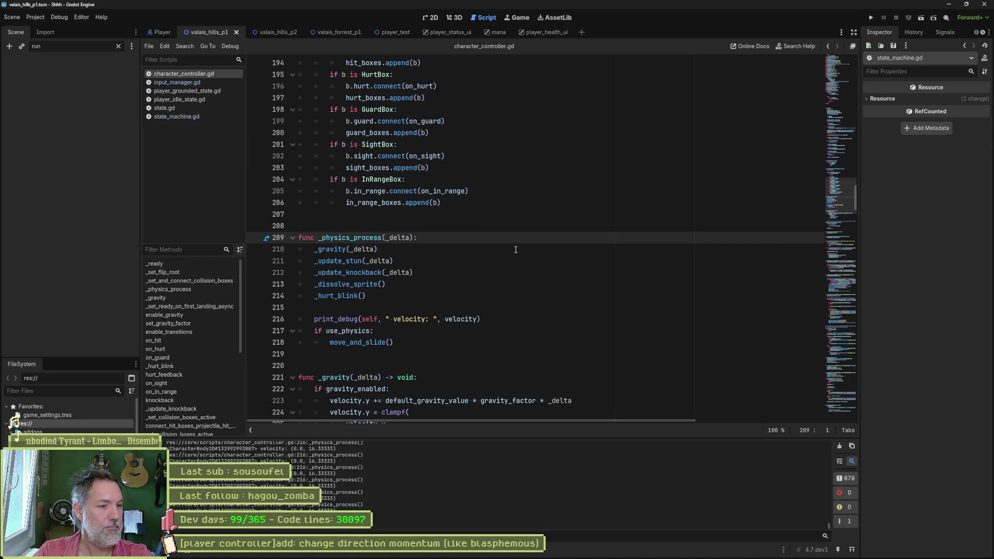
- Fold all functions and show character_controller.gd in the FileSystem dock
{"action": "scroll", "coordinate": [501, 280], "scroll_direction": "up", "scroll_amount": 1}
{"action": "scroll", "coordinate": [501, 280], "scroll_direction": "up", "scroll_amount": 5}
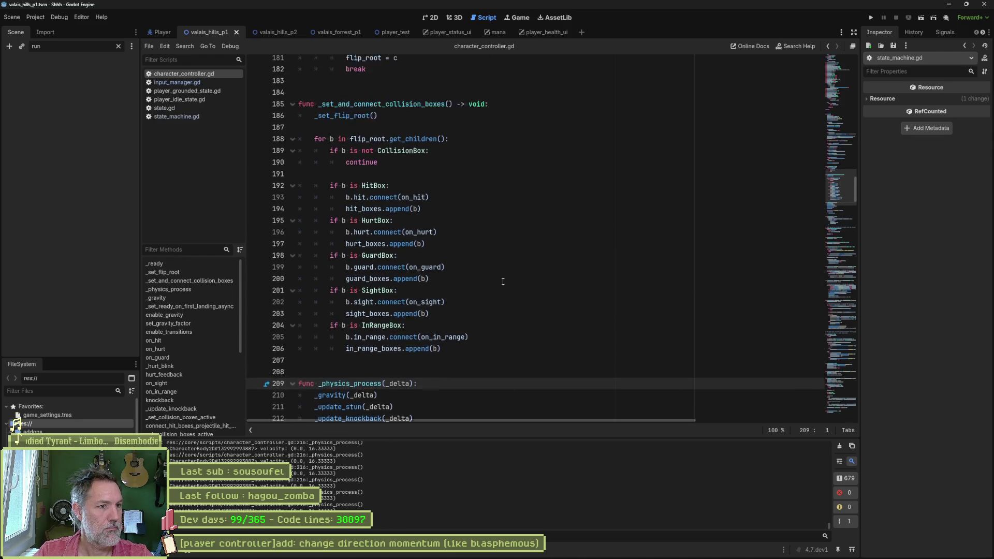
{"action": "key", "text": "ctrl+alt+f"}
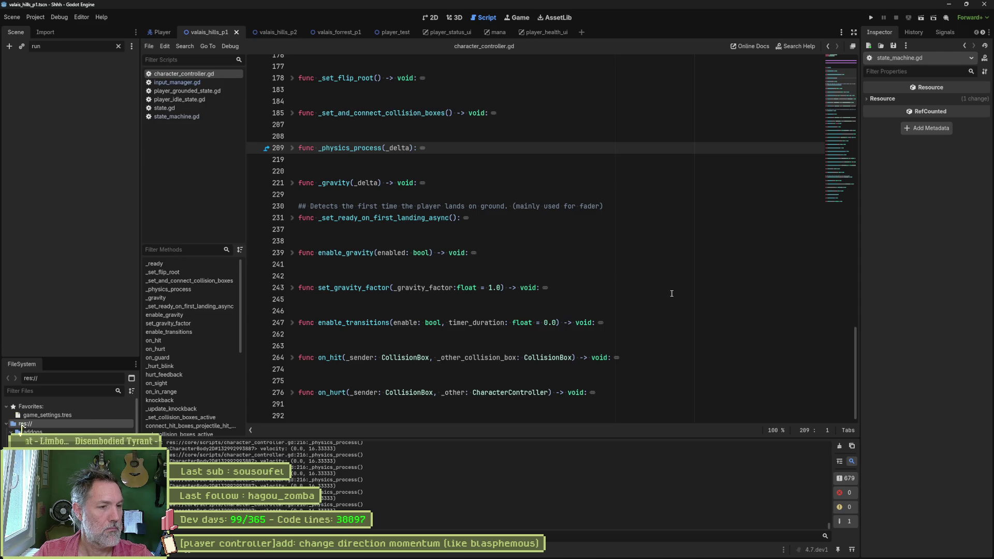
{"action": "scroll", "coordinate": [673, 266], "scroll_direction": "down", "scroll_amount": 15}
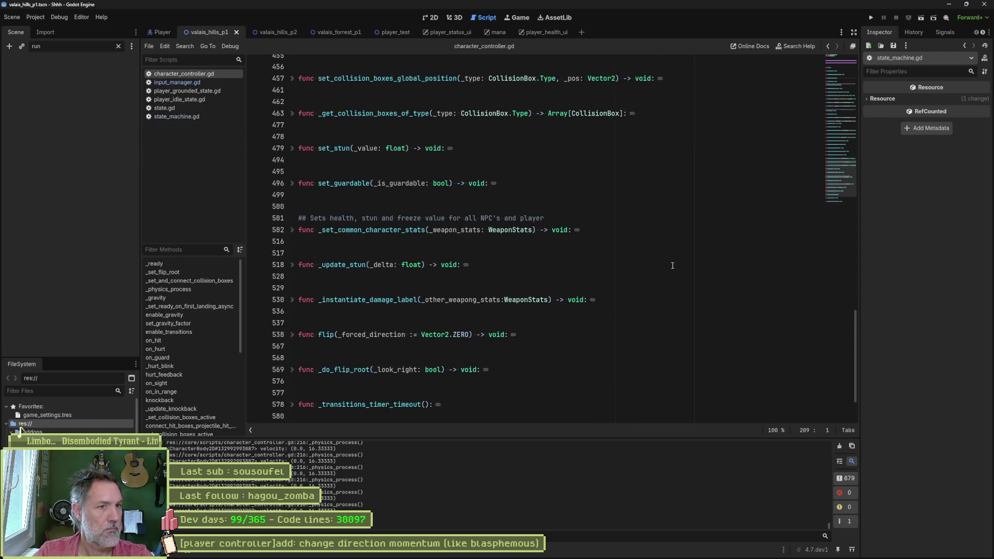
{"action": "scroll", "coordinate": [673, 265], "scroll_direction": "up", "scroll_amount": 4}
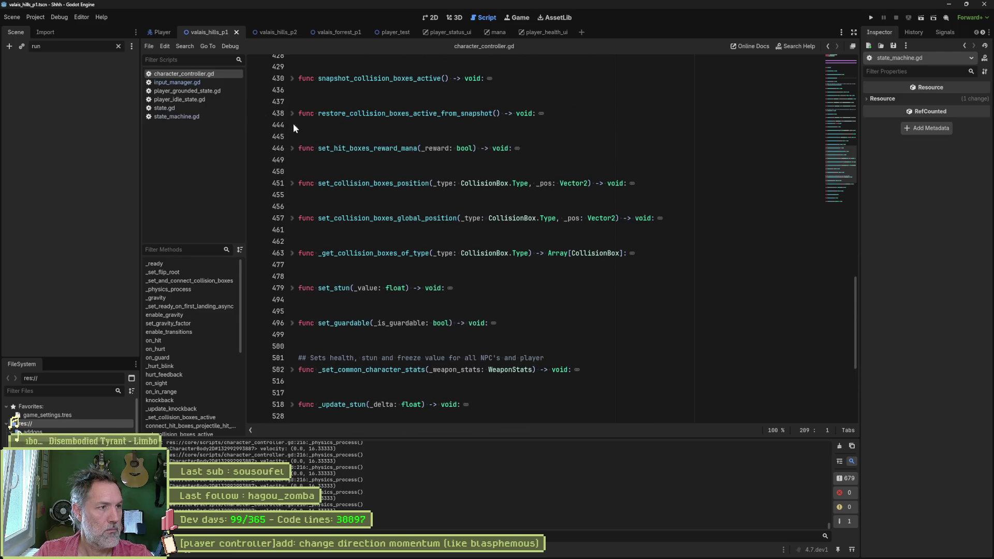
{"action": "right_click", "coordinate": [177, 72]}
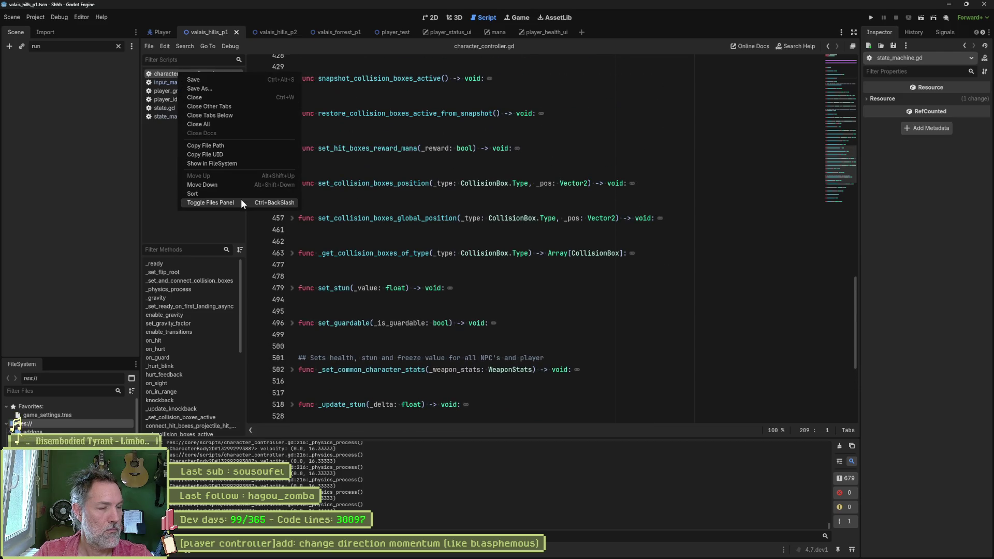
{"action": "left_click", "coordinate": [236, 165]}
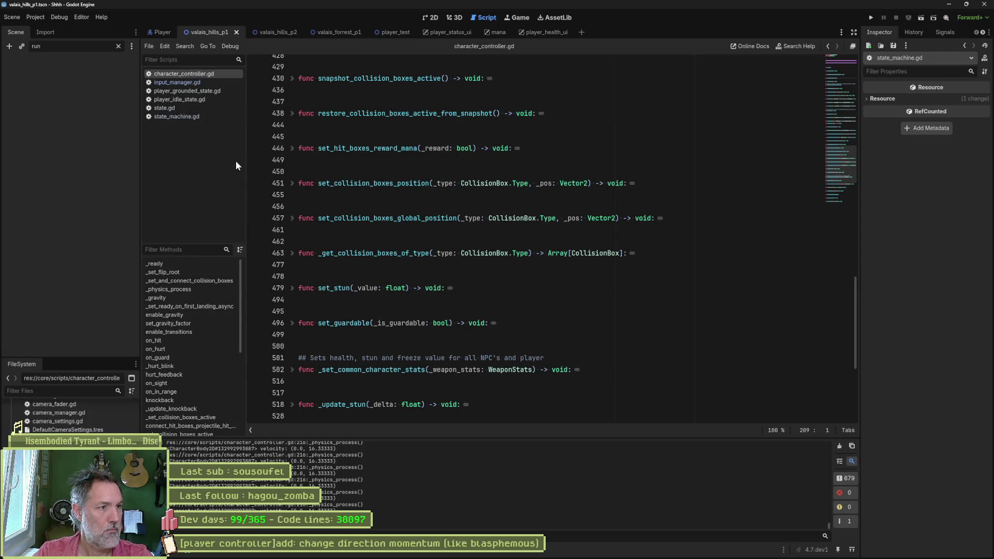
{"action": "right_click", "coordinate": [22, 429]}
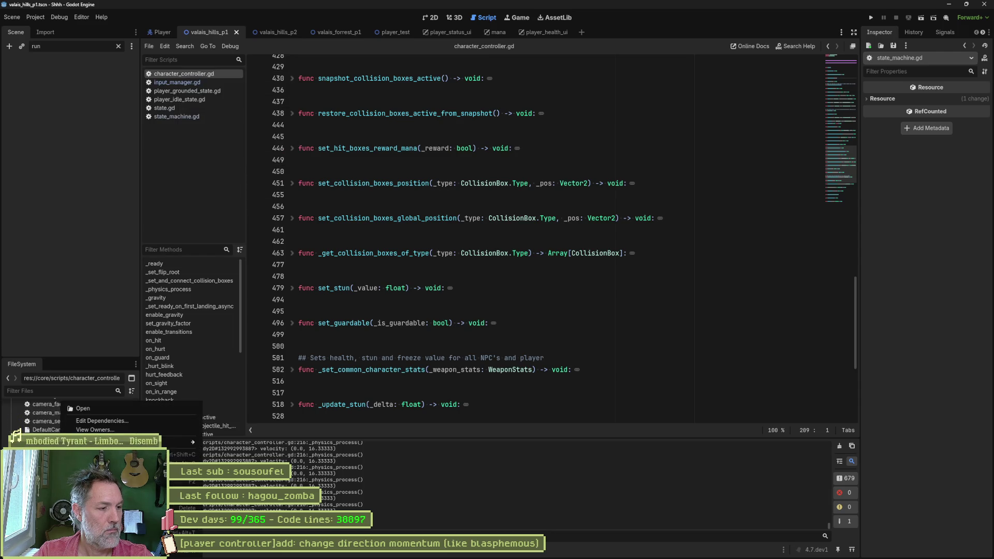
{"action": "left_click", "coordinate": [19, 429]}
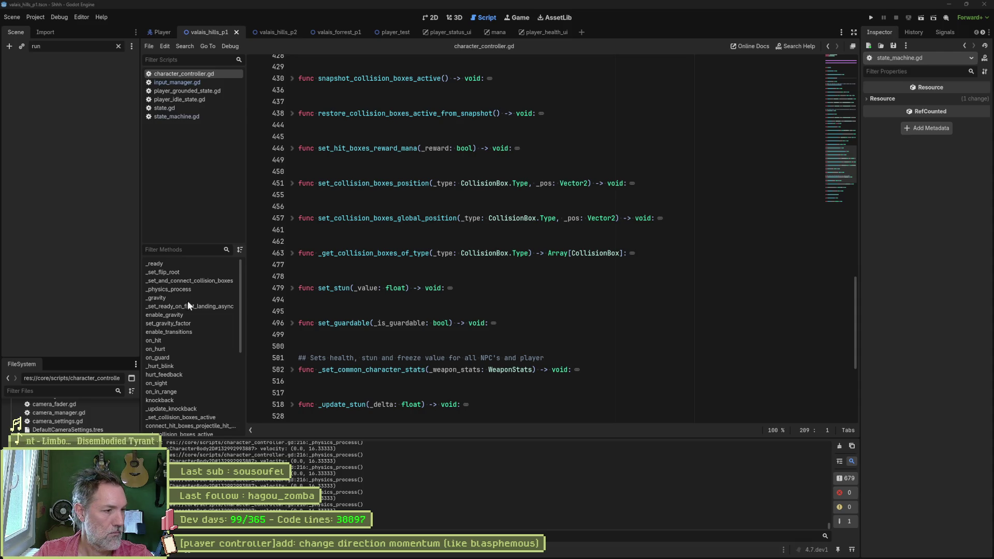
- Open player_grounded_state.gd and show it in the FileSystem dock
{"action": "left_click", "coordinate": [199, 91]}
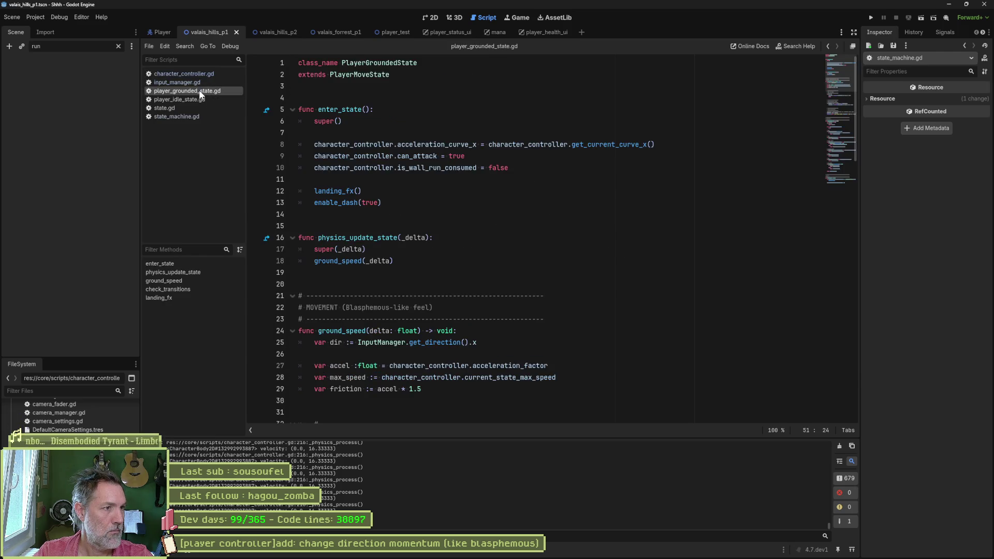
{"action": "right_click", "coordinate": [199, 89]}
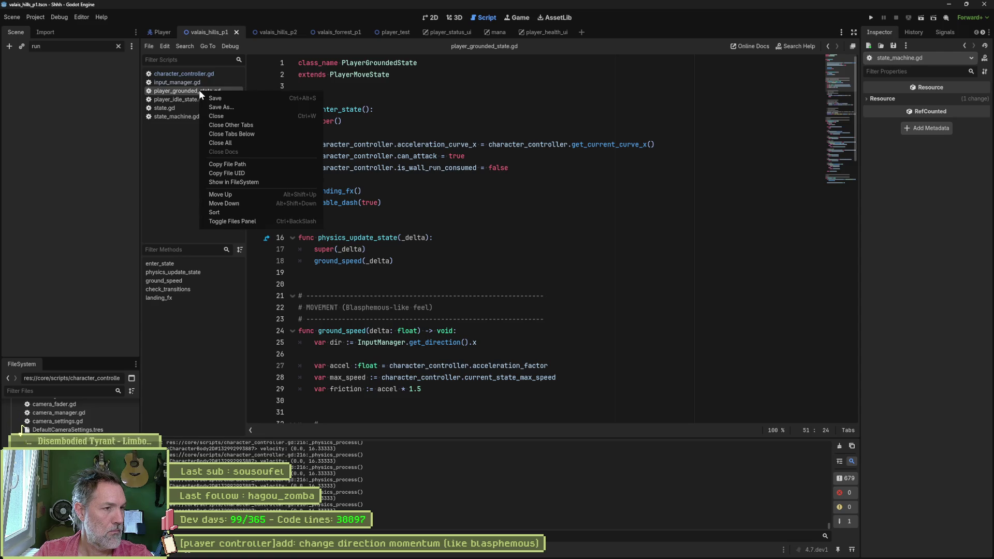
{"action": "left_click", "coordinate": [266, 182]}
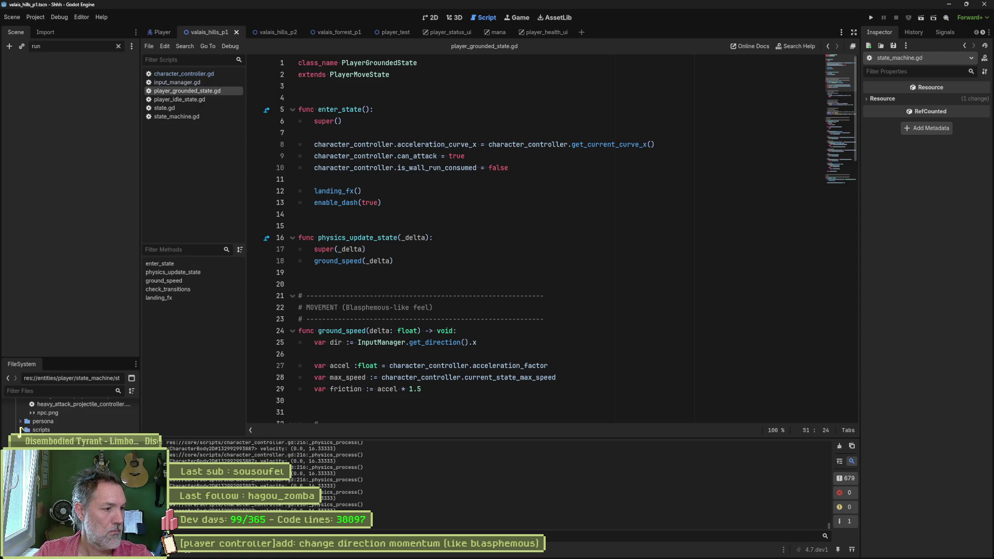
{"action": "right_click", "coordinate": [81, 404]}
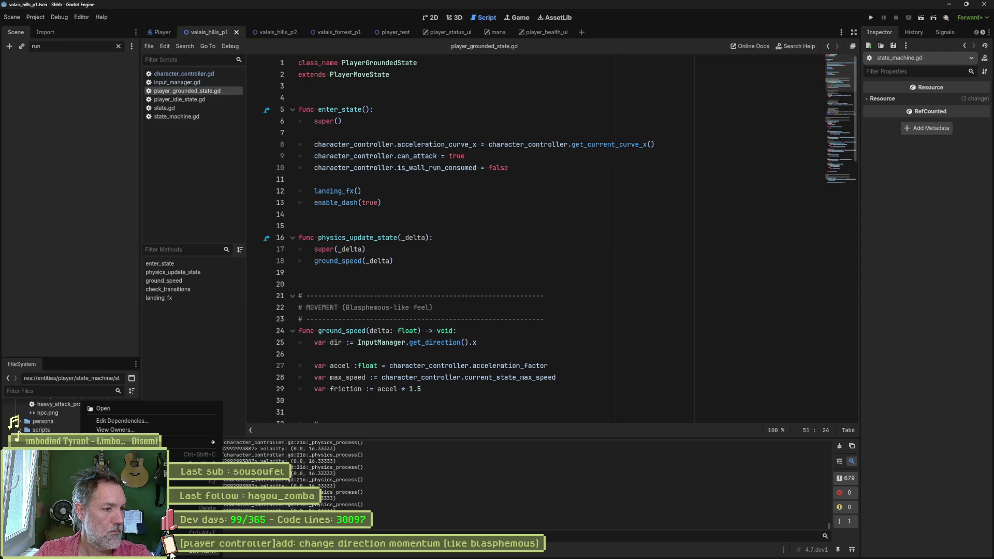
{"action": "key", "text": "Escape"}
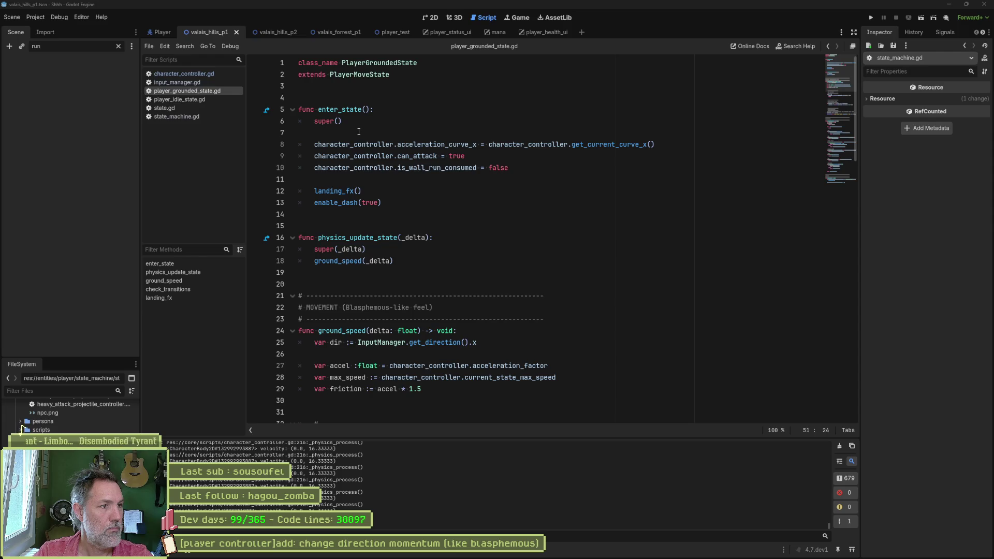
- Switch to state_machine.gd and show it in the FileSystem dock
{"action": "left_click", "coordinate": [187, 116]}
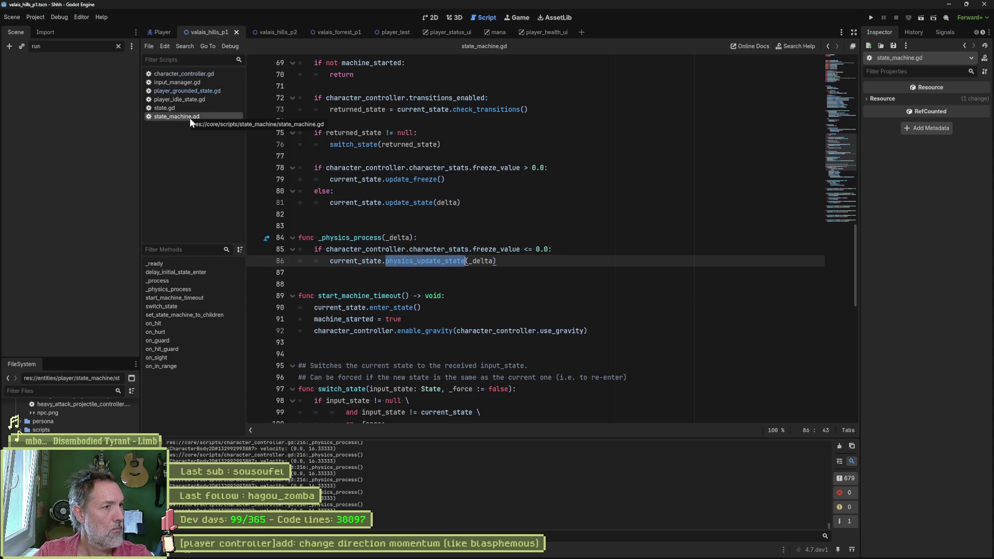
{"action": "right_click", "coordinate": [195, 119]}
{"action": "left_click", "coordinate": [207, 210]}
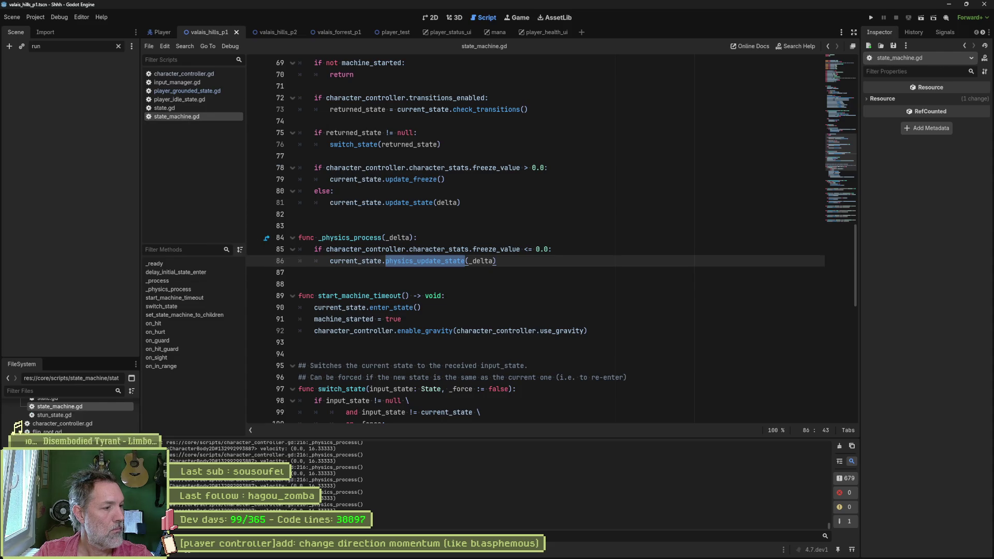
{"action": "right_click", "coordinate": [63, 406]}
{"action": "key", "text": "Escape"}
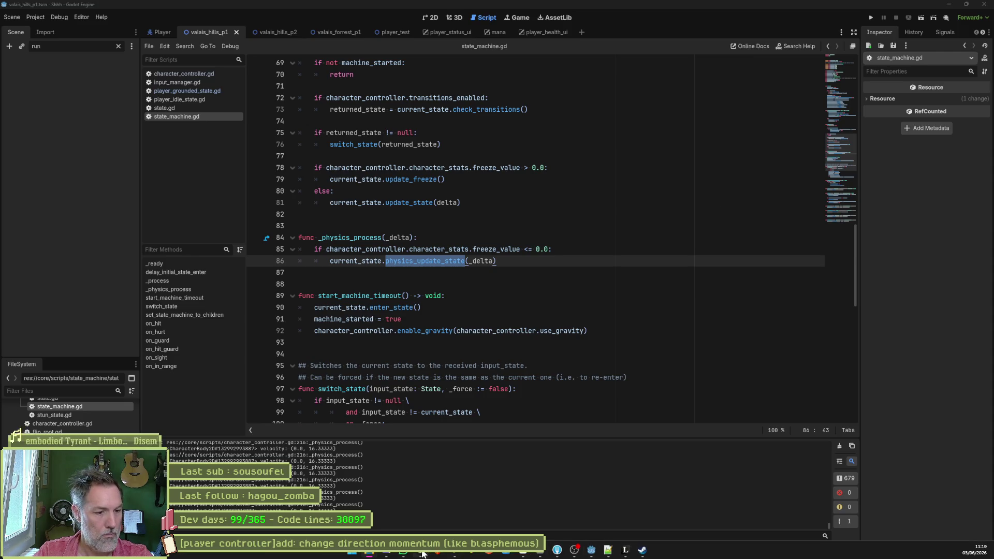
- Send Claude a French audit request attaching state_machine.gd, player_grounded_state.gd and character_controller.gd
{"action": "left_click", "coordinate": [508, 552]}
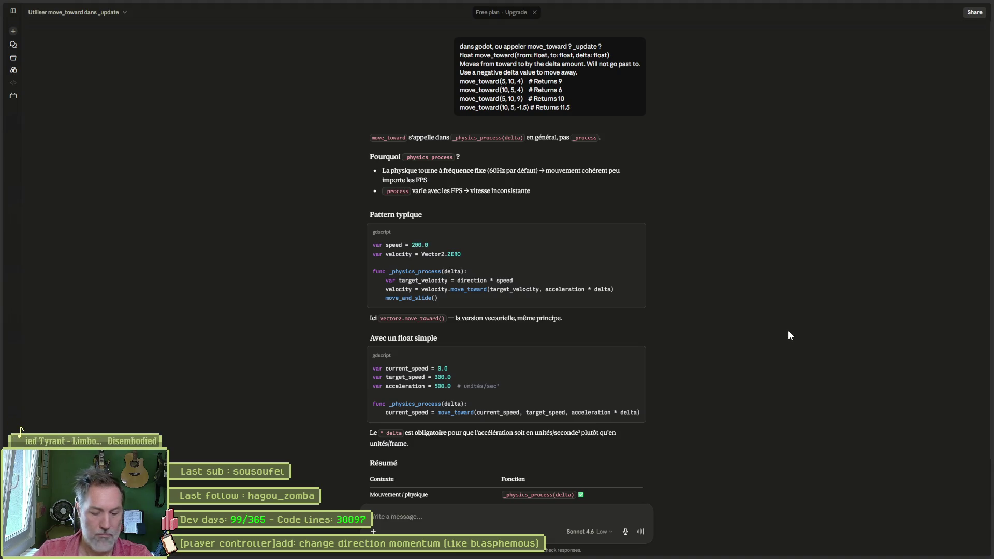
{"action": "type", "text": "is"}
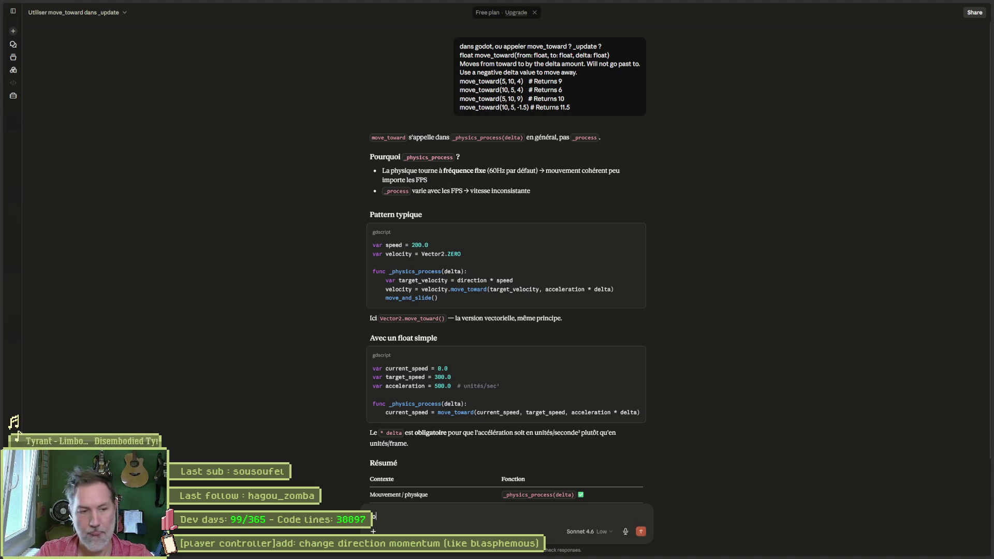
{"action": "type", "text": "-moi "}
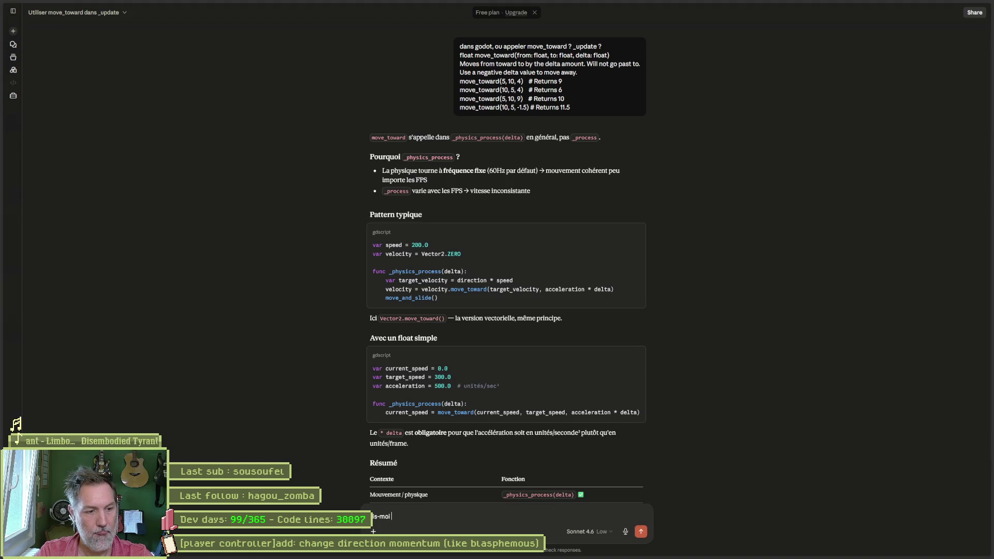
{"action": "type", "text": "tout ce qui ne va pas"}
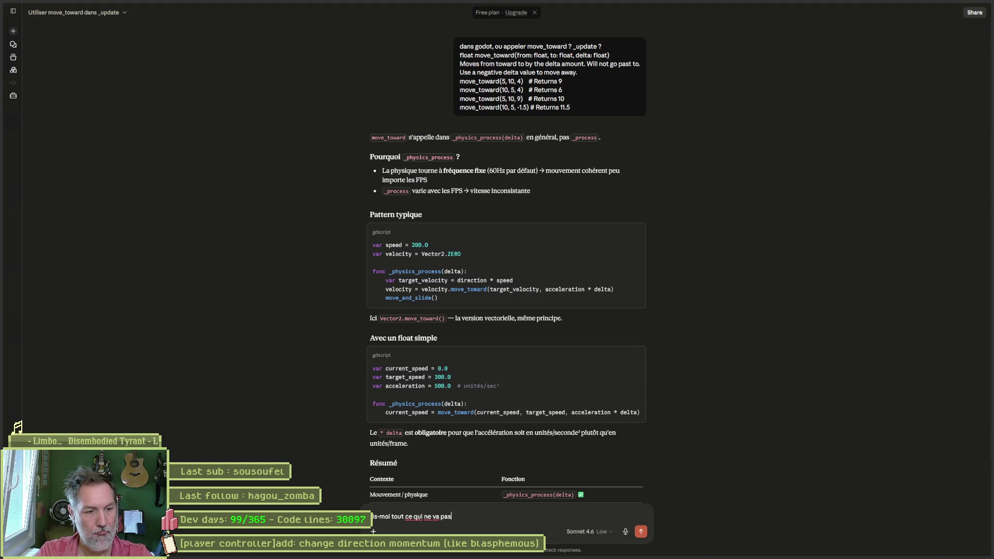
{"action": "type", "text": " dans ce contro"}
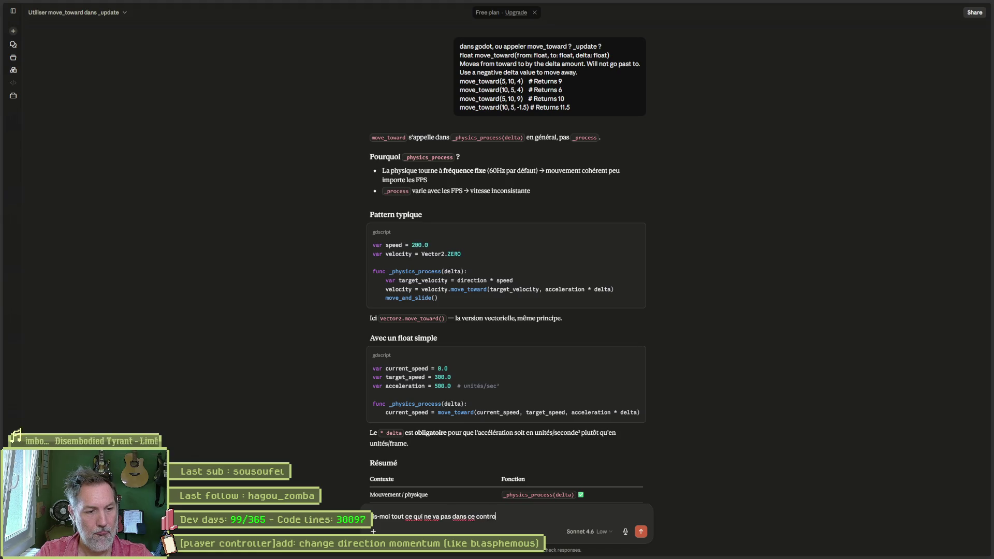
{"action": "type", "text": "ller de personnage "}
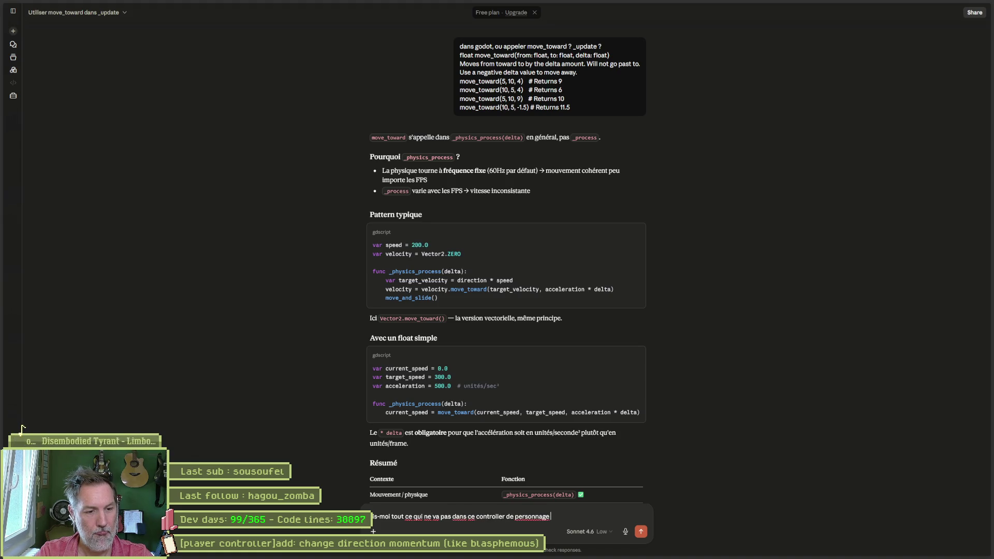
{"action": "type", "text": "plateformer 2d par m"}
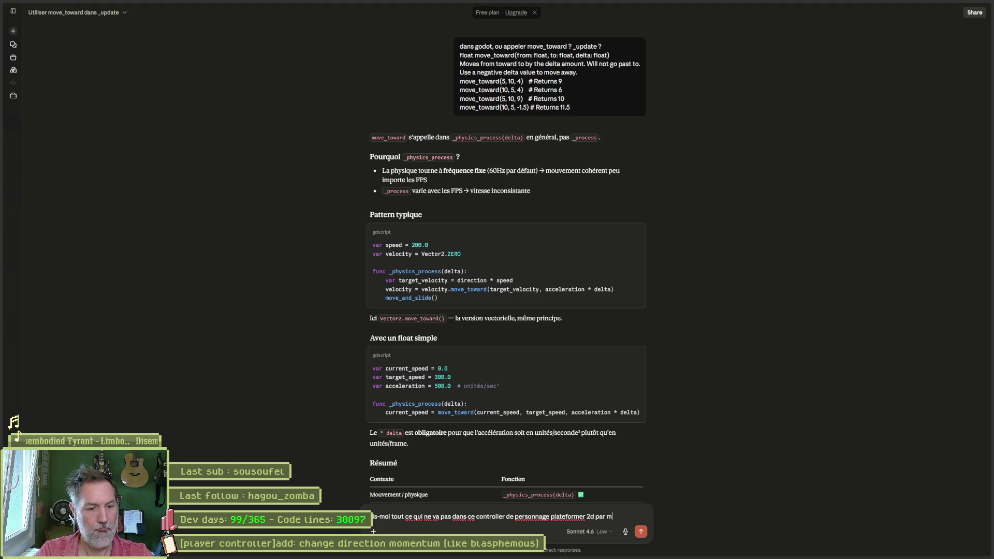
{"action": "key", "text": "BackSpace"}
{"action": "key", "text": "BackSpace"}
{"action": "type", "text": "mi ces scr"}
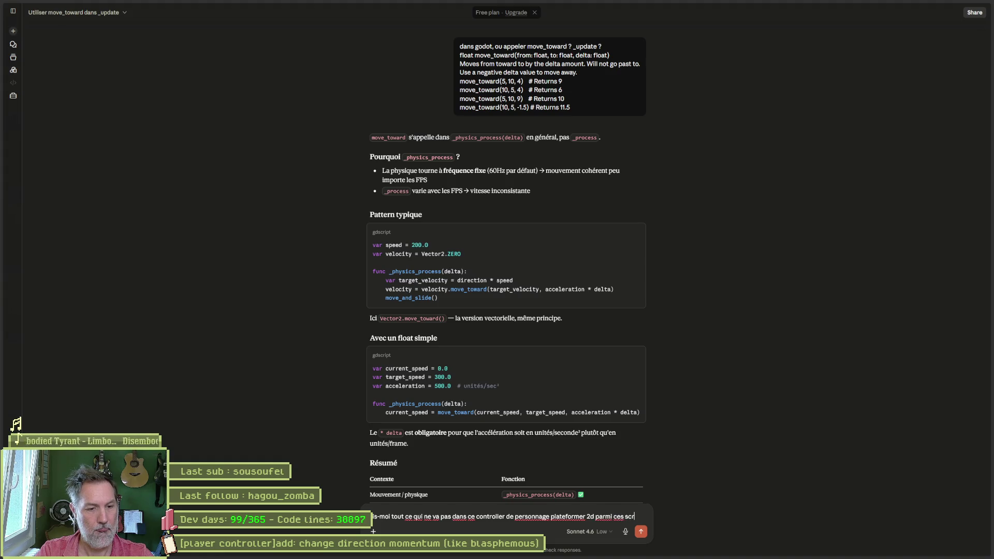
{"action": "type", "text": "ipts:"}
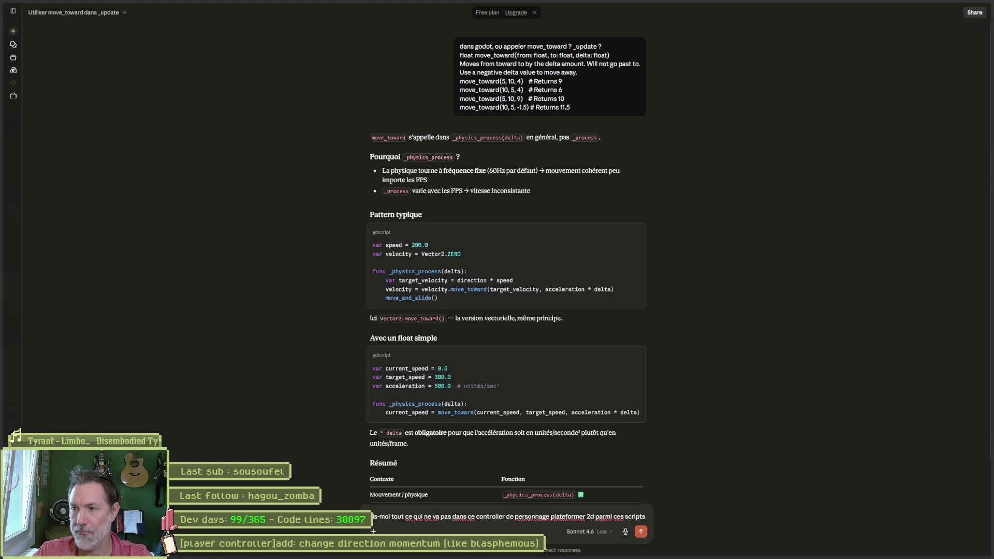
{"action": "left_click_drag", "start_coordinate": [606, 447], "coordinate": [595, 445]}
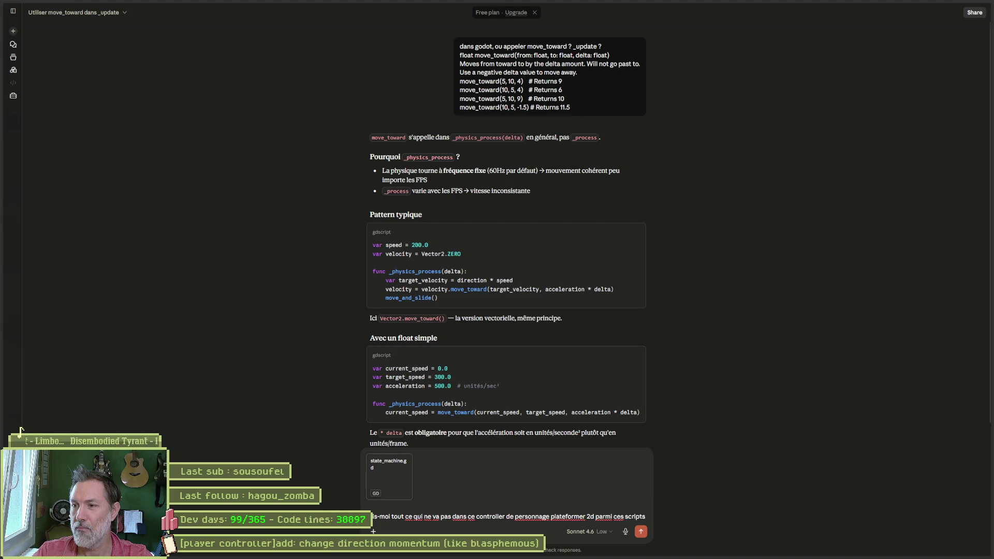
{"action": "left_click_drag", "start_coordinate": [497, 1], "coordinate": [604, 482]}
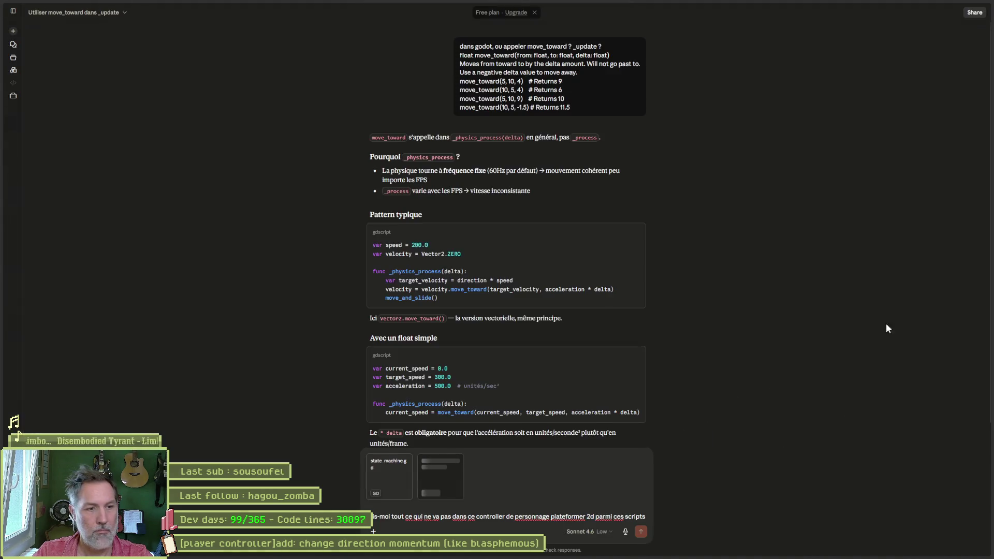
{"action": "mouse_move", "coordinate": [993, 295]}
{"action": "left_mouse_down"}
{"action": "mouse_move", "coordinate": [940, 305]}
{"action": "mouse_move", "coordinate": [559, 484]}
{"action": "left_mouse_up"}
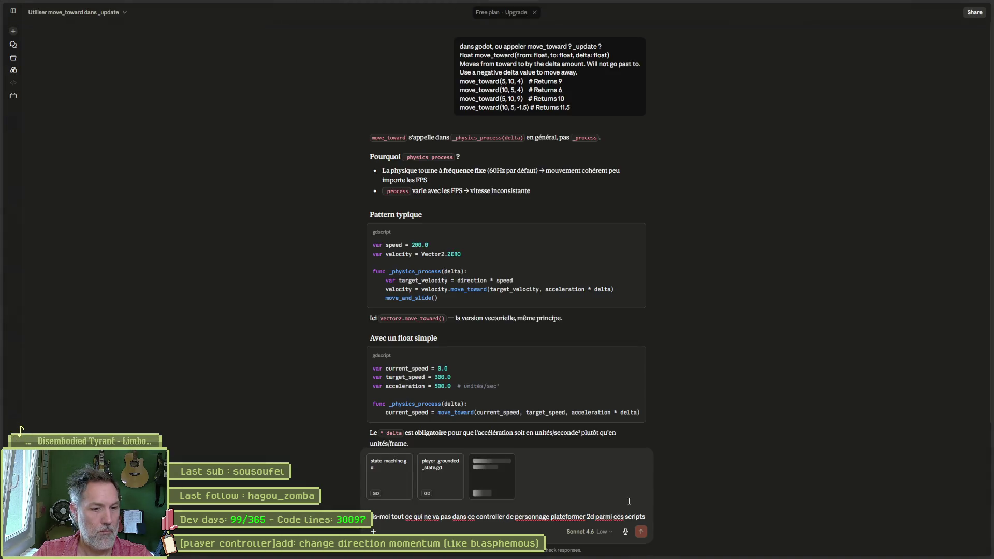
{"action": "left_click", "coordinate": [642, 532]}
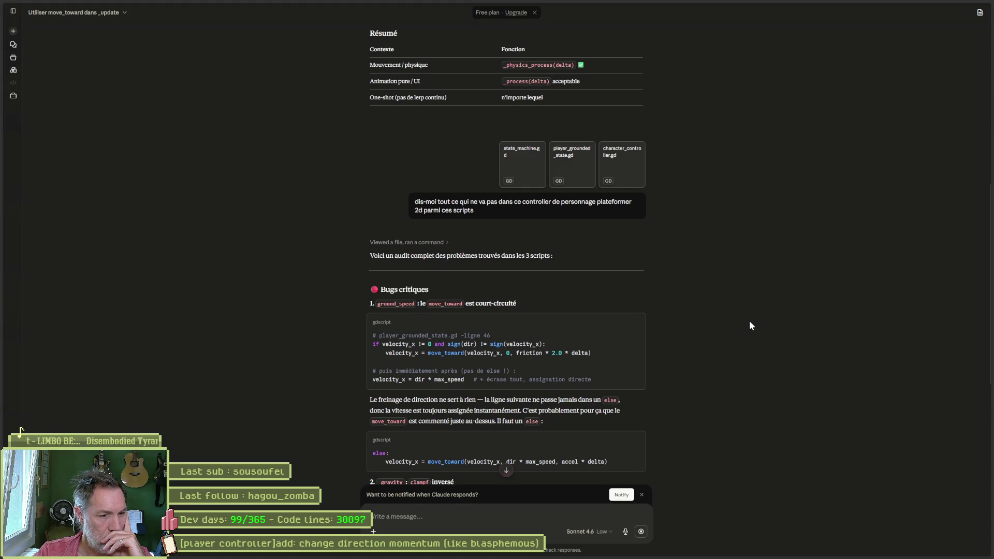
{"action": "scroll", "coordinate": [750, 322], "scroll_direction": "down", "scroll_amount": 1}
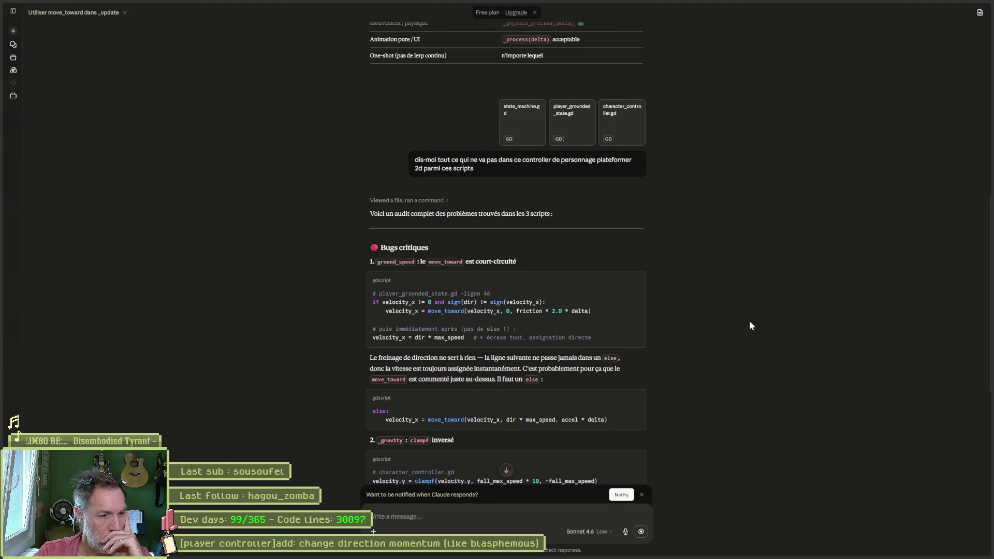
{"action": "scroll", "coordinate": [750, 321], "scroll_direction": "down", "scroll_amount": 1}
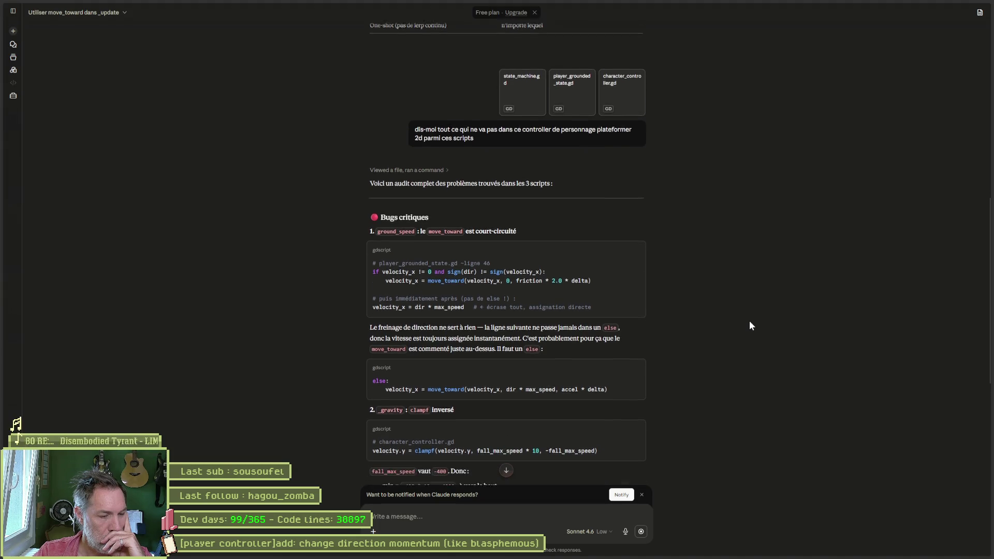
{"action": "scroll", "coordinate": [750, 321], "scroll_direction": "down", "scroll_amount": 2}
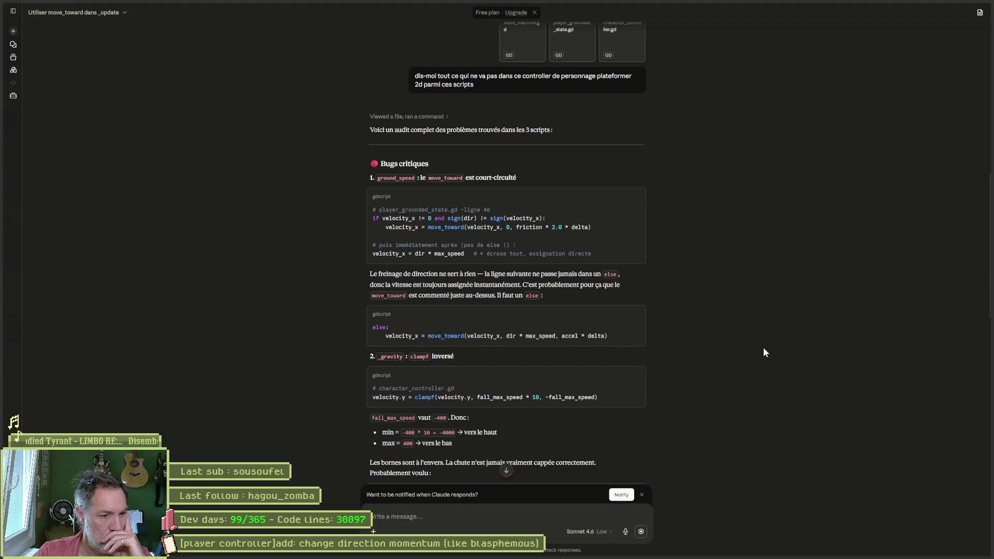
{"action": "scroll", "coordinate": [763, 353], "scroll_direction": "down", "scroll_amount": 1}
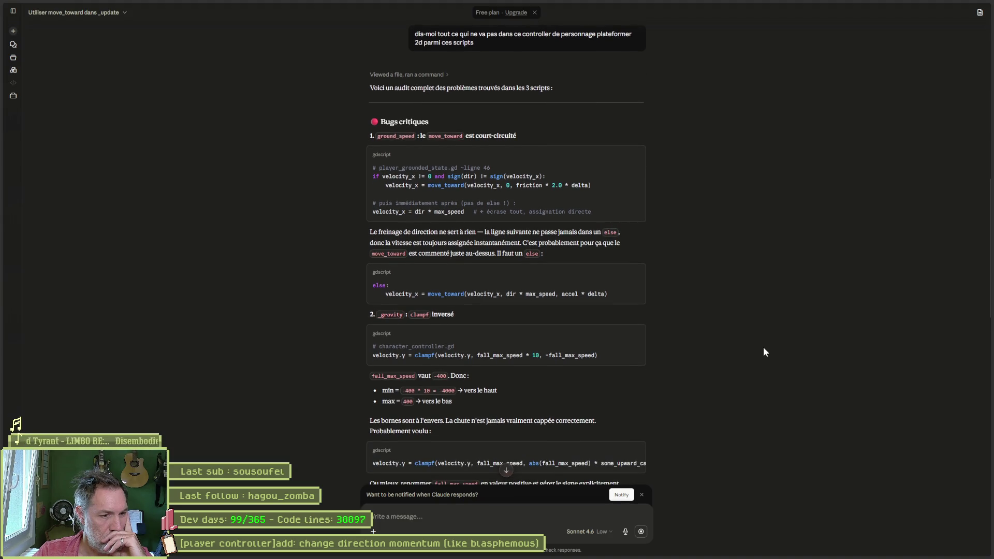
{"action": "scroll", "coordinate": [764, 348], "scroll_direction": "down", "scroll_amount": 1}
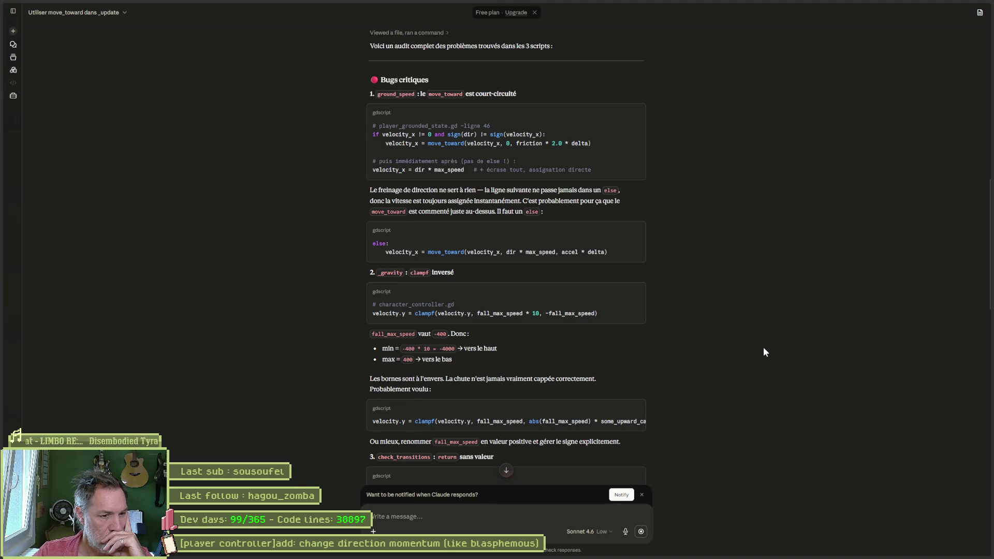
{"action": "scroll", "coordinate": [764, 348], "scroll_direction": "down", "scroll_amount": 1}
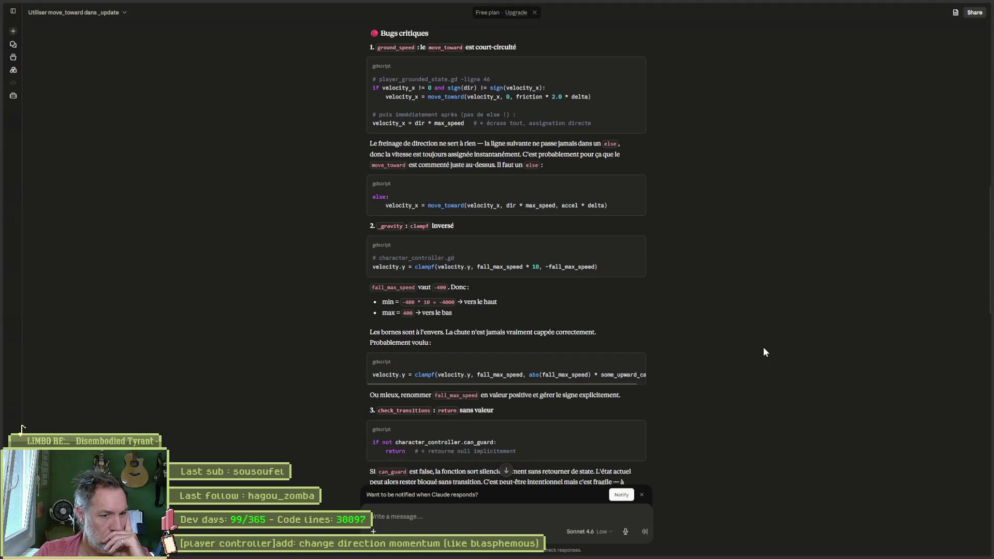
{"action": "scroll", "coordinate": [764, 347], "scroll_direction": "down", "scroll_amount": 4}
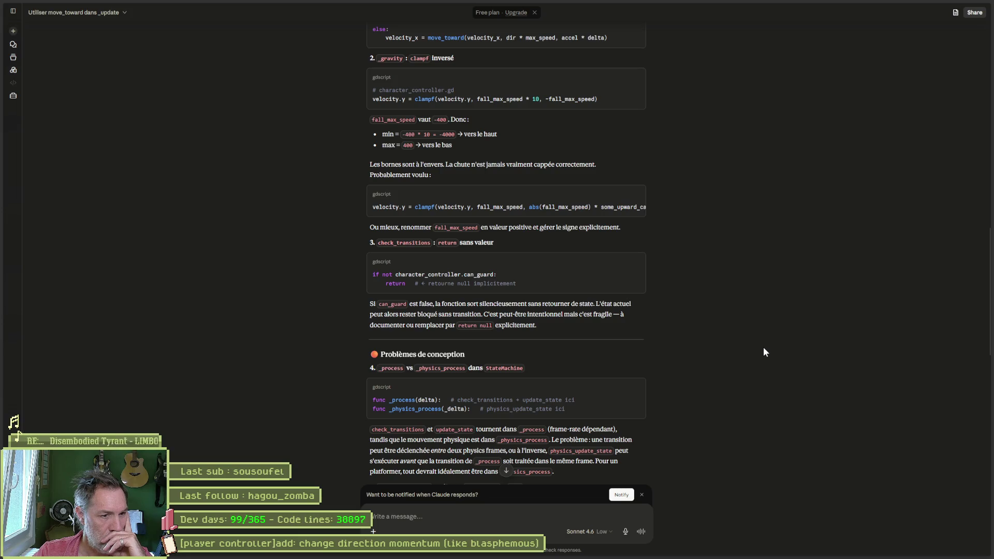
{"action": "scroll", "coordinate": [764, 352], "scroll_direction": "down", "scroll_amount": 1}
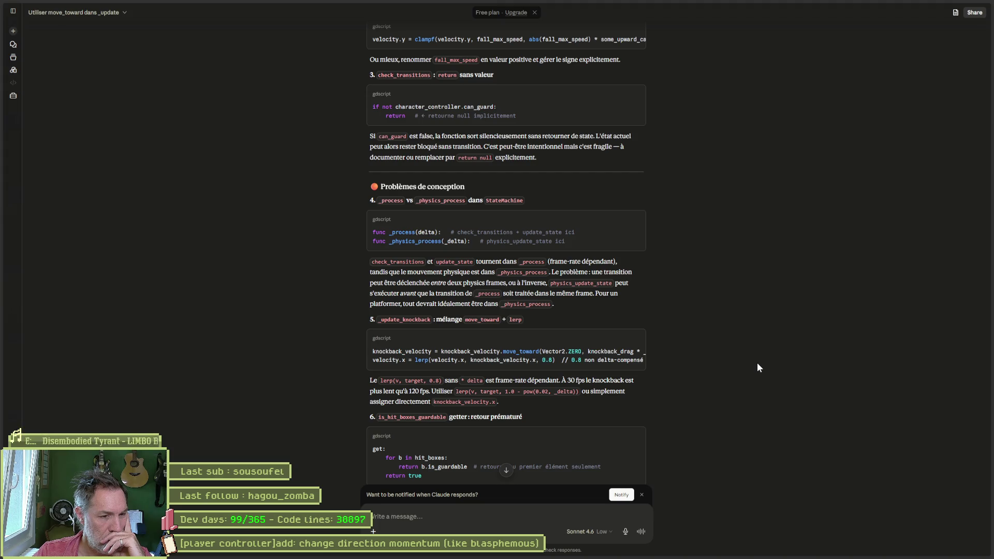
{"action": "scroll", "coordinate": [757, 368], "scroll_direction": "down", "scroll_amount": 1}
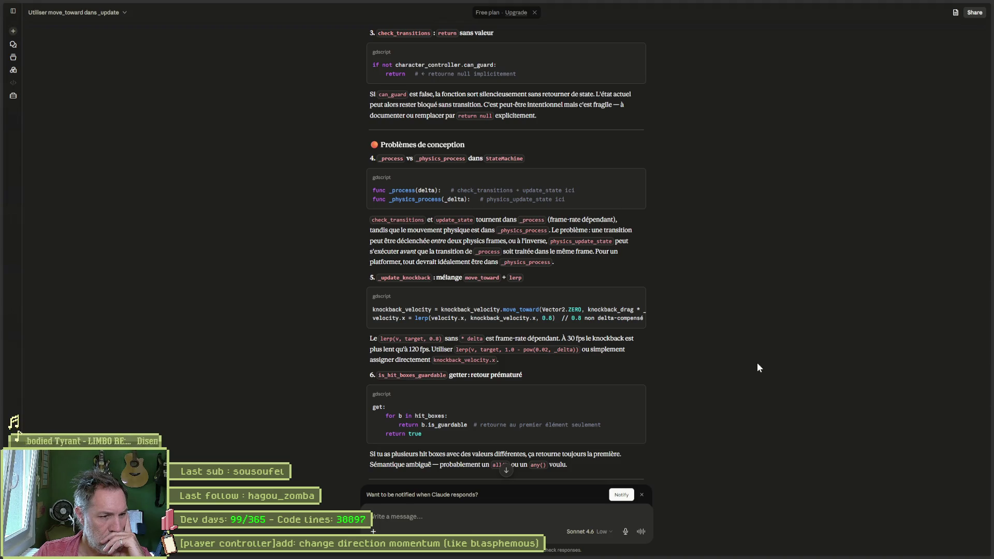
{"action": "scroll", "coordinate": [756, 368], "scroll_direction": "down", "scroll_amount": 1}
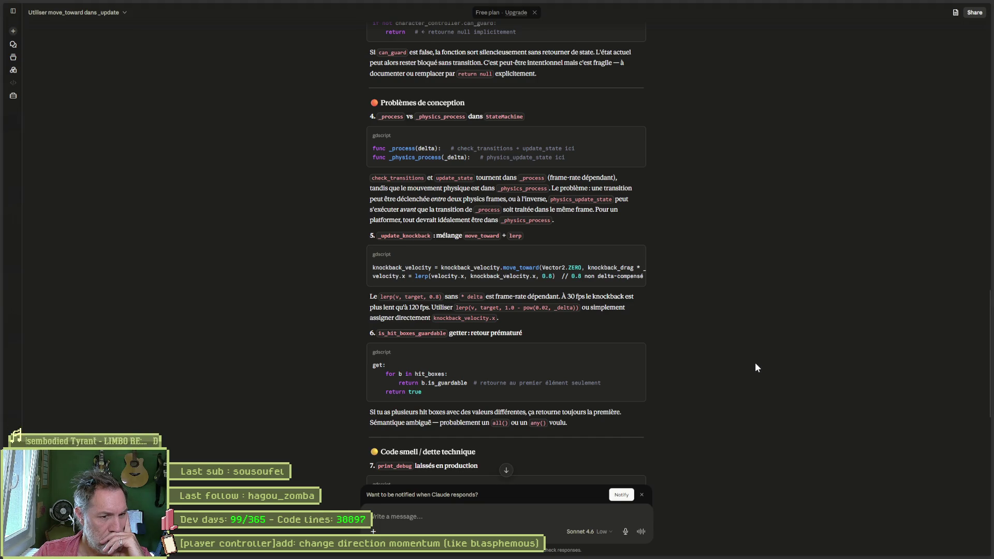
{"action": "scroll", "coordinate": [755, 368], "scroll_direction": "down", "scroll_amount": 2}
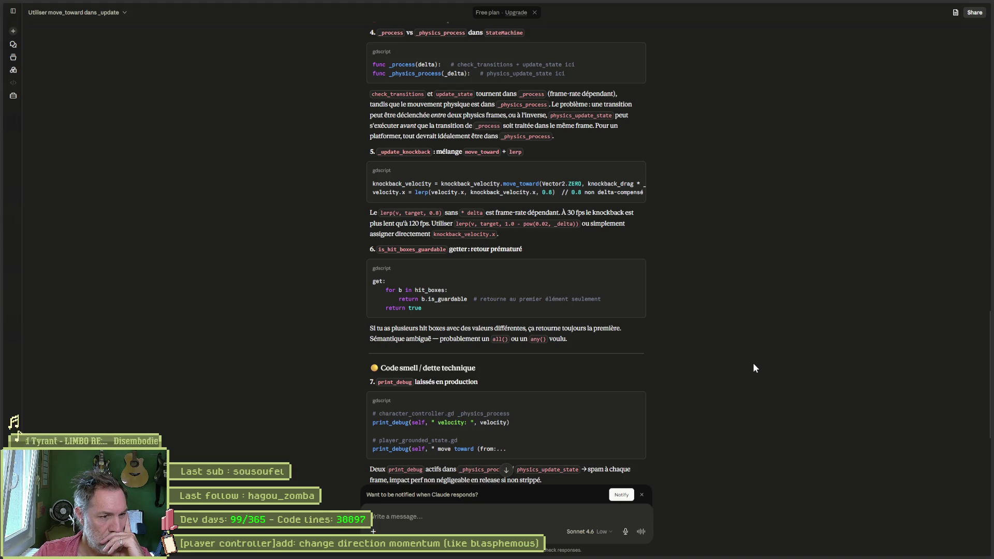
{"action": "scroll", "coordinate": [754, 367], "scroll_direction": "down", "scroll_amount": 3}
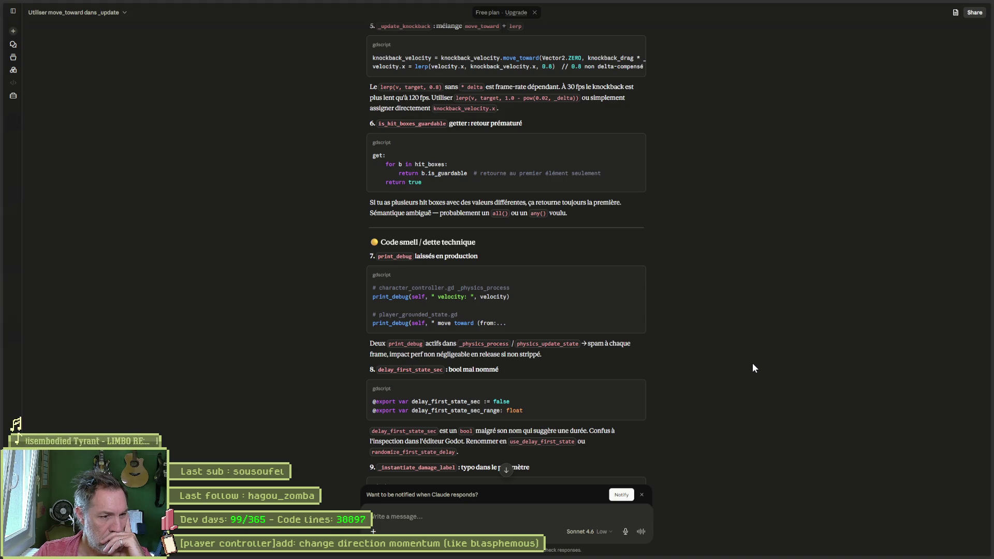
{"action": "scroll", "coordinate": [753, 364], "scroll_direction": "down", "scroll_amount": 1}
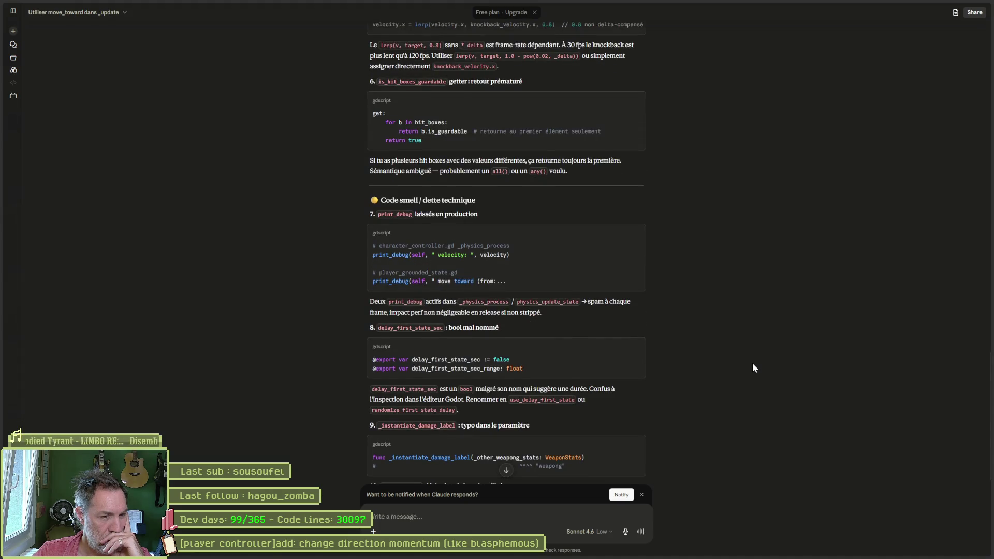
{"action": "scroll", "coordinate": [754, 368], "scroll_direction": "down", "scroll_amount": 1}
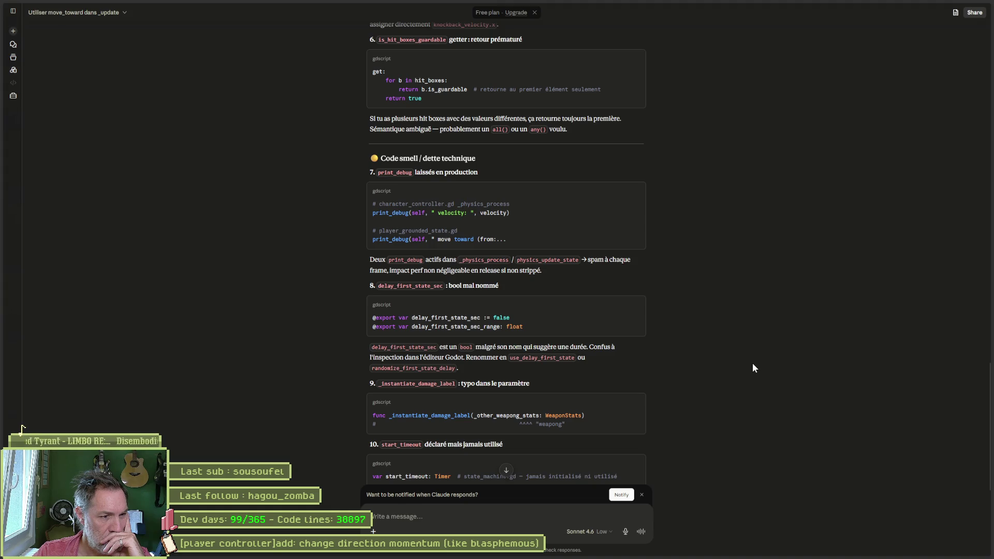
{"action": "scroll", "coordinate": [754, 368], "scroll_direction": "down", "scroll_amount": 3}
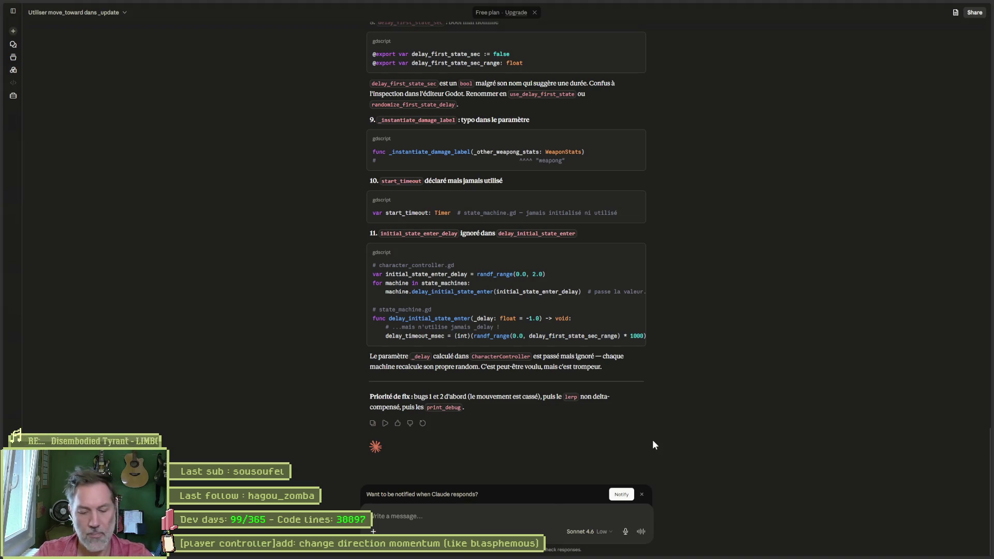
- Ask Claude 'donne-moi les 3 scripts corriges' and scroll to its newest reply
{"action": "type", "text": "onne-m"}
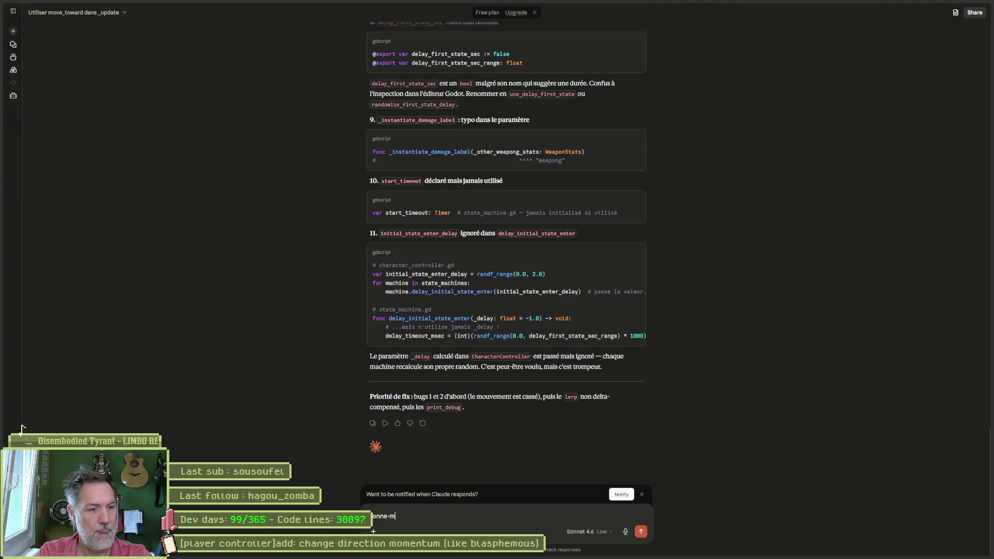
{"action": "type", "text": "oi les 3 scripts corrige"}
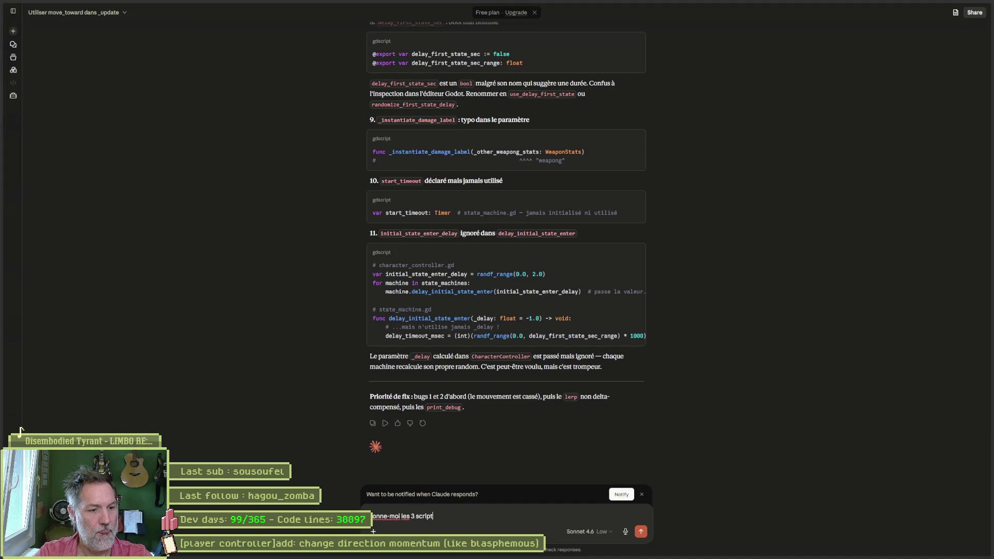
{"action": "key", "text": "Return"}
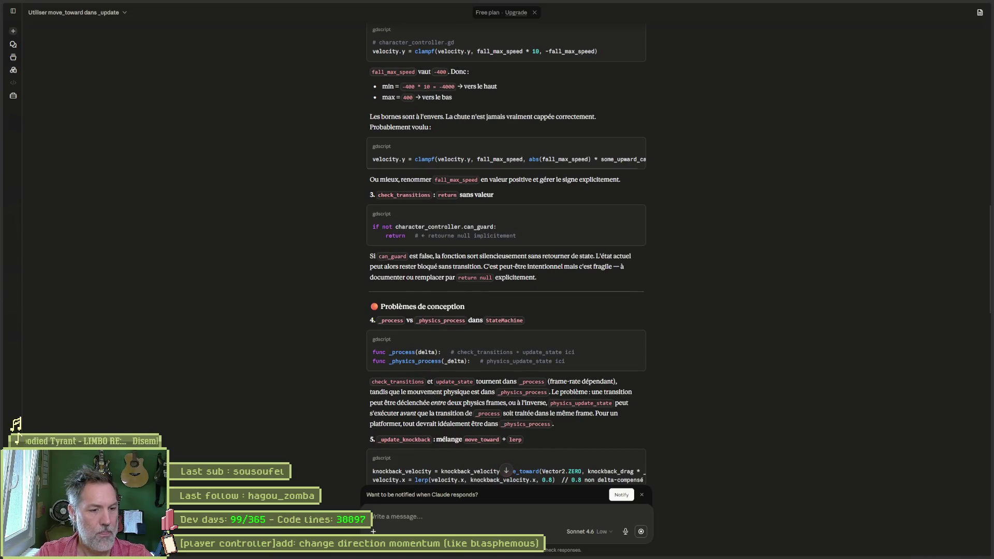
{"action": "left_click", "coordinate": [506, 471]}
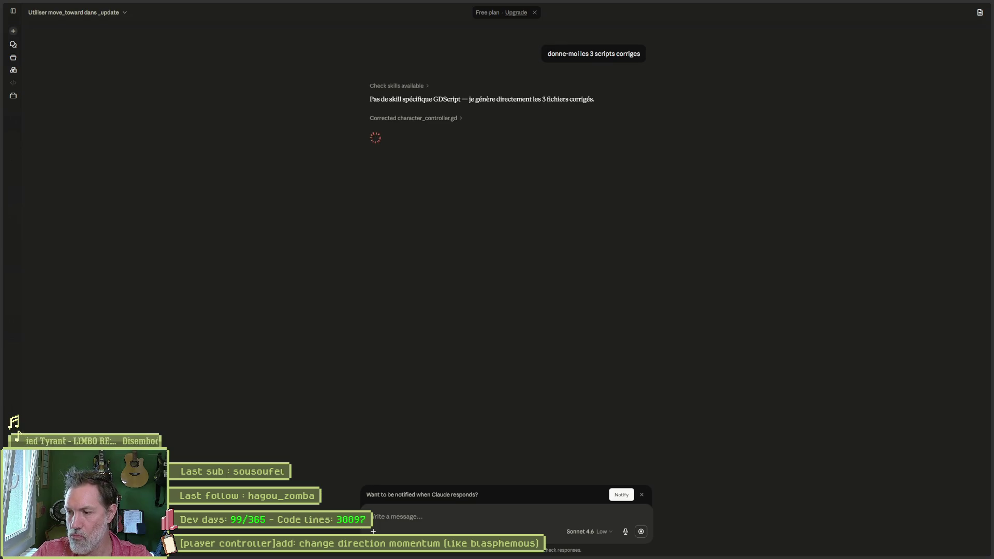
{"action": "key", "text": "alt+Tab"}
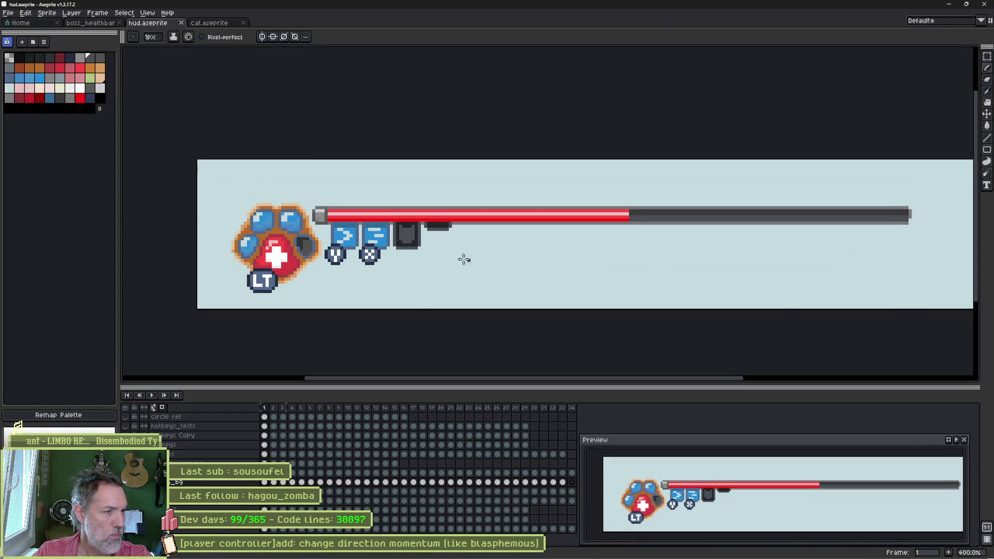
- Select the paw's layer, pick its brown colour, and check the sprite's colour mode options
{"action": "scroll", "coordinate": [251, 264], "scroll_direction": "up", "scroll_amount": 2}
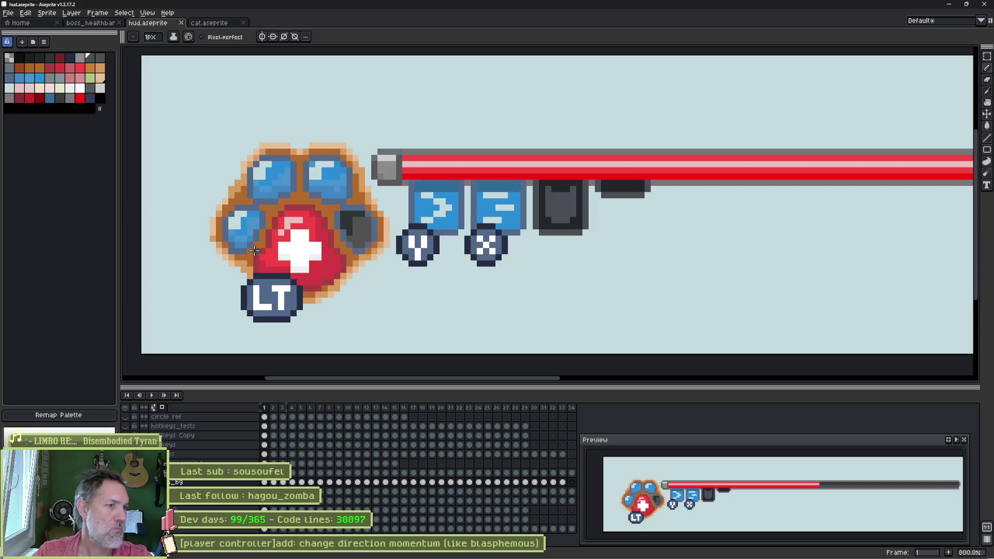
{"action": "left_click", "coordinate": [300, 196], "text": "ctrl"}
{"action": "left_click", "coordinate": [299, 197], "text": "alt"}
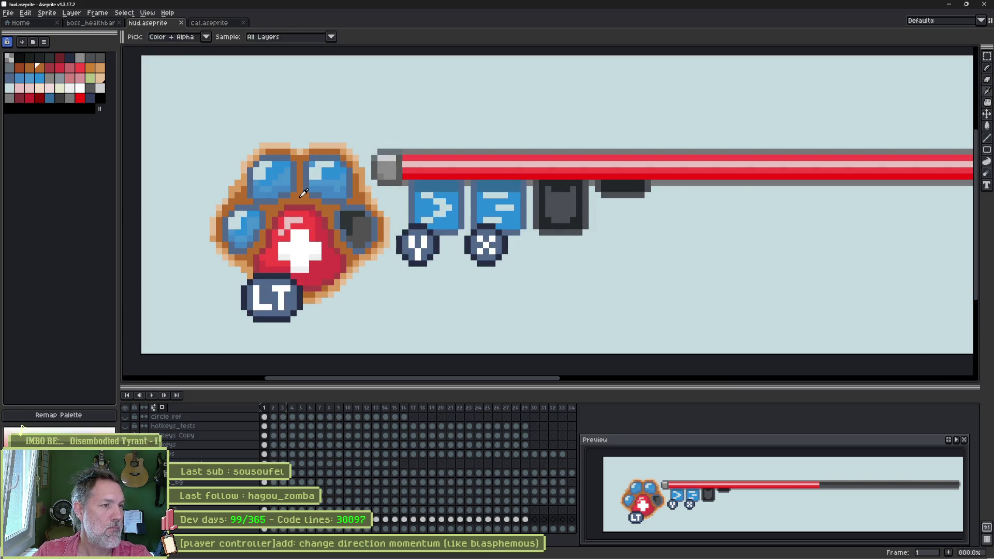
{"action": "left_click", "coordinate": [46, 13]}
{"action": "mouse_move", "coordinate": [96, 35]}
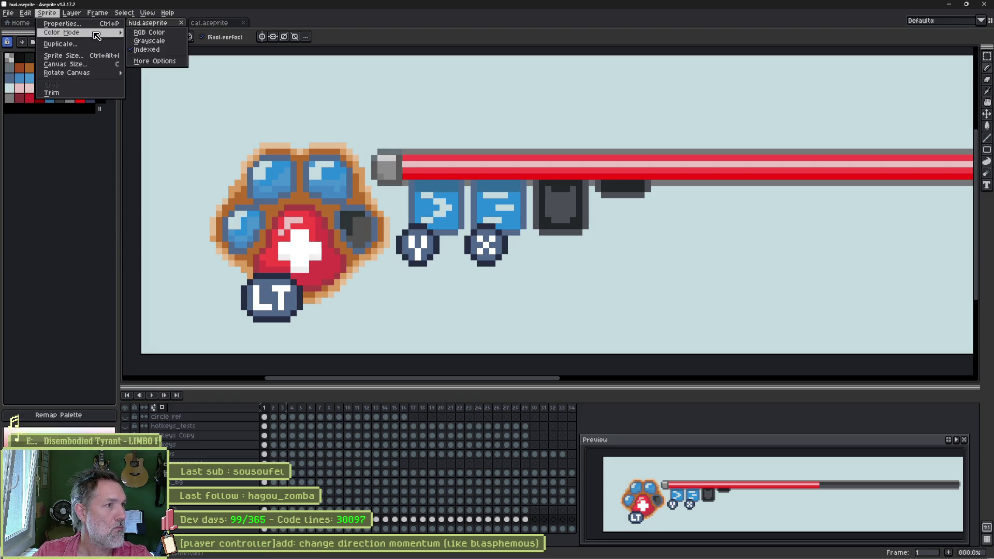
{"action": "left_click", "coordinate": [79, 208]}
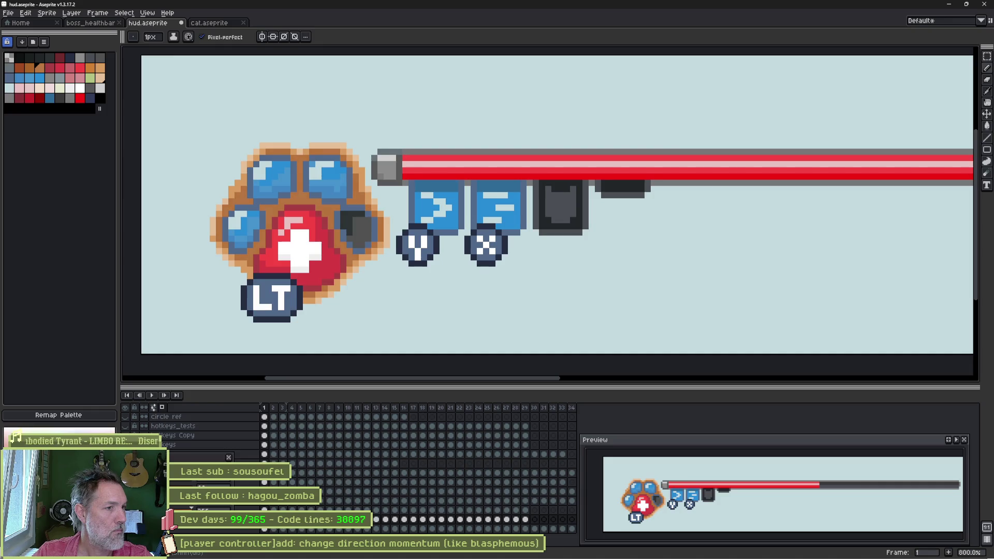
- Toggle undo and redo between dark brown and light tan paw outlines, finishing on light tan
{"action": "key", "text": "ctrl+z"}
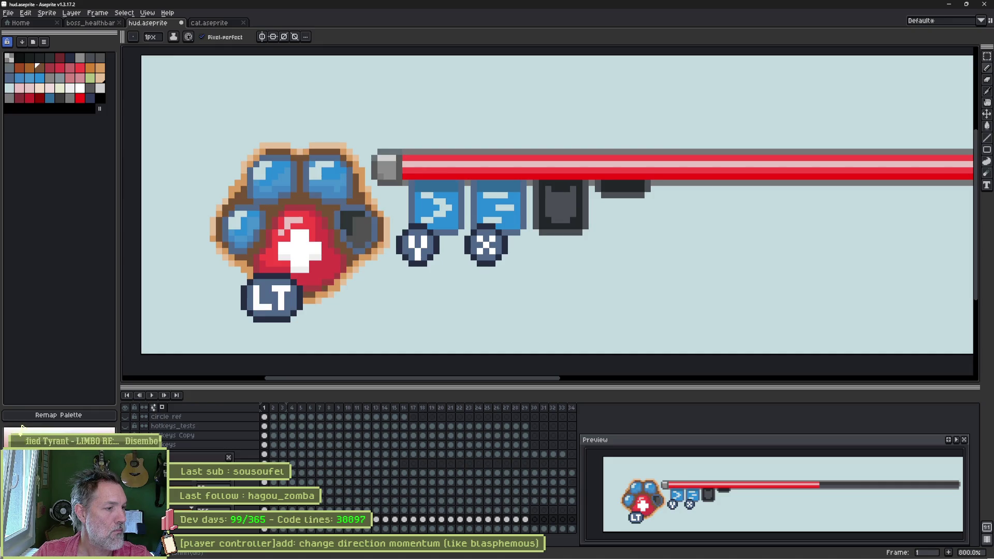
{"action": "key", "text": "ctrl+z"}
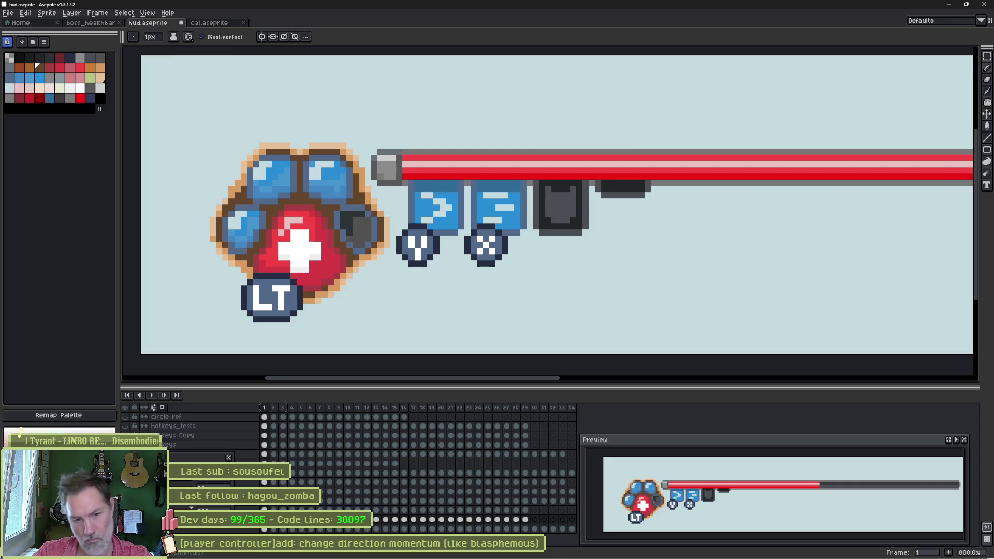
{"action": "key", "text": "ctrl+z"}
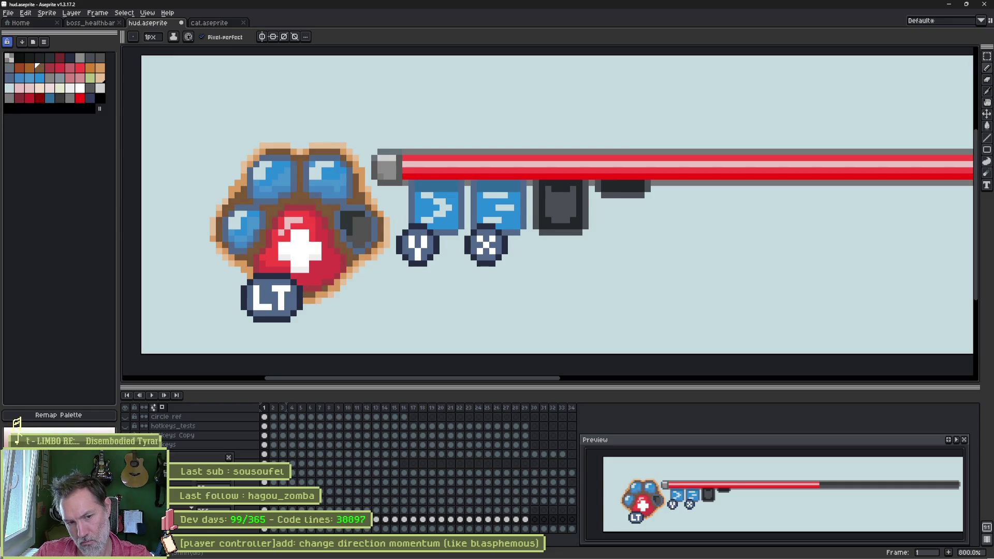
{"action": "key", "text": "ctrl+z"}
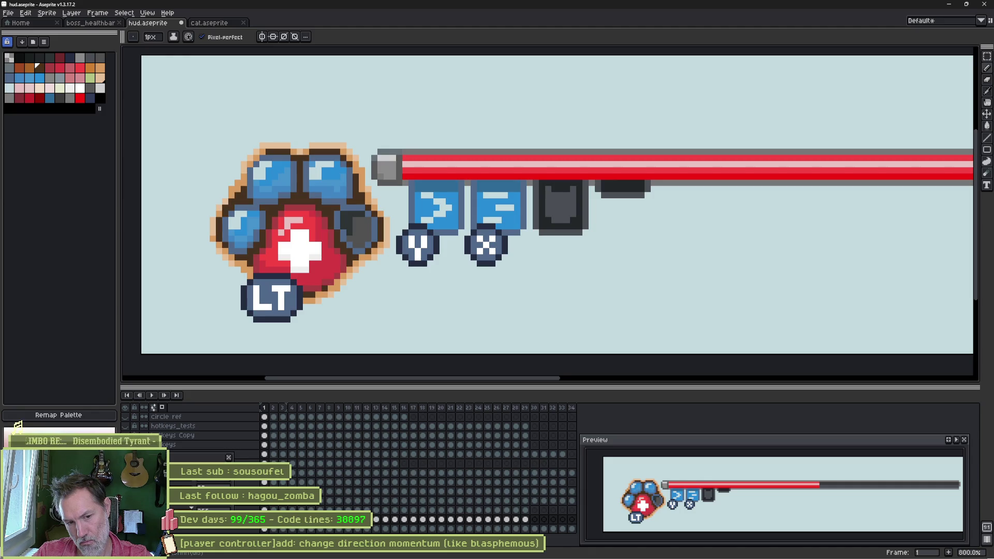
{"action": "key", "text": "ctrl+y"}
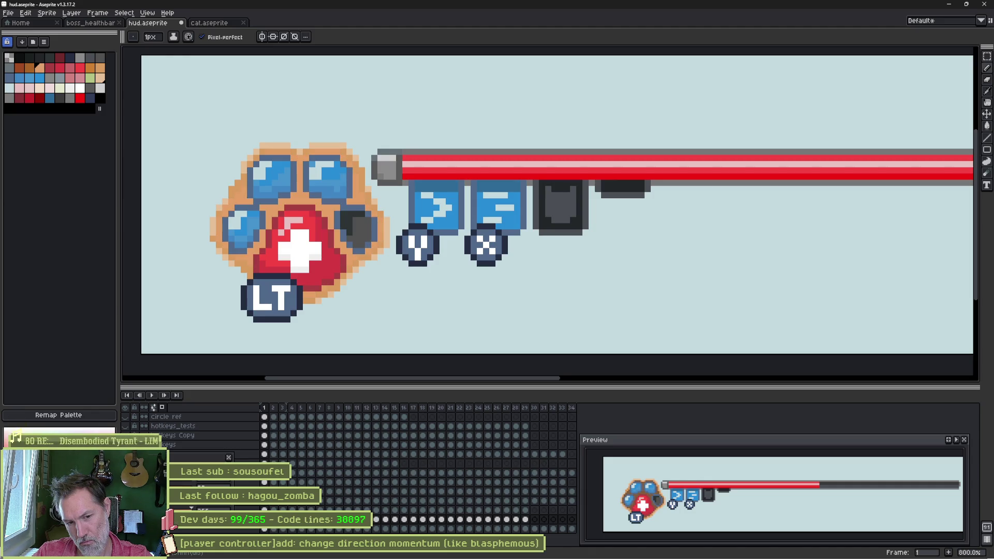
{"action": "key", "text": "ctrl+y"}
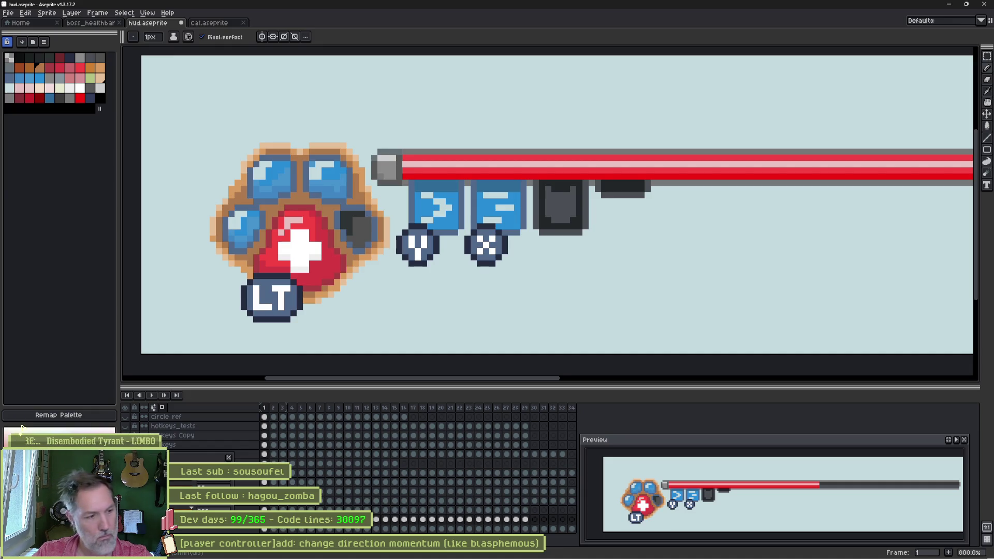
{"action": "key", "text": "ctrl+z"}
{"action": "key", "text": "ctrl+y"}
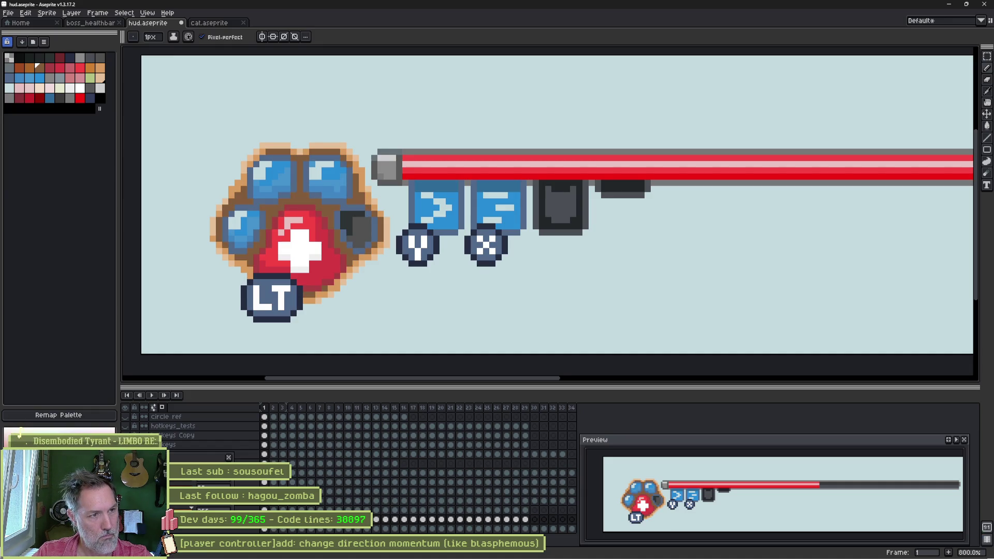
{"action": "key", "text": "ctrl+z"}
{"action": "key", "text": "ctrl+y"}
{"action": "key", "text": "ctrl+z"}
{"action": "key", "text": "ctrl+z"}
{"action": "key", "text": "ctrl+y"}
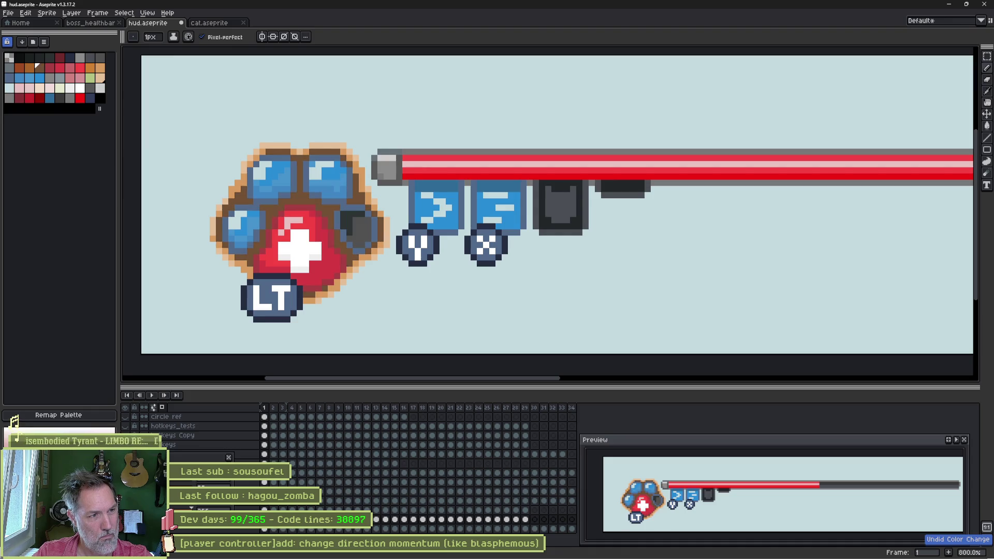
{"action": "key", "text": "ctrl+z"}
{"action": "key", "text": "ctrl+y"}
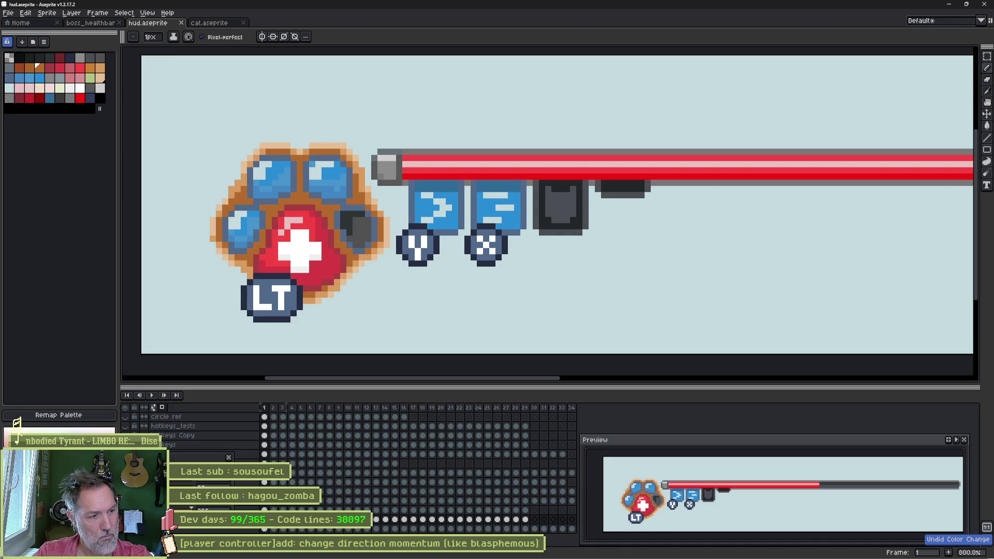
{"action": "key", "text": "ctrl+z"}
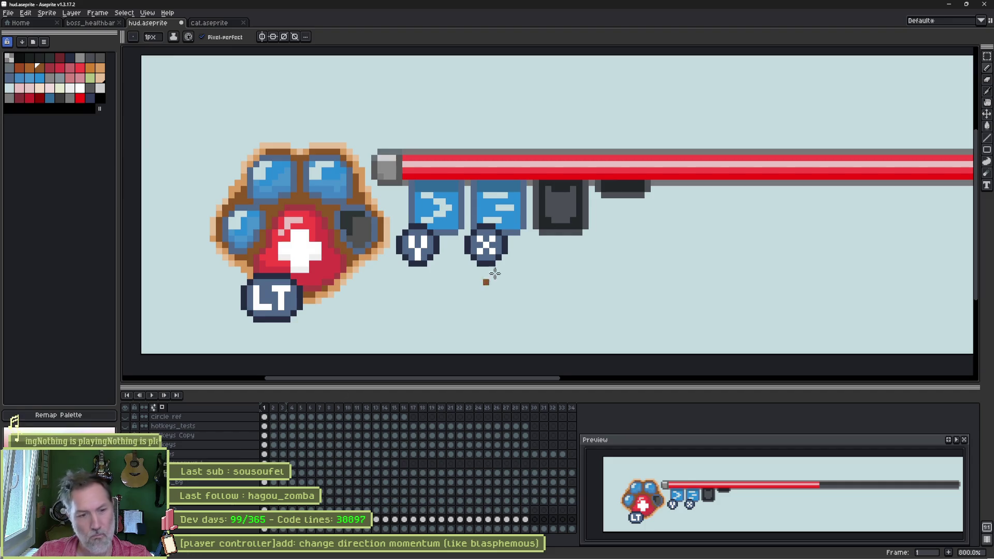
- Undo the earlier paw colour changes, restoring the previous deselection
{"action": "key", "text": "alt+Tab"}
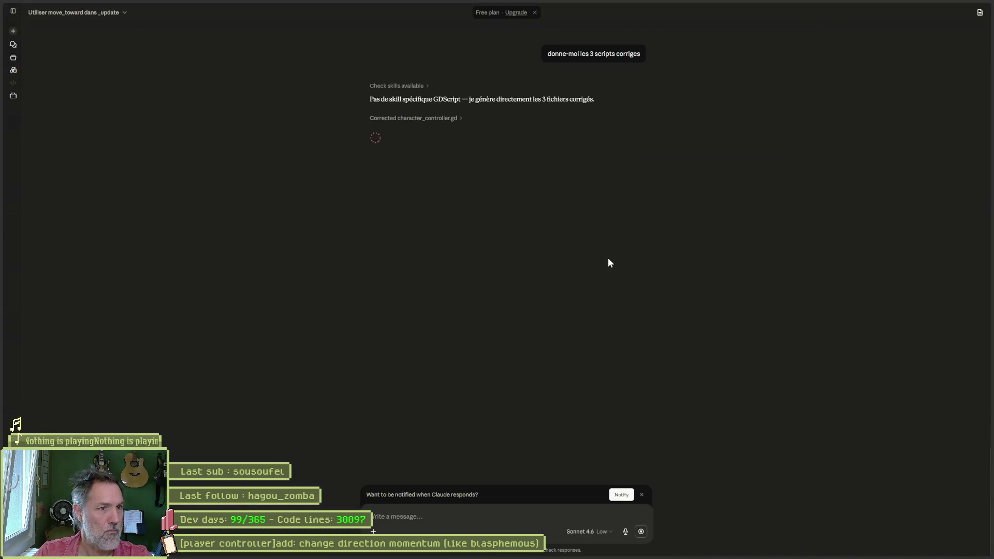
{"action": "key", "text": "alt+Tab"}
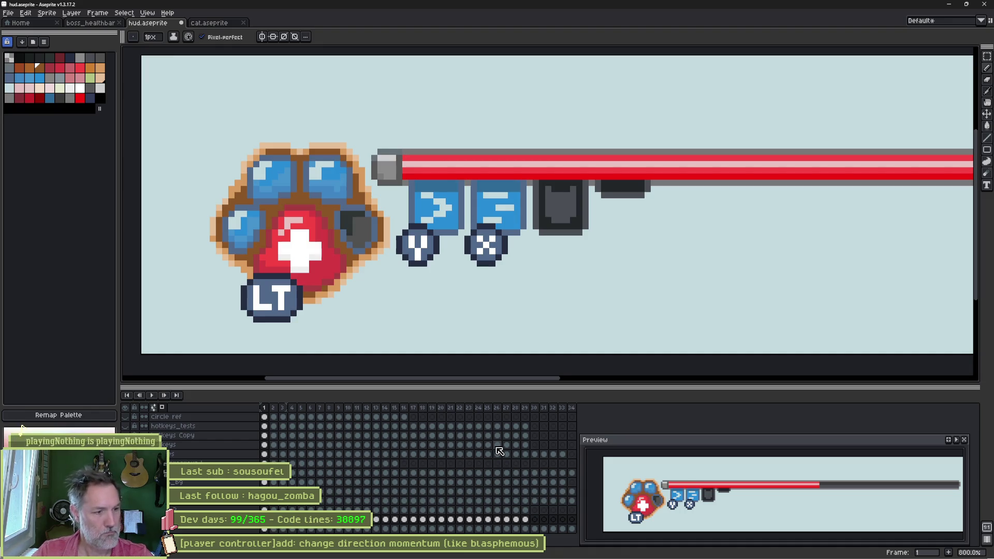
{"action": "key", "text": "ctrl+z"}
{"action": "key", "text": "ctrl+z"}
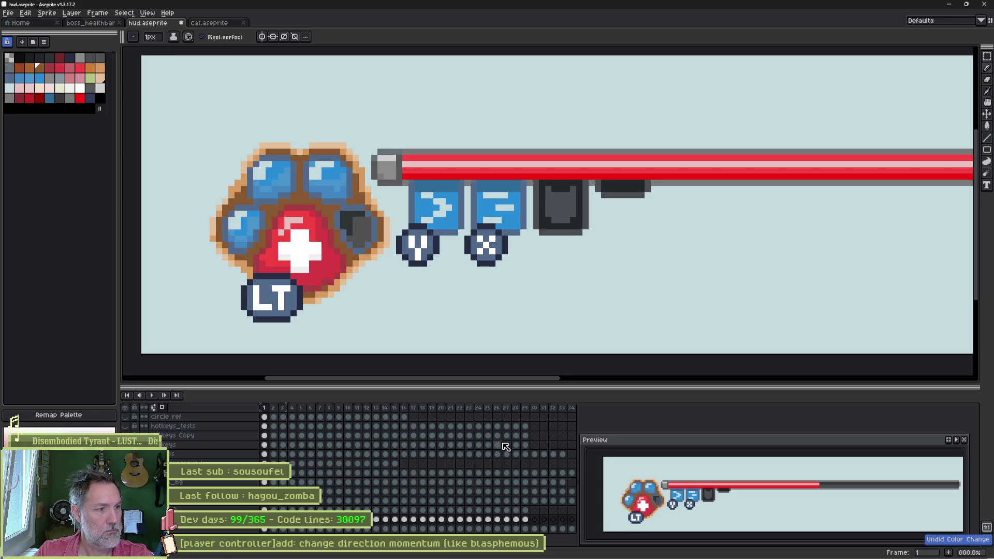
{"action": "key", "text": "ctrl+z"}
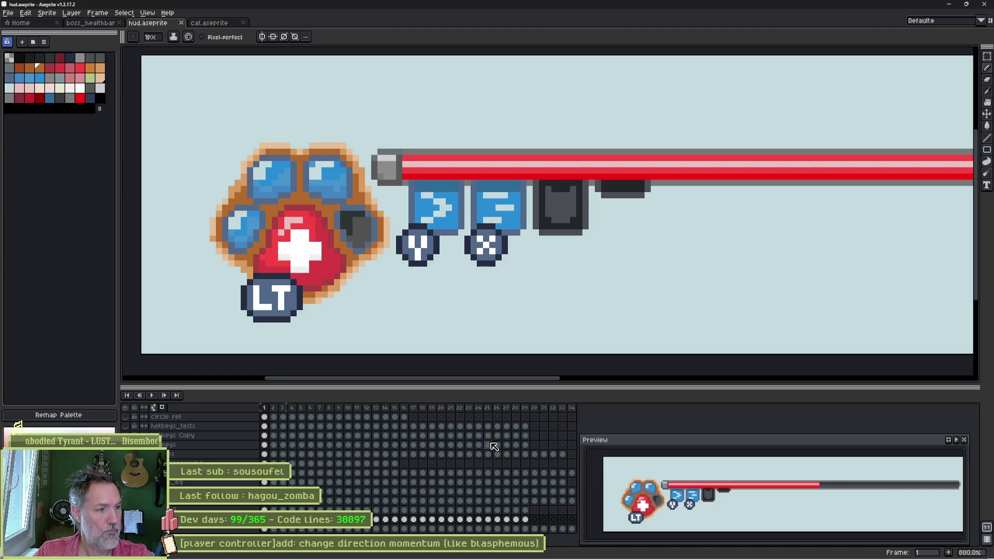
{"action": "key", "text": "ctrl+y"}
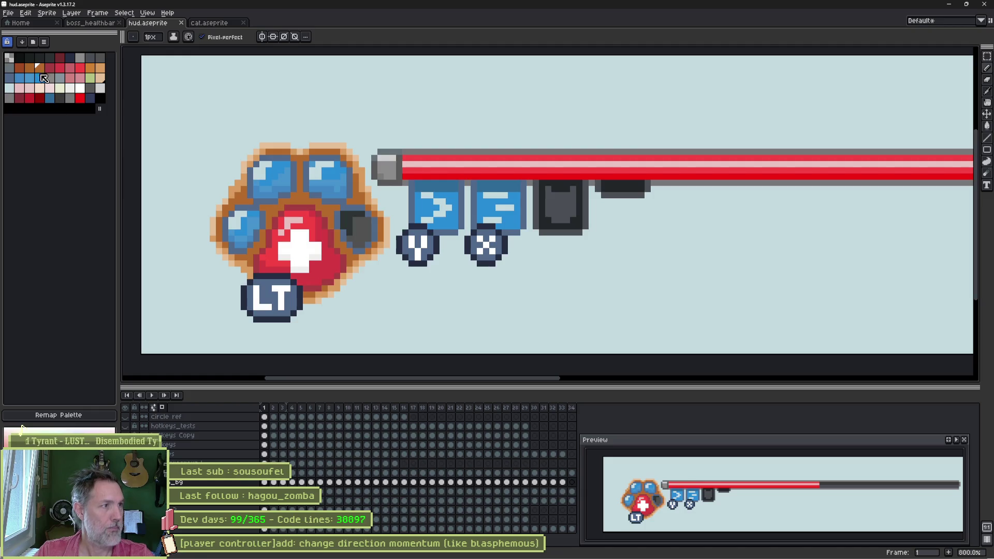
- Add a copy of the orange colour to the palette and trial-fill the paw outline
{"action": "left_click_drag", "start_coordinate": [41, 68], "coordinate": [9, 108]}
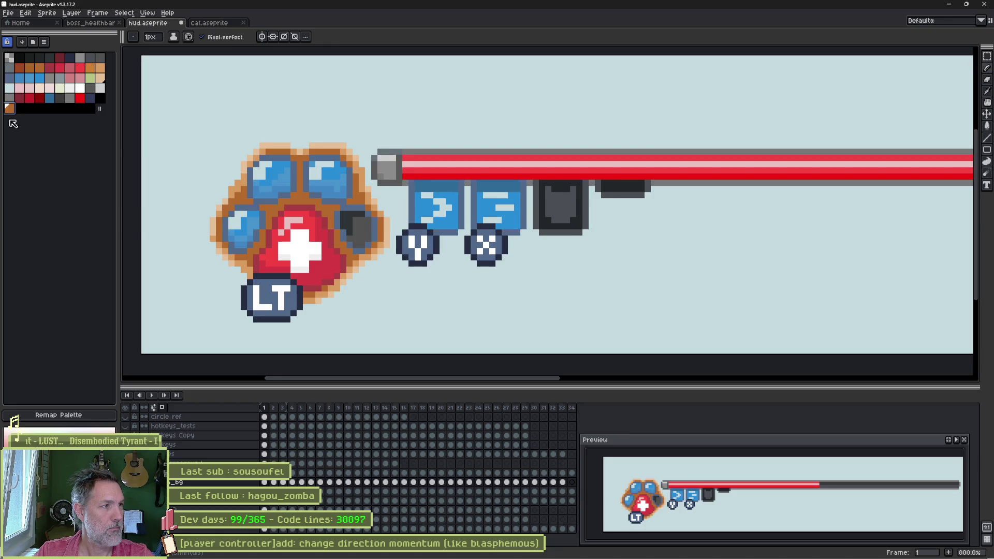
{"action": "key", "text": "g"}
{"action": "left_click", "coordinate": [300, 199], "text": "ctrl"}
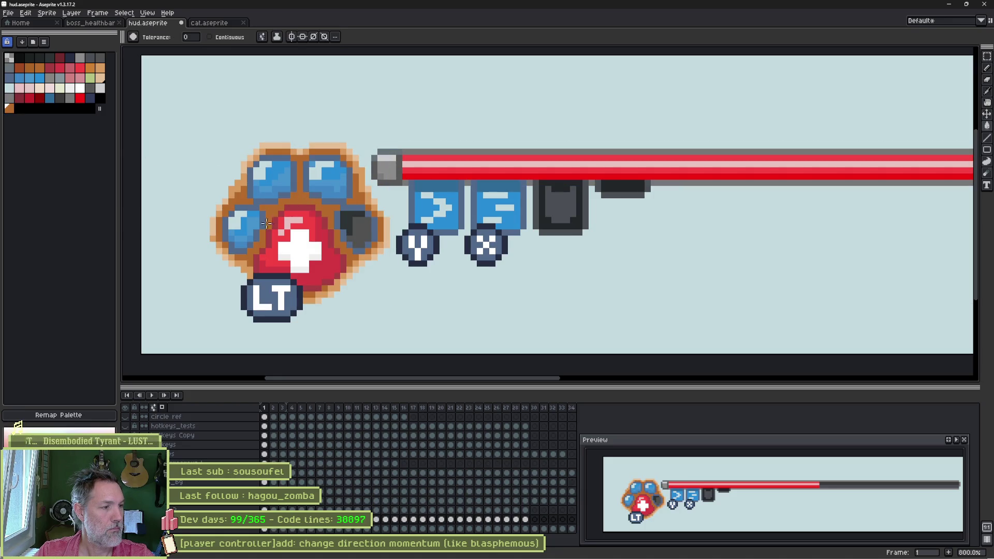
{"action": "key", "text": "shift+p"}
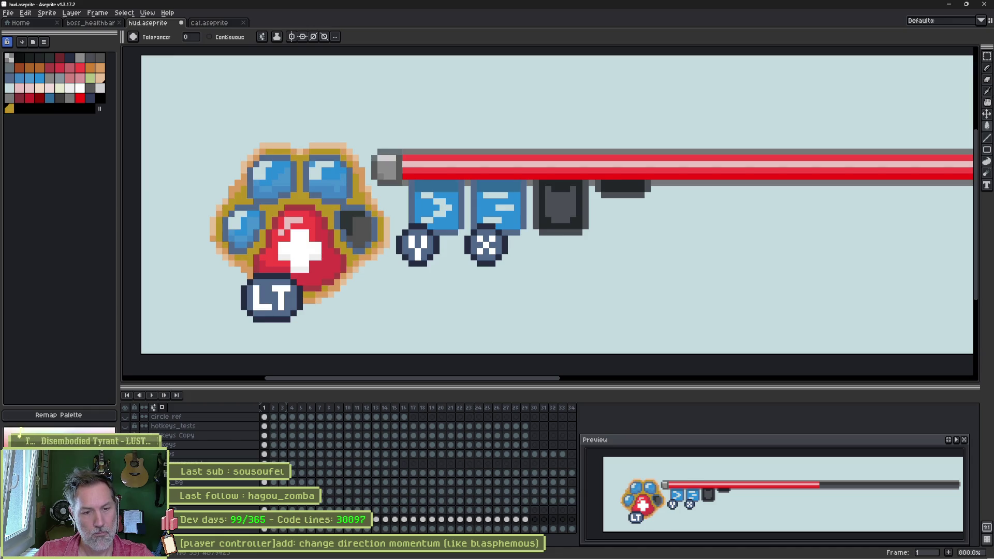
{"action": "left_click", "coordinate": [297, 181]}
{"action": "key", "text": "ctrl+z"}
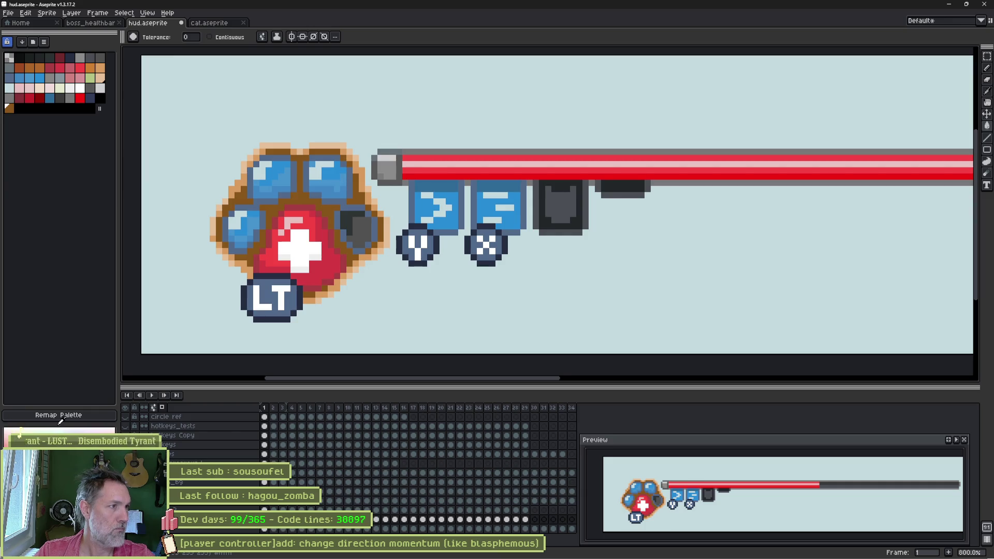
- Fill the paw's outline with the new orange-brown palette colour
{"action": "left_click", "coordinate": [30, 69]}
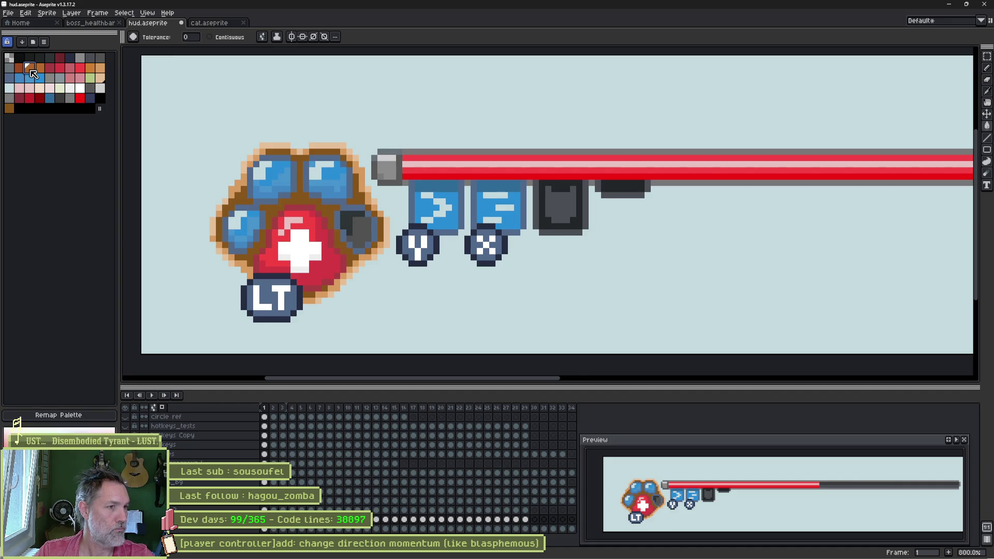
{"action": "left_click", "coordinate": [12, 111]}
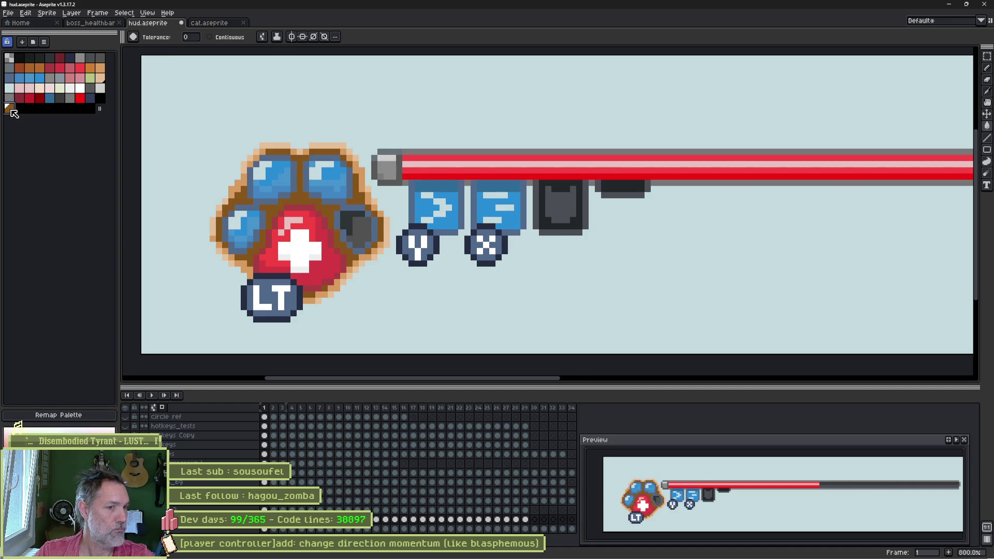
{"action": "left_click", "coordinate": [37, 71]}
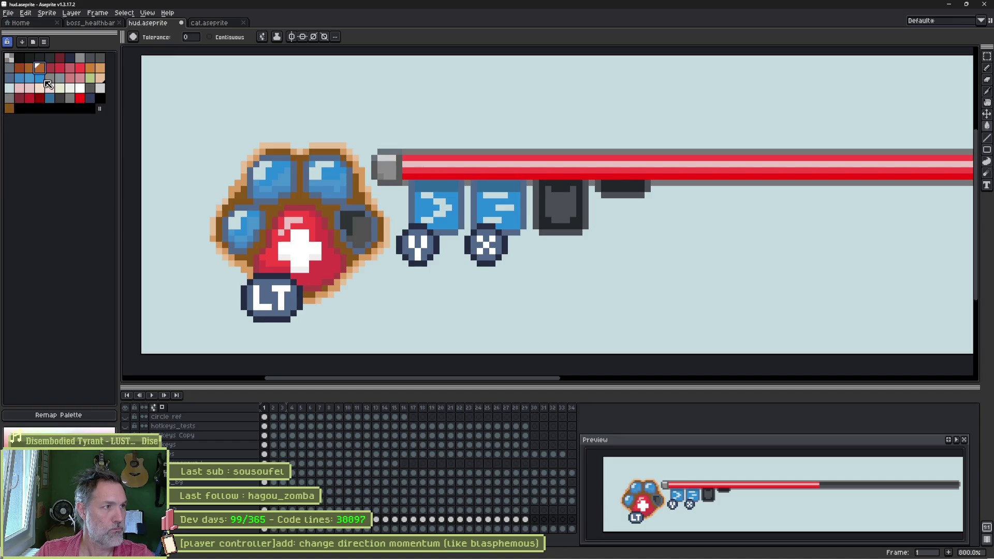
{"action": "left_click", "coordinate": [274, 210]}
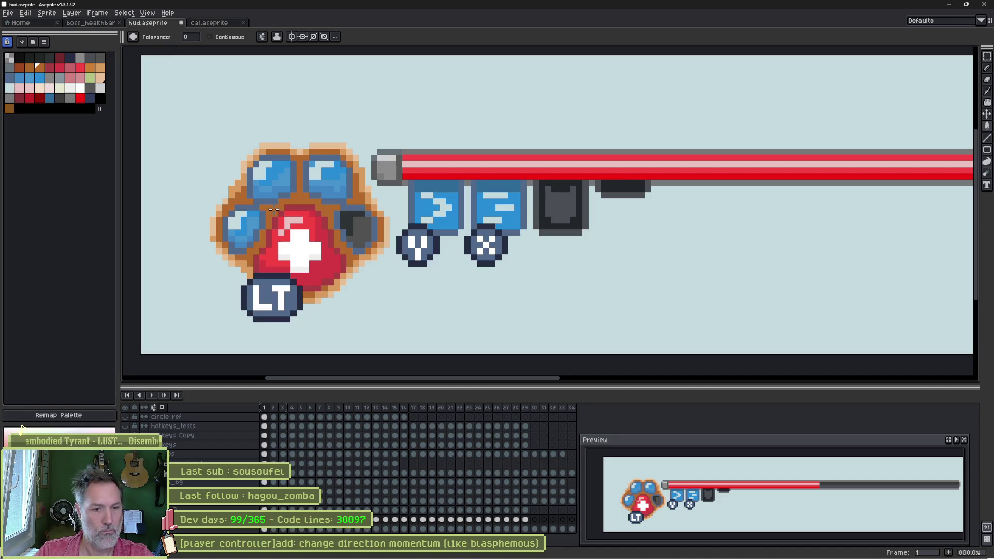
- Compare outline fills by undoing and redoing, keeping the lighter inner outline fill
{"action": "key", "text": "ctrl+z"}
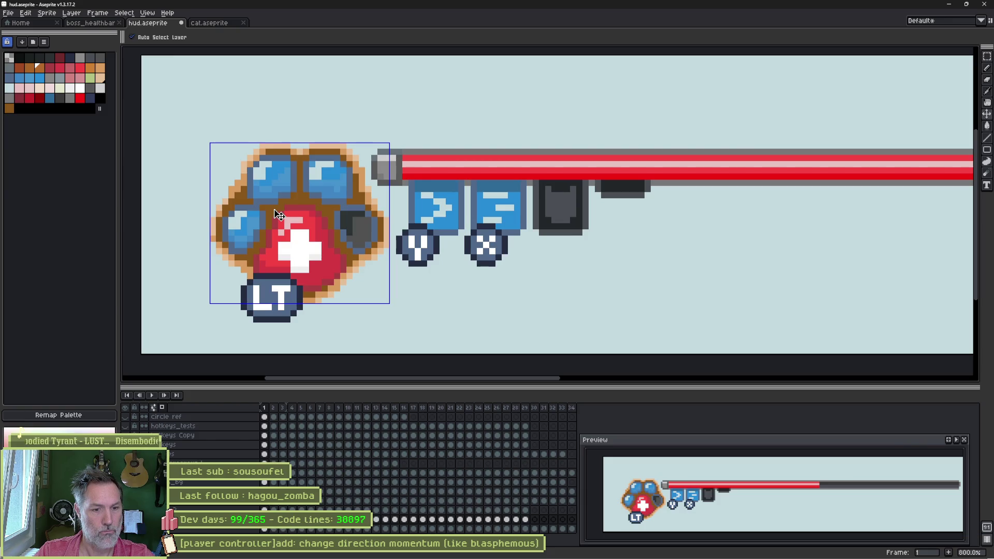
{"action": "key", "text": "ctrl+z"}
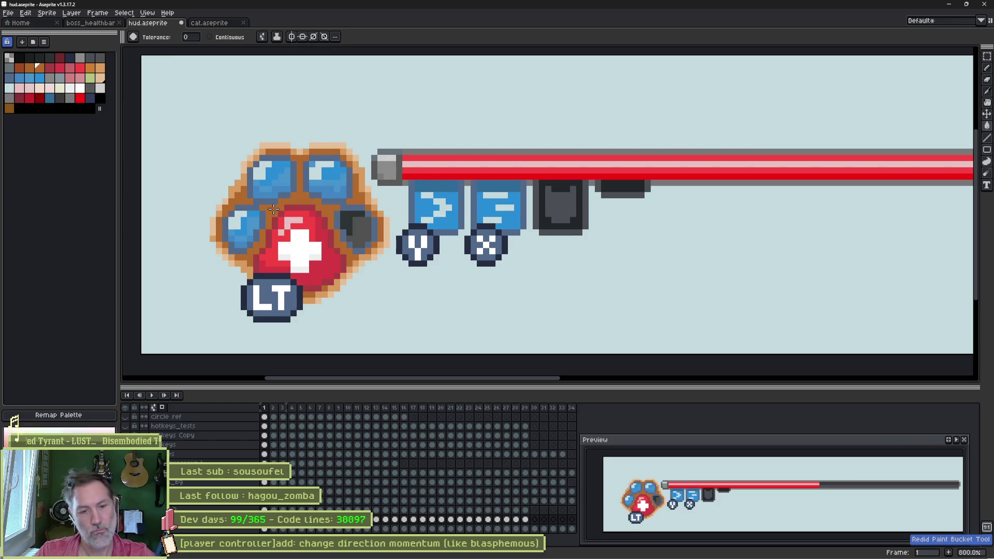
{"action": "key", "text": "ctrl+z"}
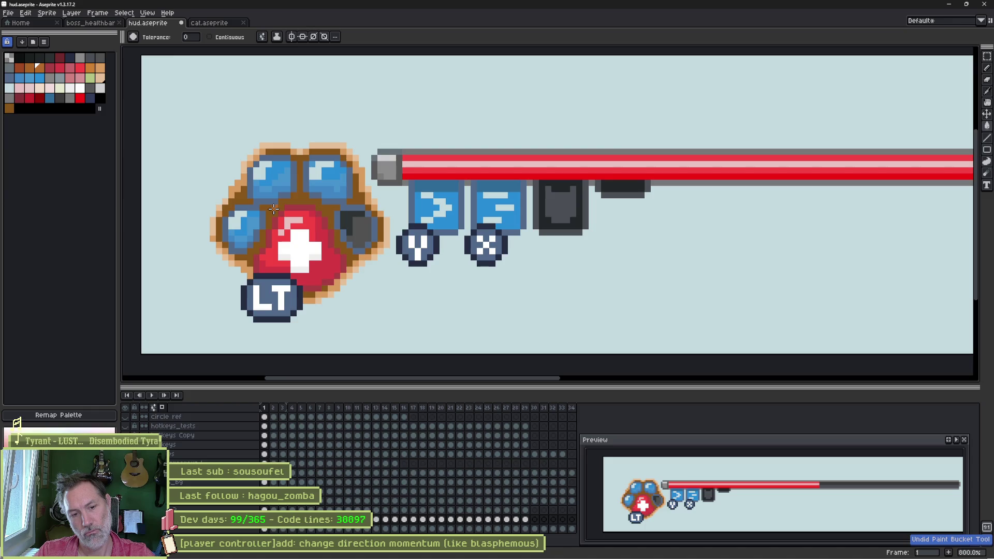
{"action": "key", "text": "ctrl+y"}
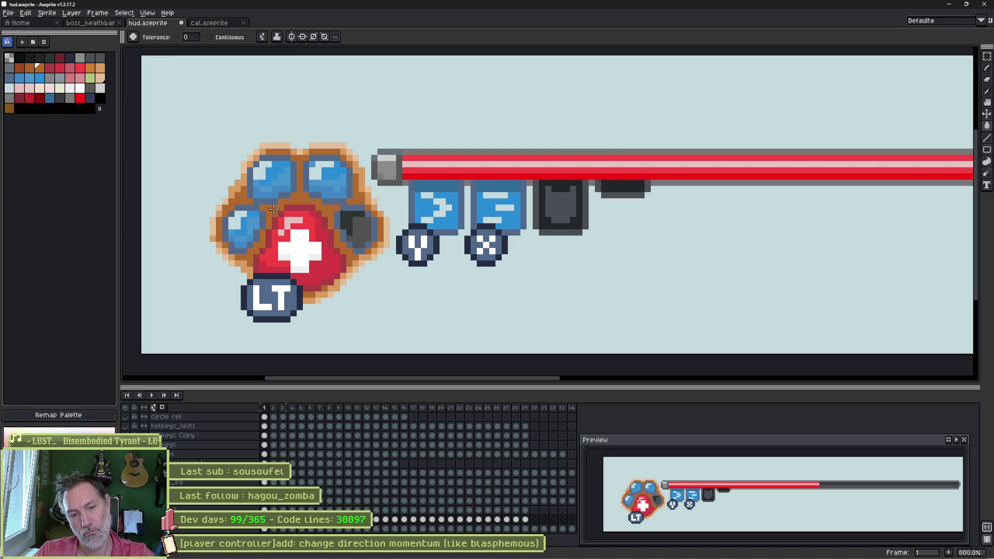
{"action": "key", "text": "i"}
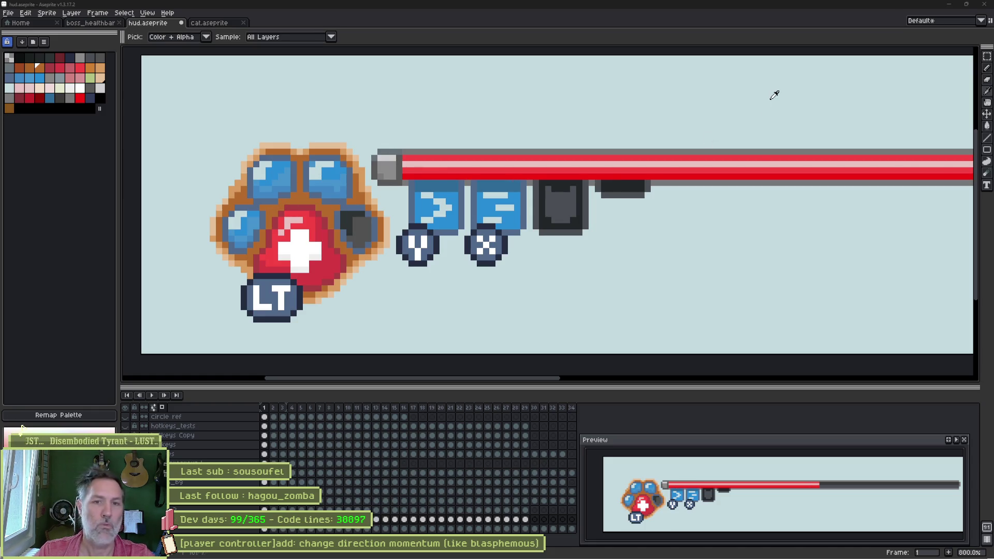
{"action": "key", "text": "g"}
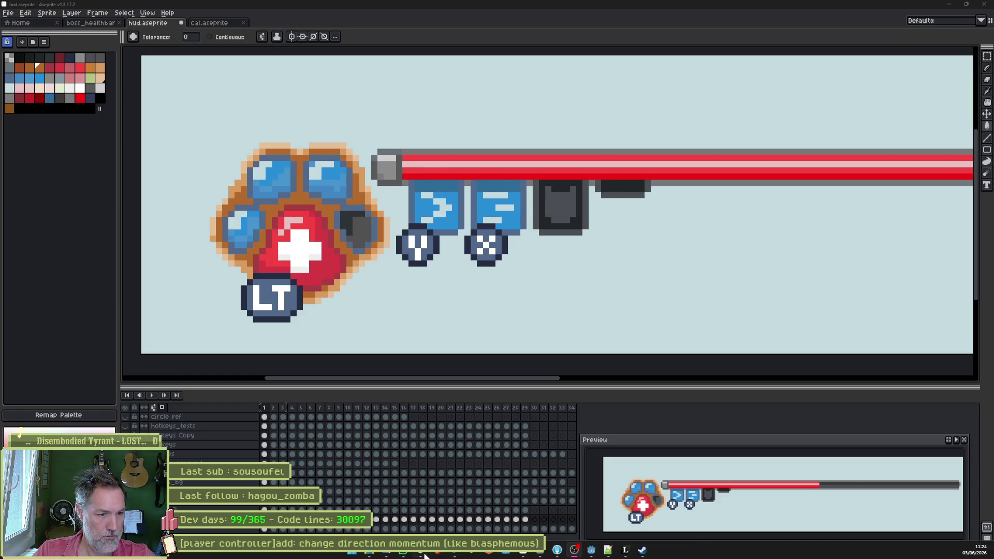
{"action": "left_click", "coordinate": [425, 553]}
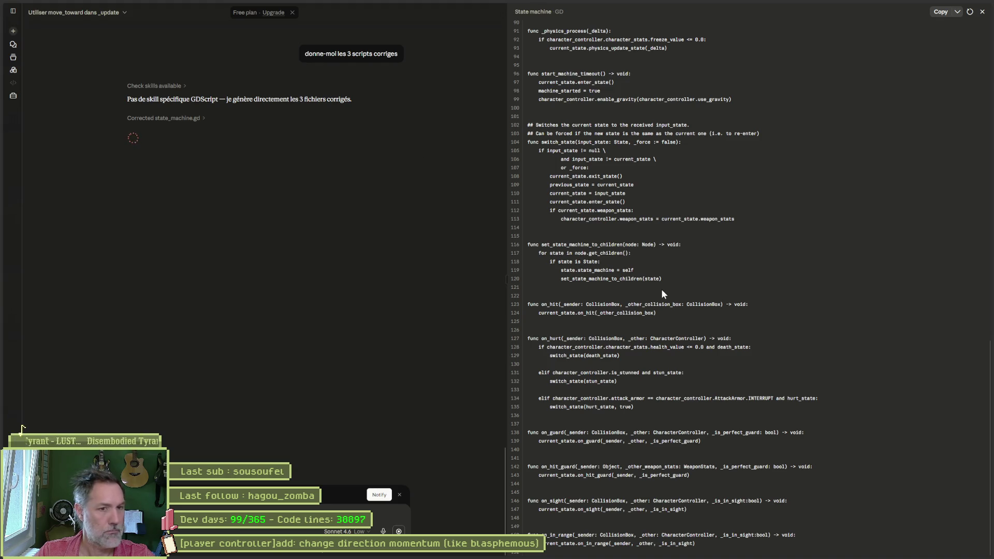
- Scroll back through Claude's reply to review the three corrected scripts and their change recap
{"action": "scroll", "coordinate": [670, 295], "scroll_direction": "up", "scroll_amount": 15}
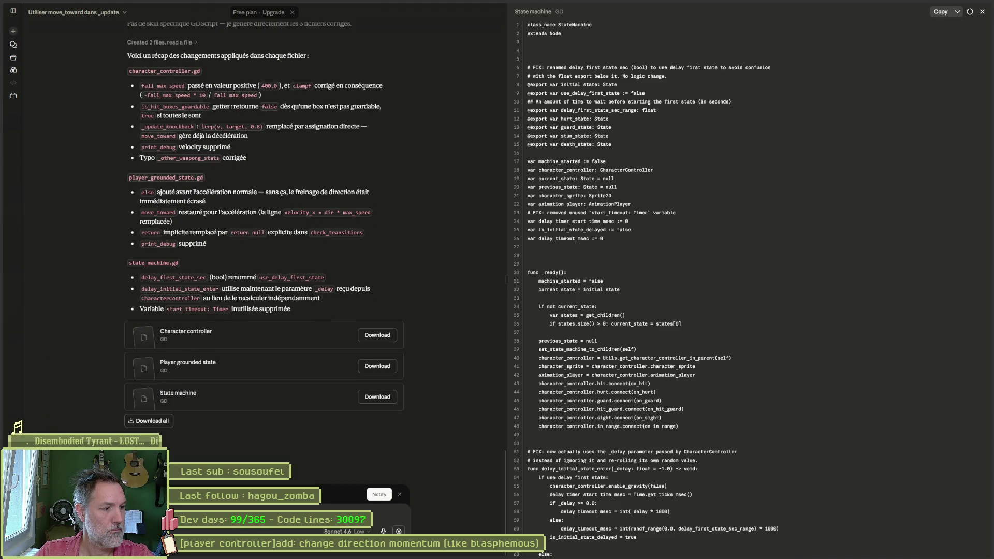
{"action": "mouse_move", "coordinate": [15, 207]}
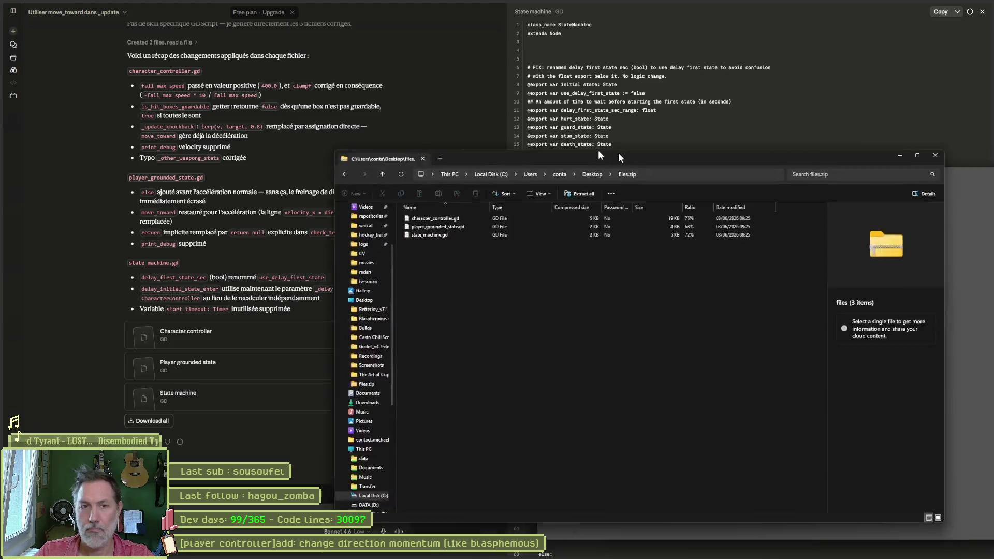
- Inspect character_controller.gd, player_grounded_state.gd and state_machine.gd in files.zip, then close the archive
{"action": "left_click_drag", "start_coordinate": [621, 157], "coordinate": [435, 136]}
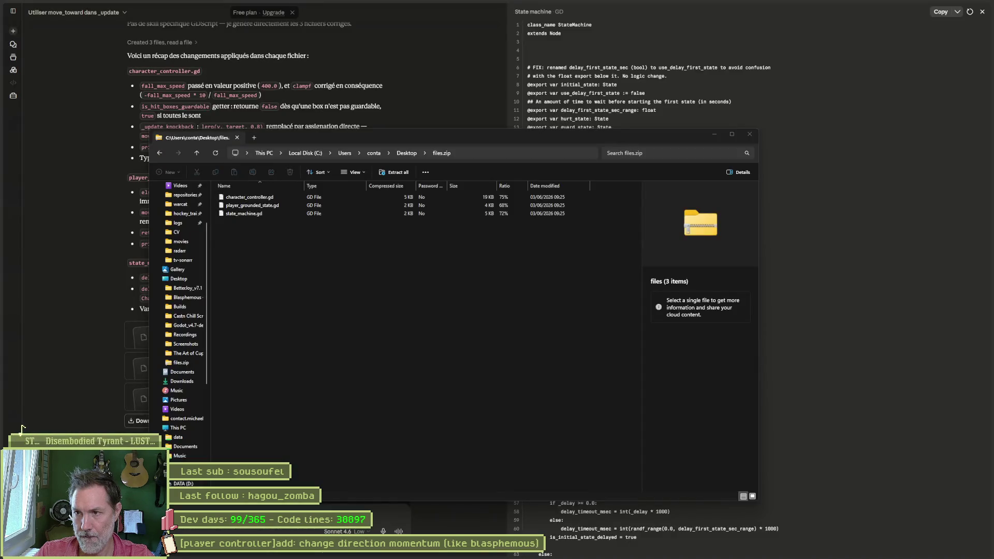
{"action": "left_click", "coordinate": [260, 200]}
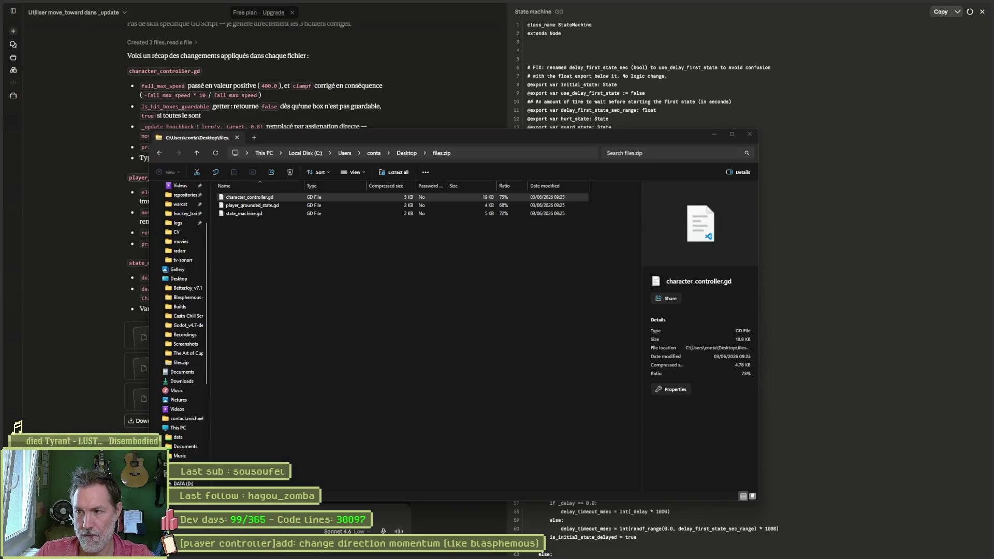
{"action": "left_click", "coordinate": [284, 205]}
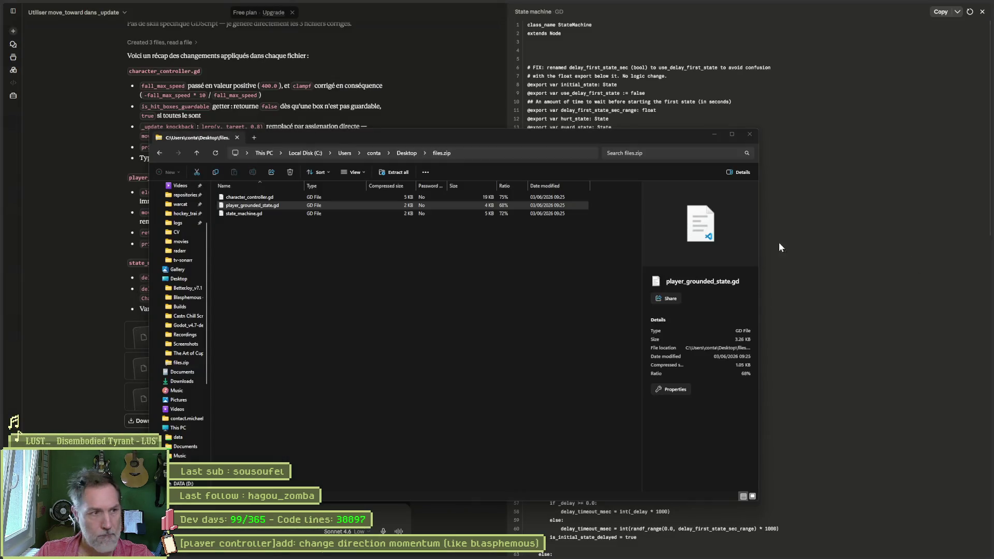
{"action": "left_click", "coordinate": [244, 213]}
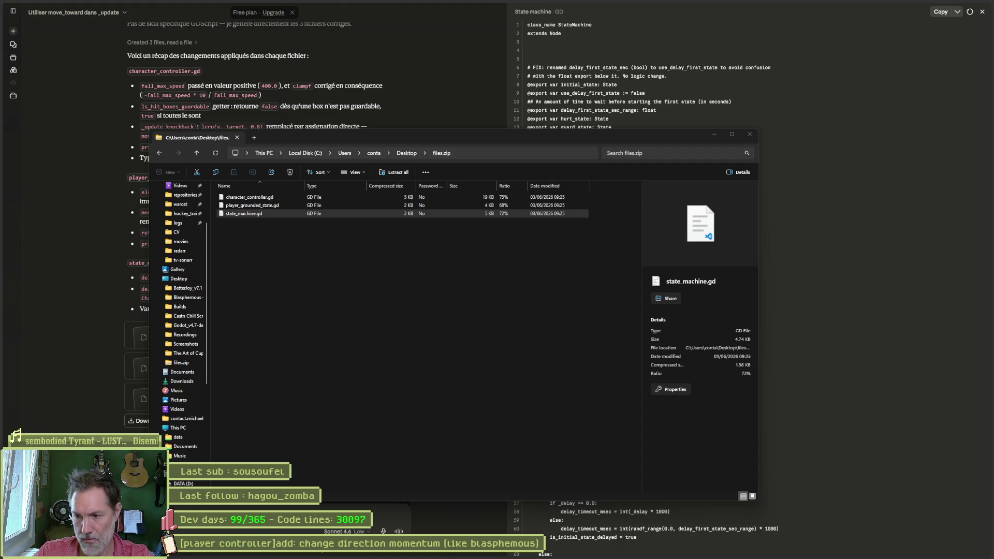
{"action": "key", "text": "alt+F4"}
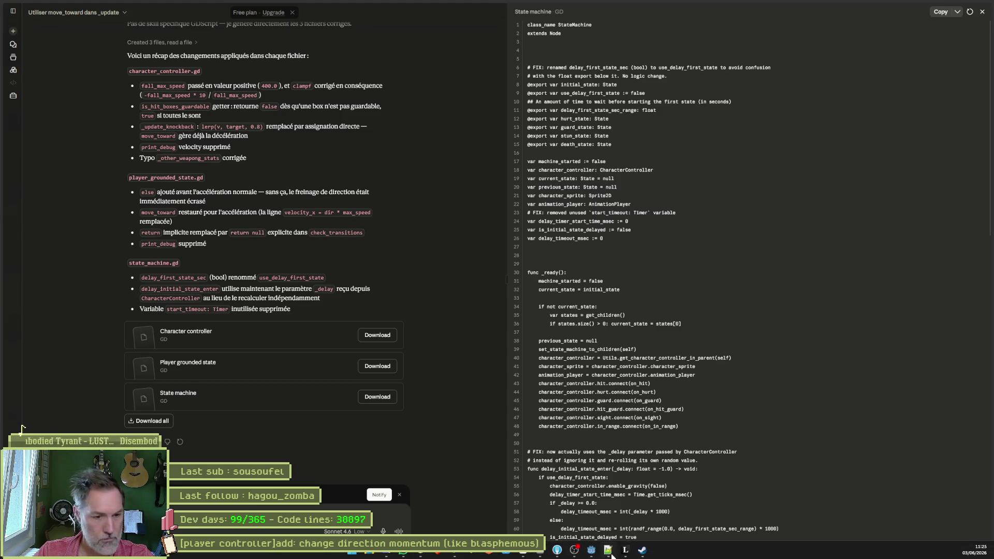
- Run the game, make the cat jump and run right, stop it, and open player_grounded_state.gd
{"action": "left_click", "coordinate": [592, 551]}
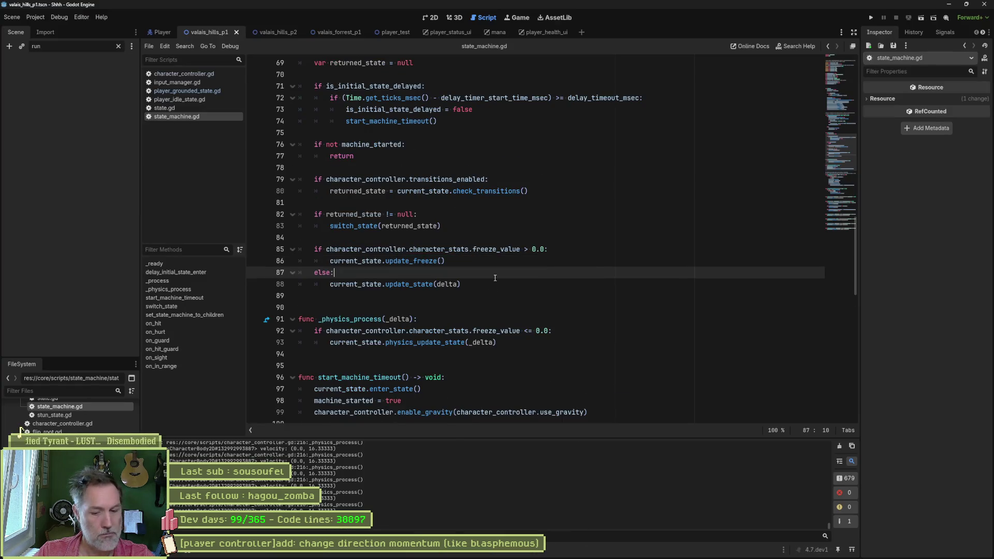
{"action": "key", "text": "F5"}
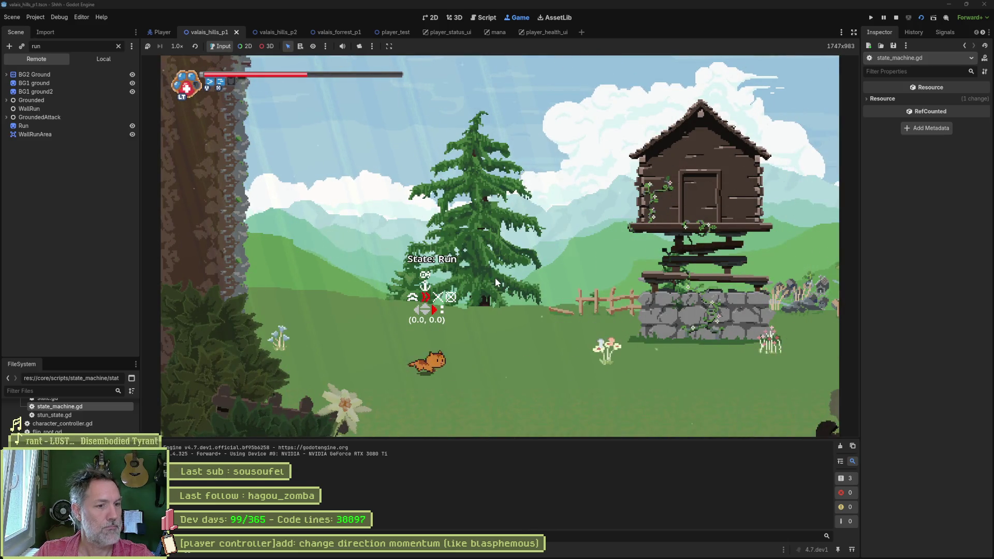
{"action": "key", "text": "space"}
{"action": "key", "text": "Right"}
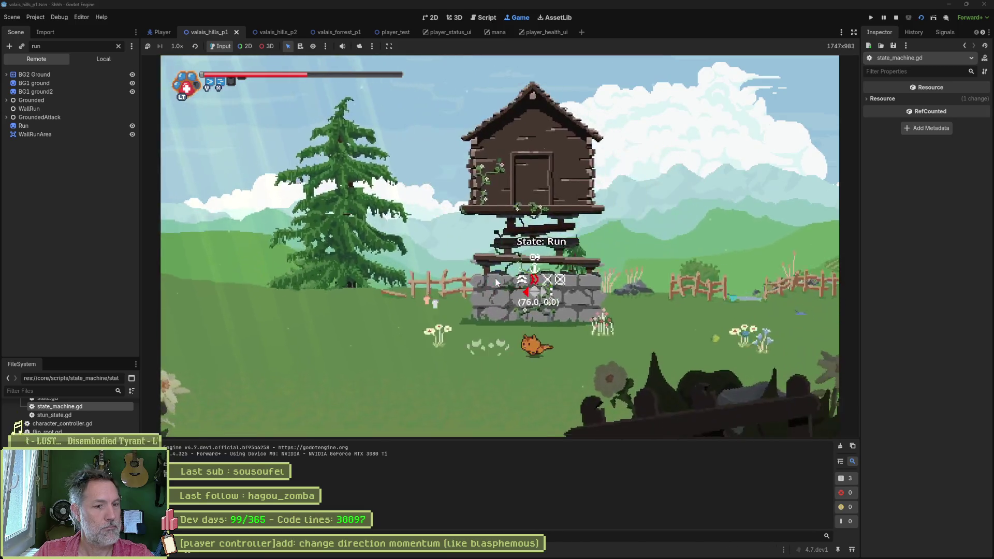
{"action": "key", "text": "F8"}
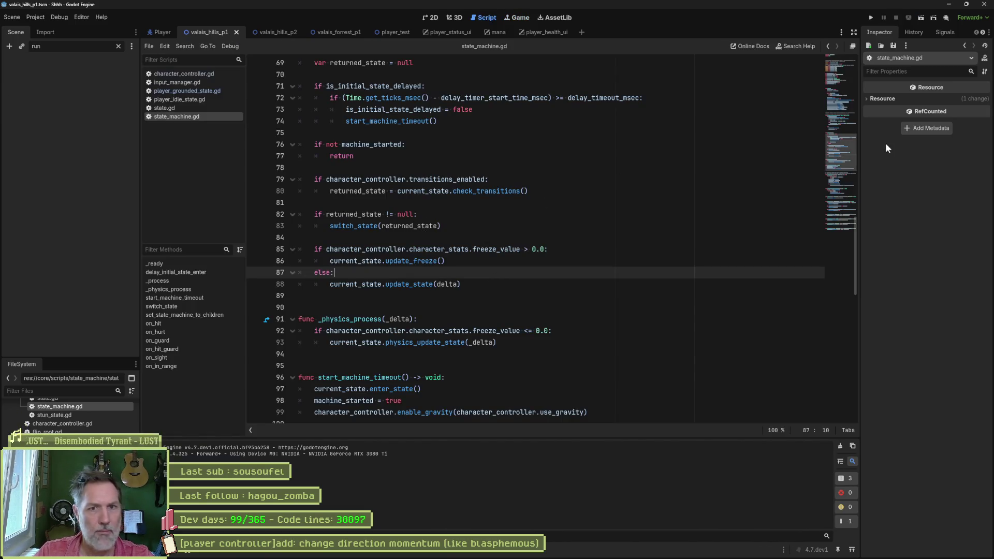
{"action": "left_click", "coordinate": [182, 92]}
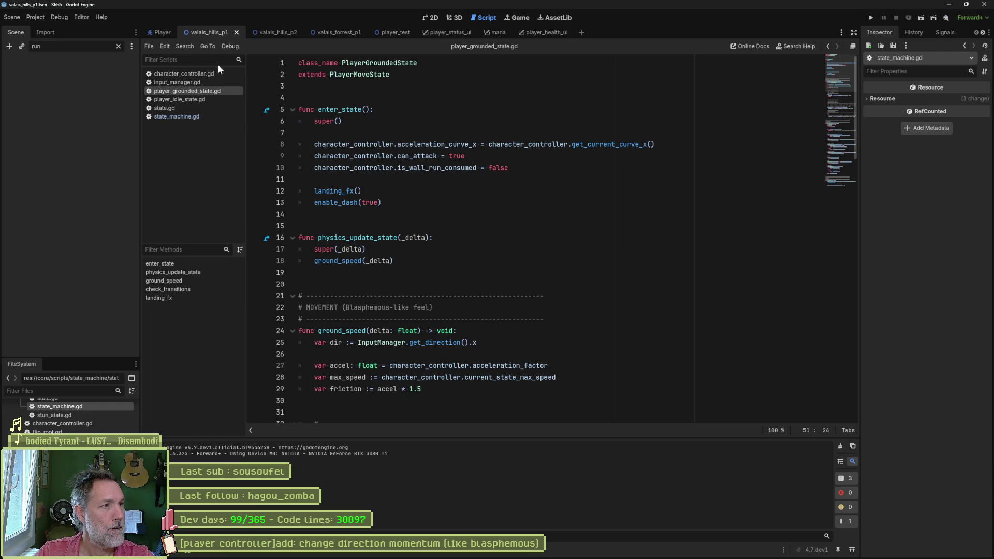
- Set the Player's Grounded state State Max Speed to 400, comparing against Walk's 125
{"action": "left_click", "coordinate": [155, 33]}
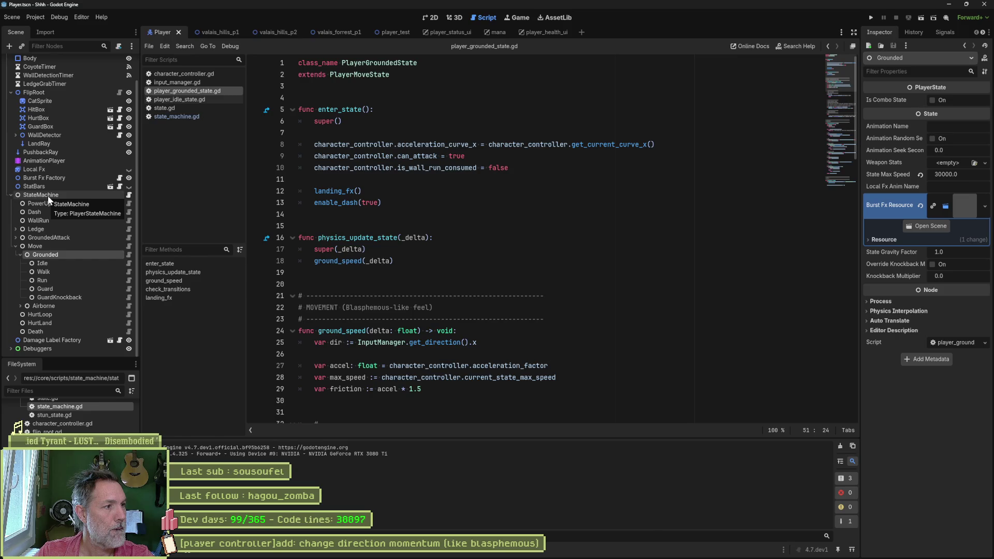
{"action": "left_click", "coordinate": [64, 247]}
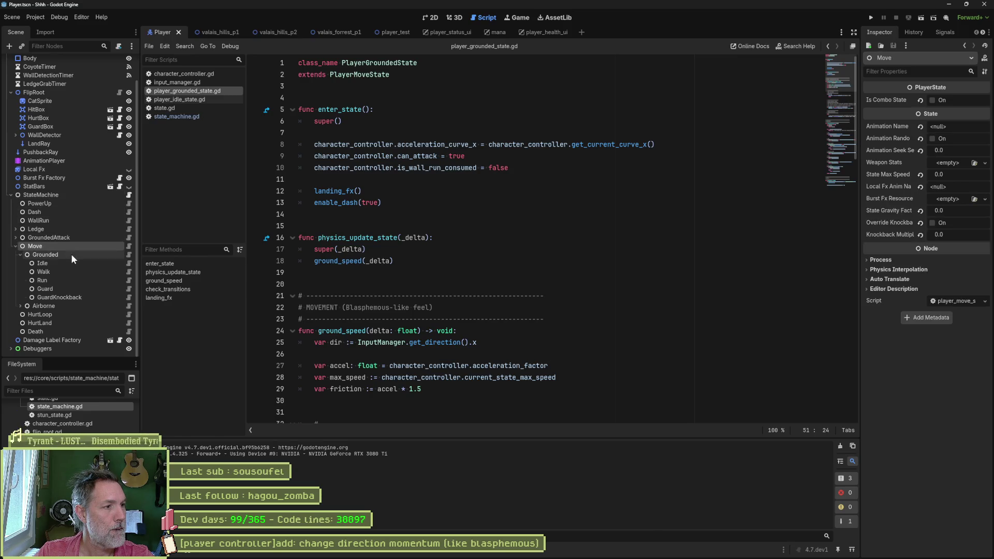
{"action": "left_click", "coordinate": [71, 255]}
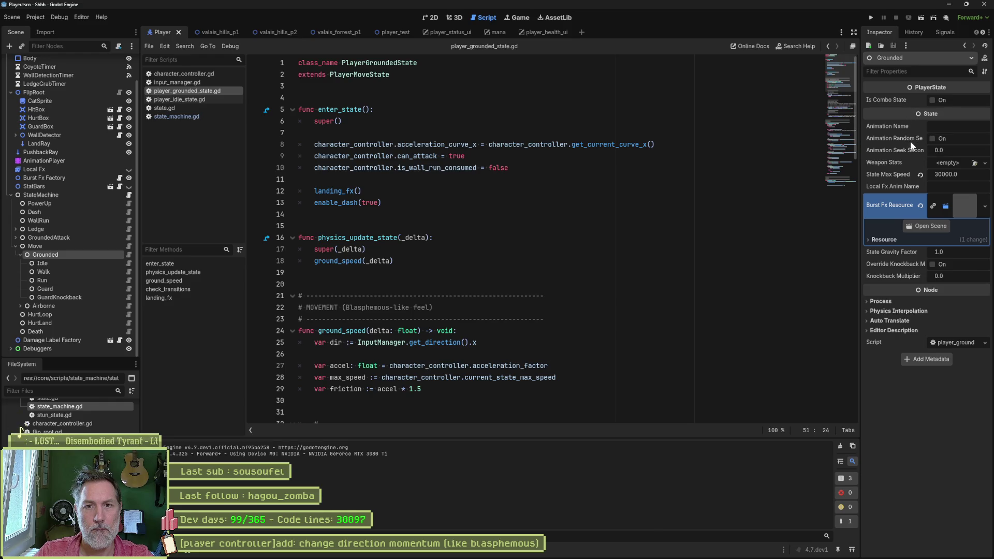
{"action": "left_click", "coordinate": [988, 176]}
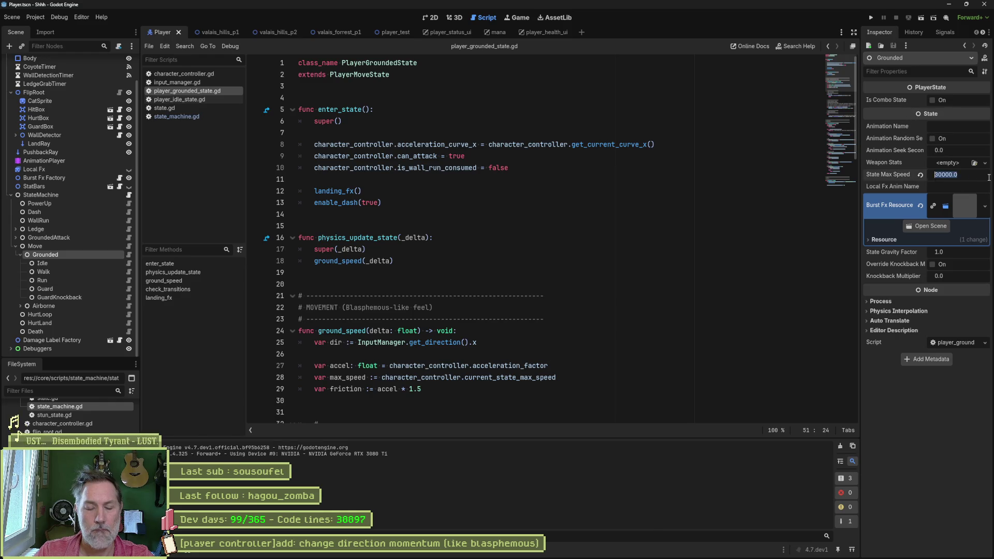
{"action": "type", "text": "400"}
{"action": "key", "text": "Return"}
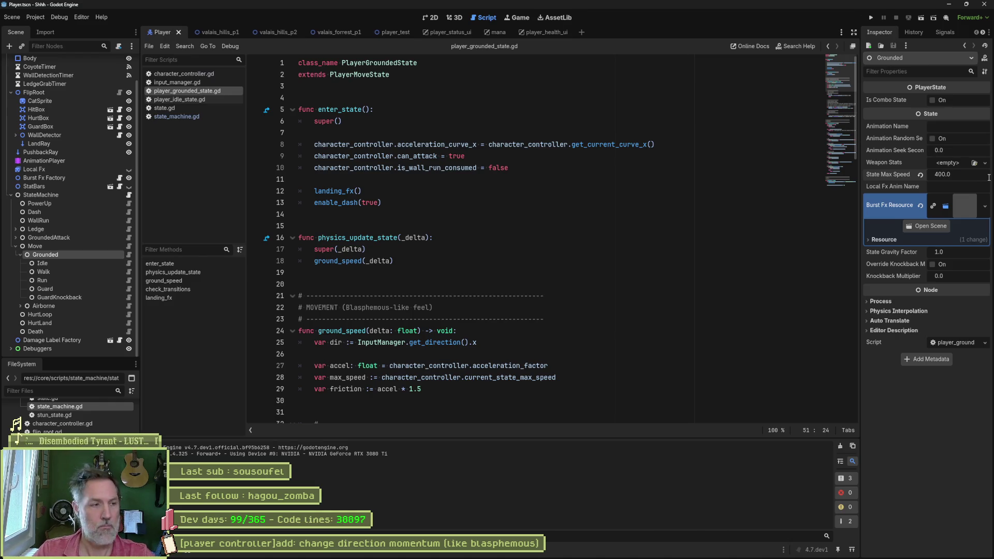
{"action": "left_click", "coordinate": [73, 272]}
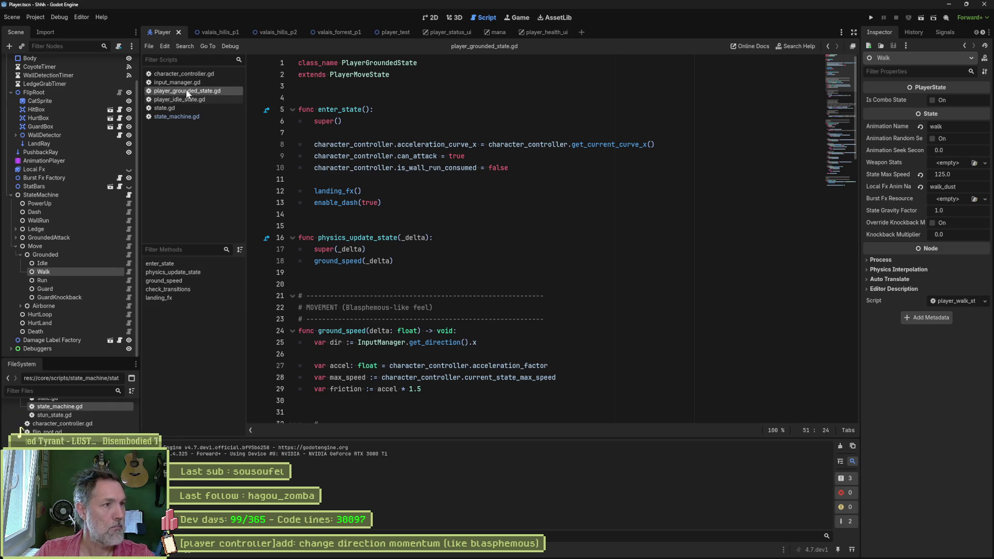
{"action": "left_click", "coordinate": [185, 280]}
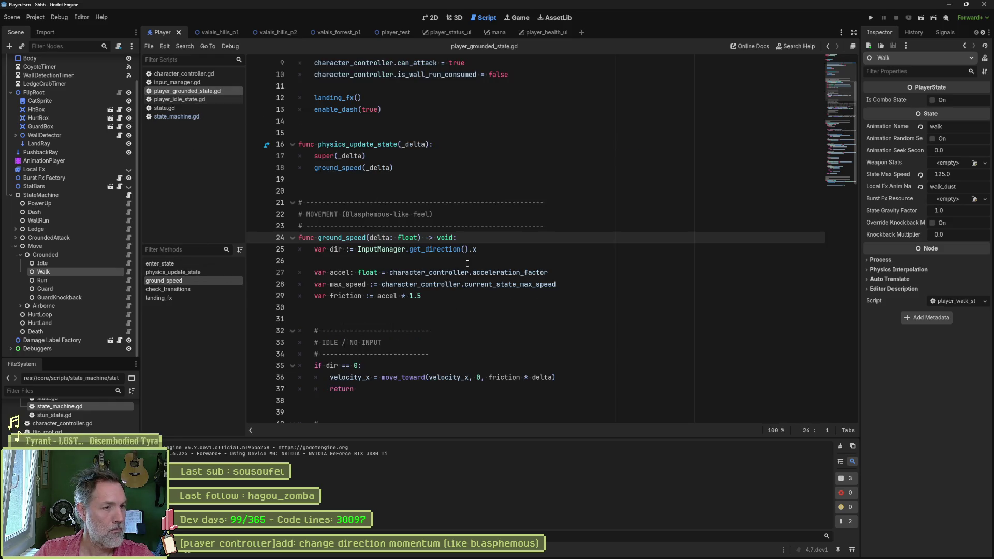
- Rename ground_speed to _ground_speed on lines 24 and 18 and save the script
{"action": "double_click", "coordinate": [342, 238]}
{"action": "key", "text": "ctrl+shift+f"}
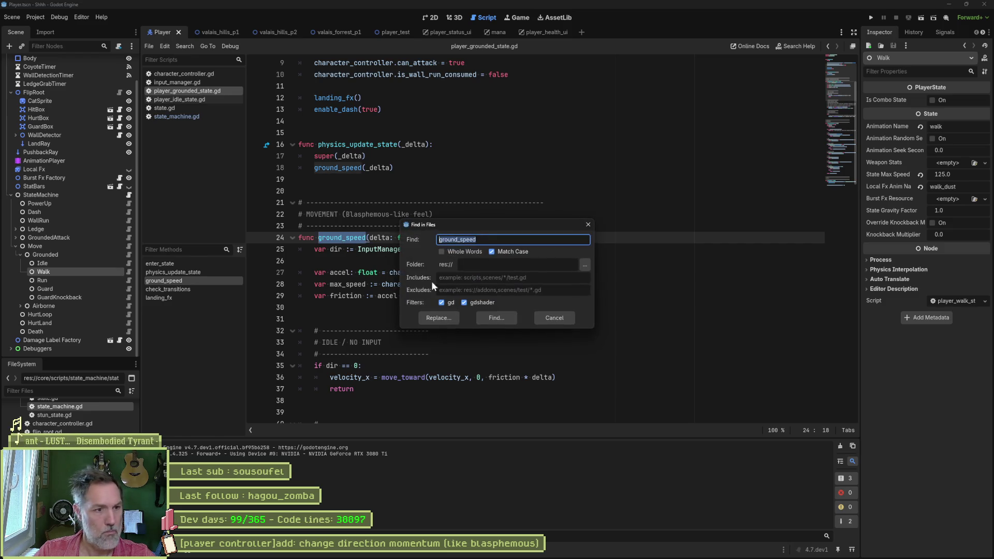
{"action": "left_click", "coordinate": [481, 319]}
{"action": "key", "text": "Left"}
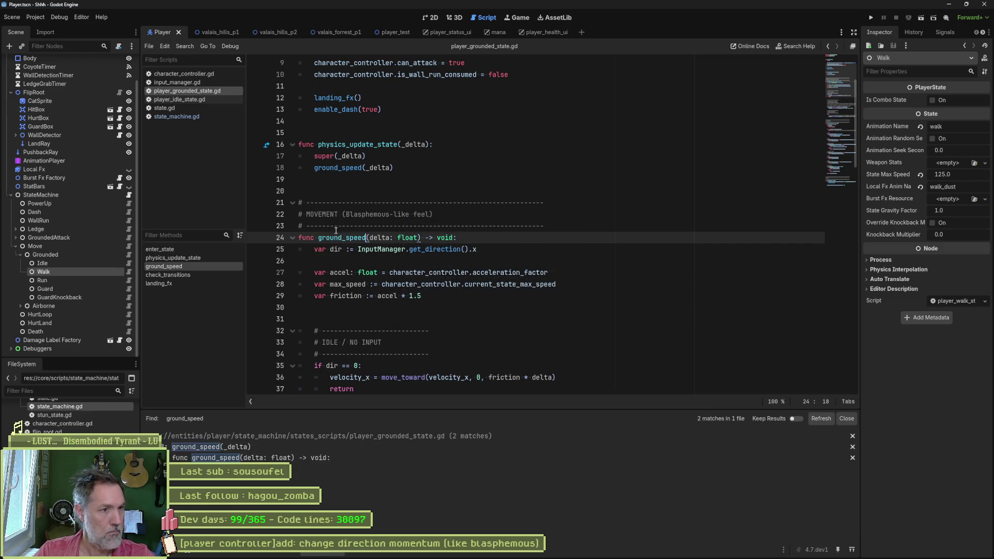
{"action": "type", "text": "_"}
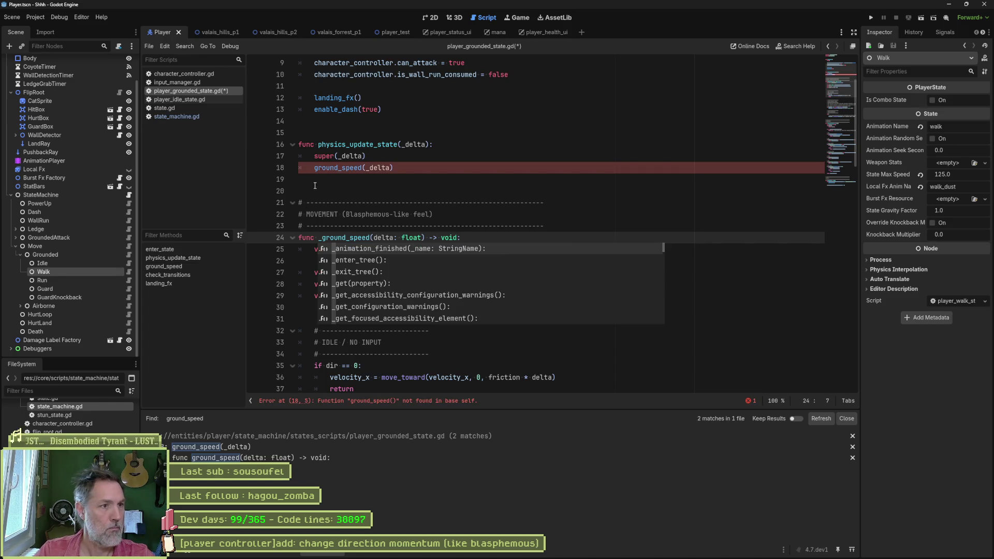
{"action": "left_click", "coordinate": [318, 167]}
{"action": "type", "text": "_"}
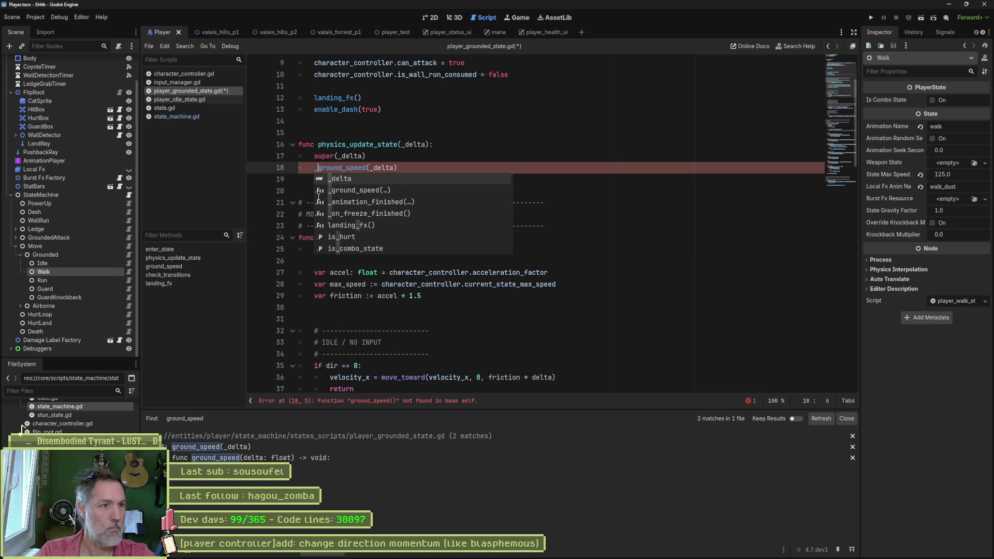
{"action": "key", "text": "ctrl+s"}
{"action": "left_click", "coordinate": [426, 144]}
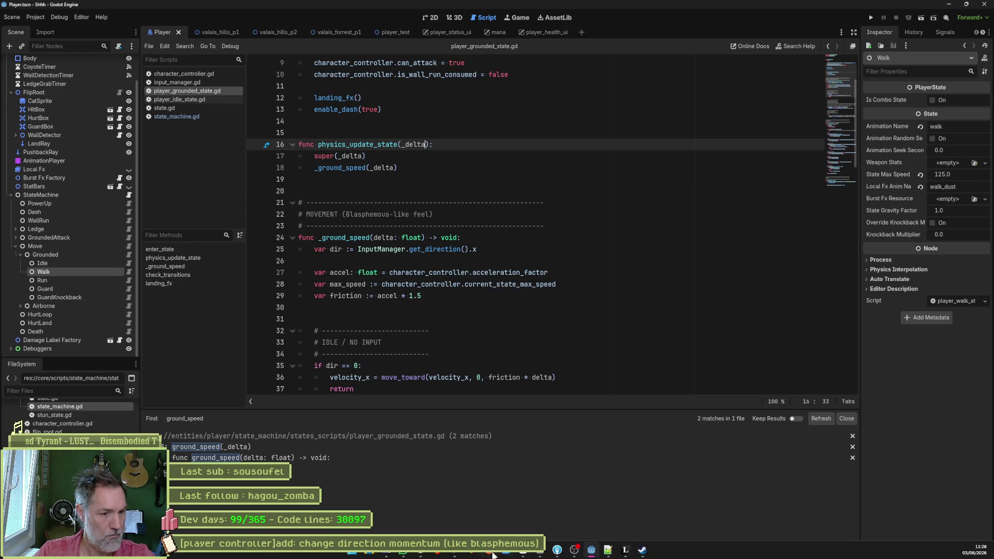
{"action": "key", "text": "alt+Tab"}
{"action": "scroll", "coordinate": [267, 237], "scroll_direction": "up", "scroll_amount": 1}
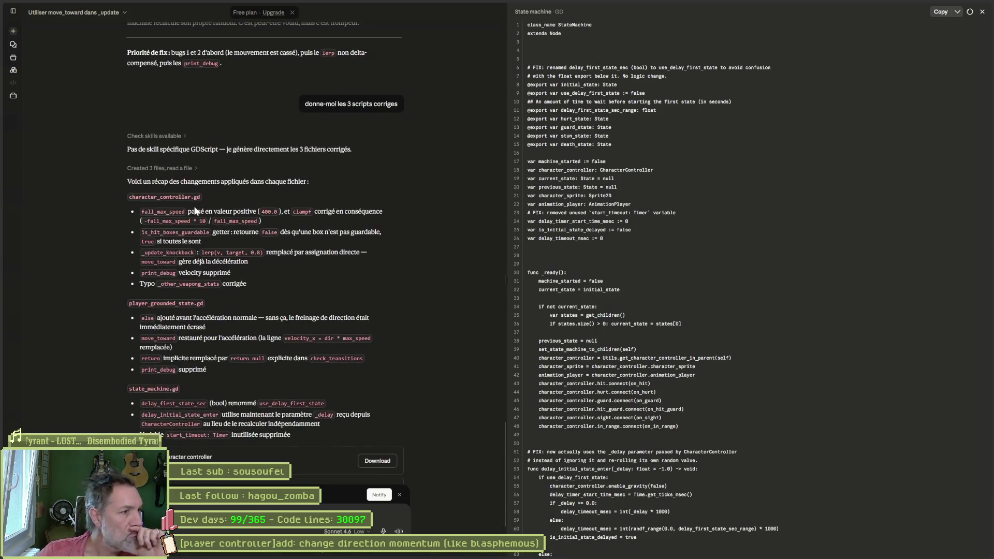
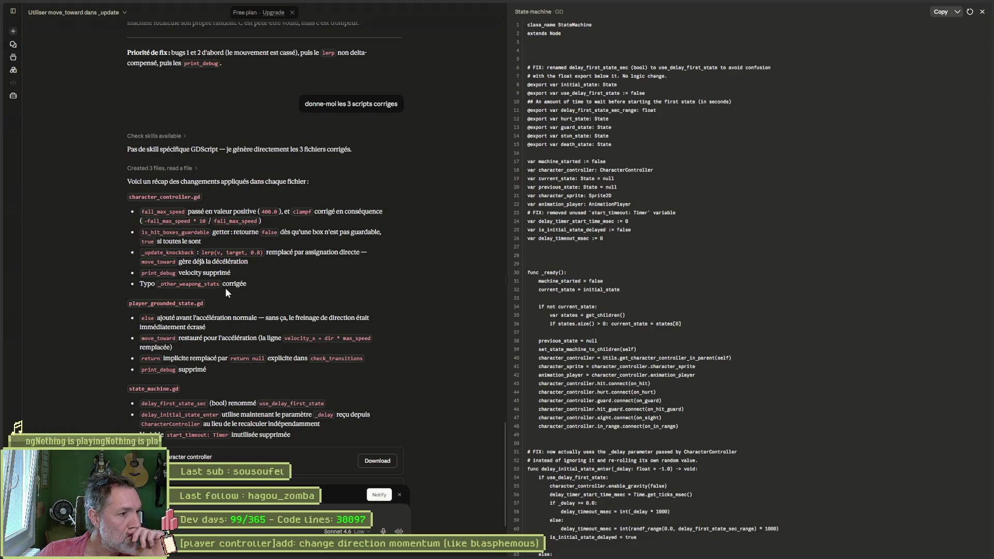
- Read Claude's recap of the three corrected scripts, then return to player_grounded_state.gd in Godot
{"action": "scroll", "coordinate": [222, 290], "scroll_direction": "down", "scroll_amount": 1}
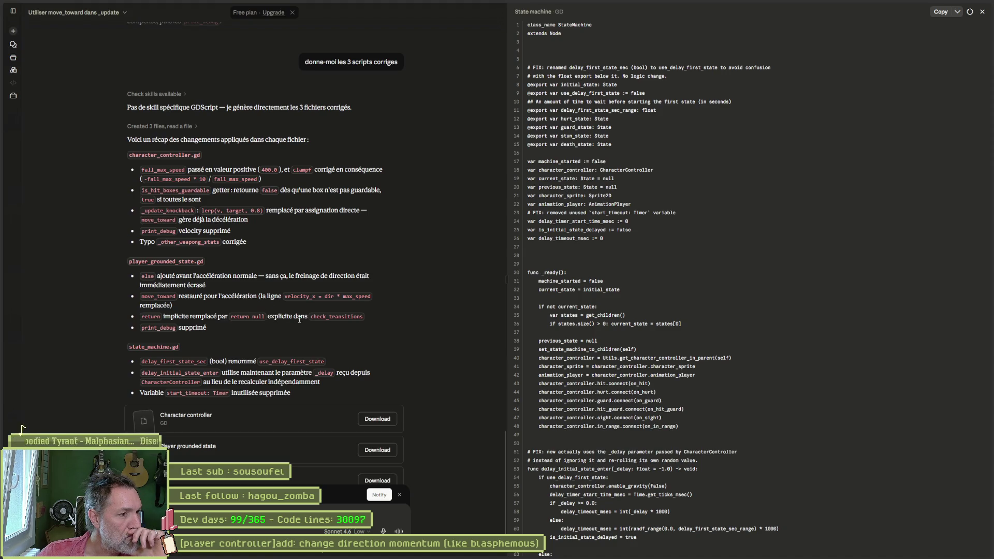
{"action": "scroll", "coordinate": [213, 355], "scroll_direction": "down", "scroll_amount": 1}
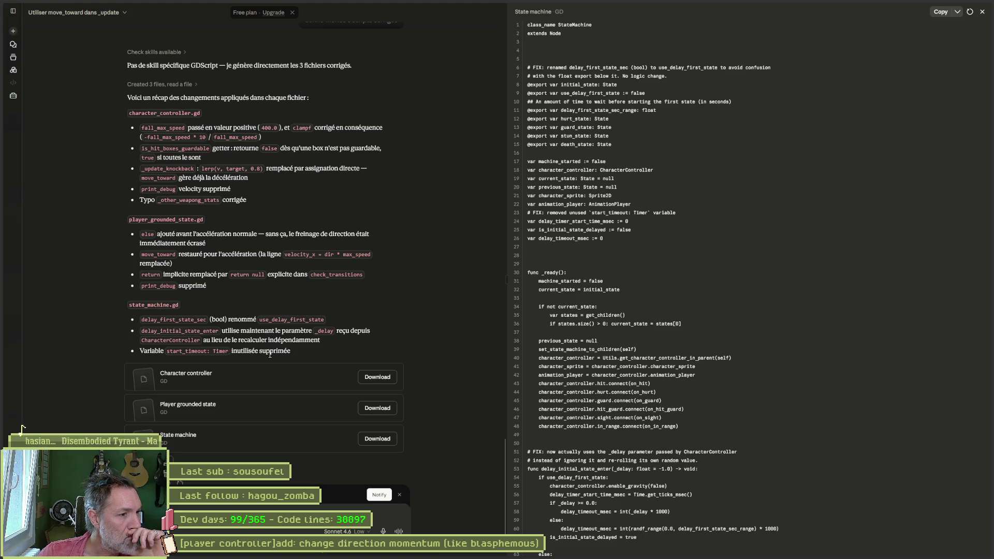
{"action": "scroll", "coordinate": [480, 368], "scroll_direction": "down", "scroll_amount": 2}
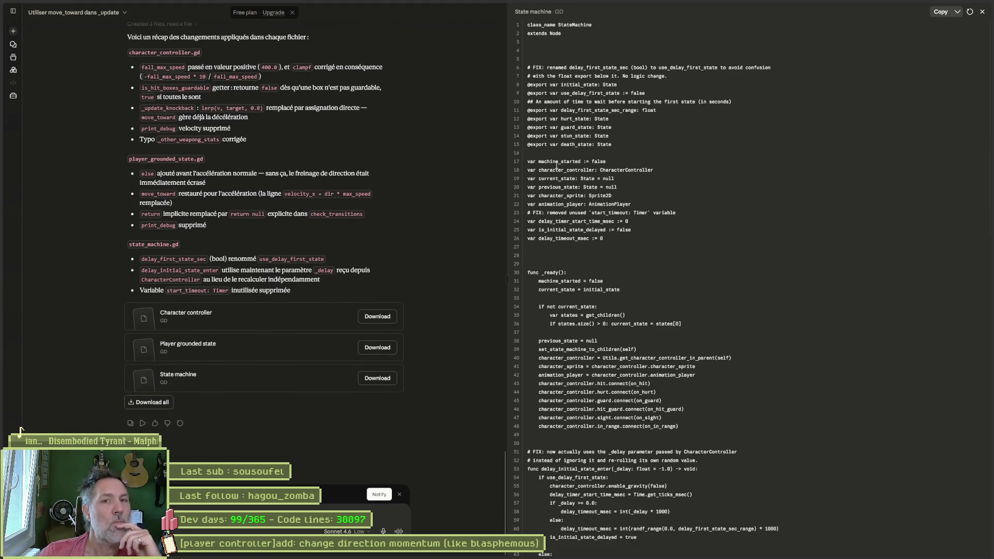
{"action": "left_click", "coordinate": [949, 6]}
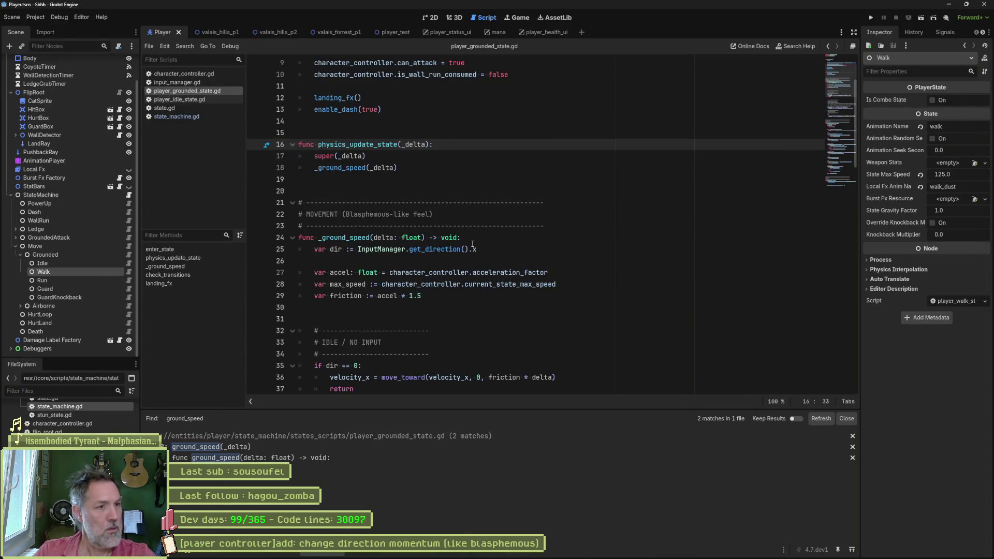
- Remove the extra blank lines after the friction line and after the idle block
{"action": "left_click", "coordinate": [497, 204]}
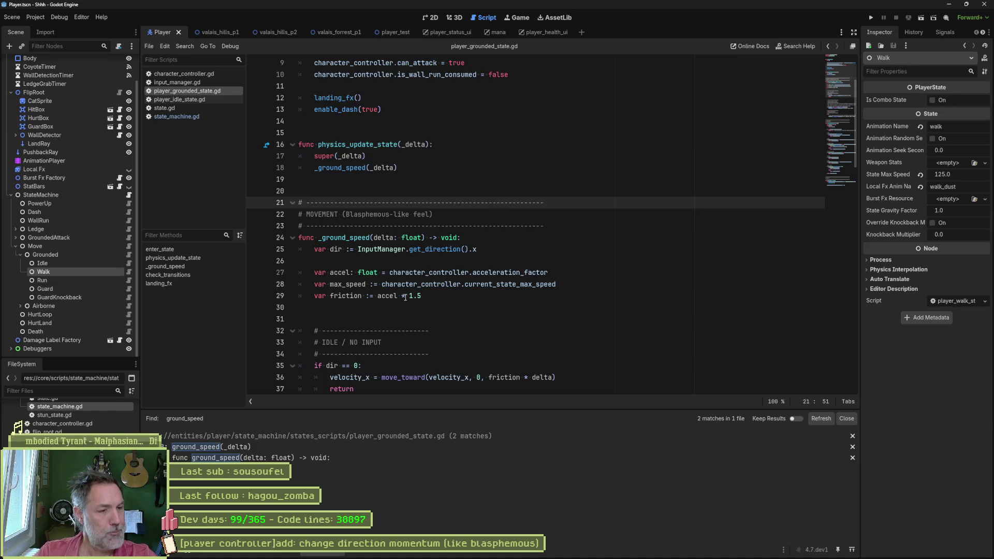
{"action": "left_click", "coordinate": [382, 307]}
{"action": "key", "text": "Delete"}
{"action": "scroll", "coordinate": [472, 313], "scroll_direction": "down", "scroll_amount": 3}
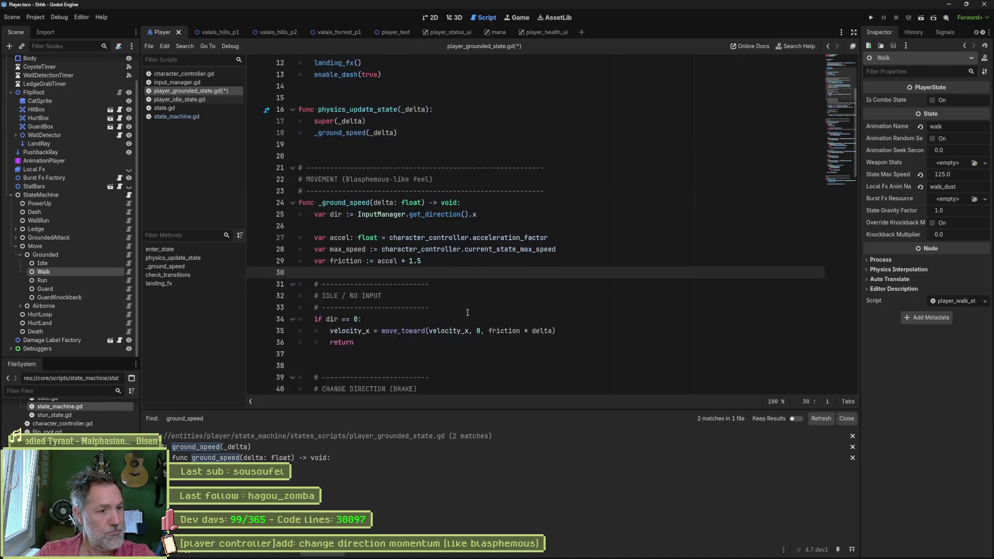
{"action": "left_click", "coordinate": [388, 284]}
{"action": "key", "text": "Delete"}
{"action": "scroll", "coordinate": [387, 289], "scroll_direction": "down", "scroll_amount": 3}
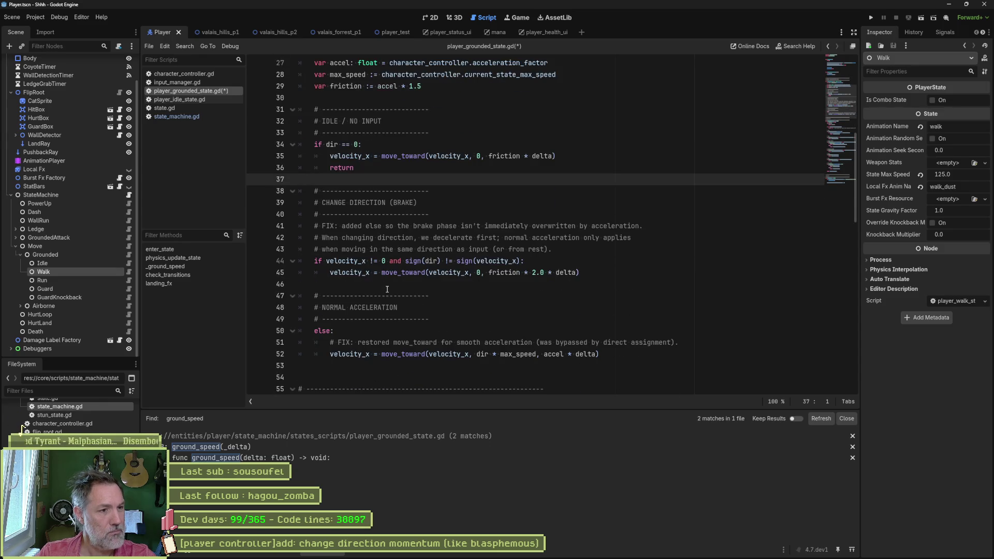
{"action": "scroll", "coordinate": [388, 289], "scroll_direction": "down", "scroll_amount": 2}
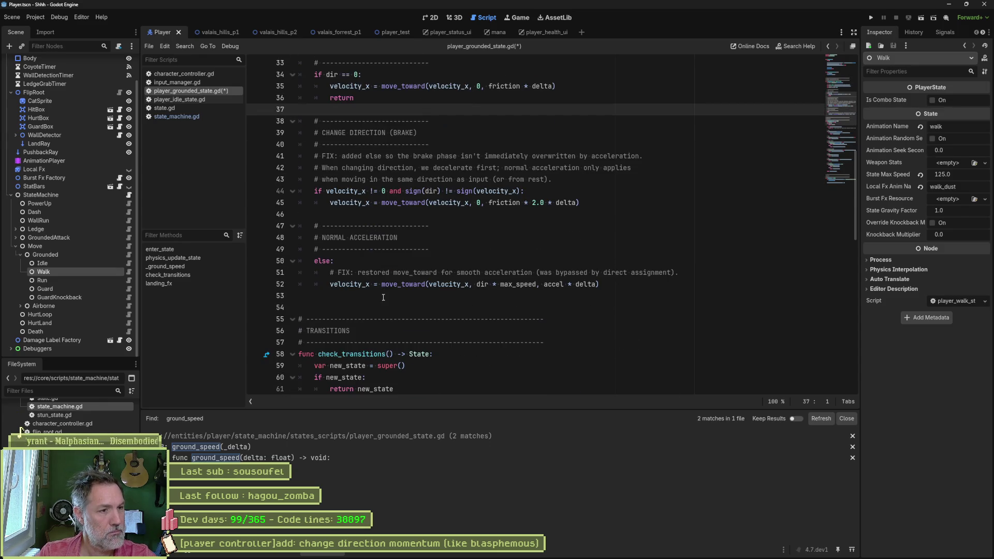
{"action": "scroll", "coordinate": [505, 277], "scroll_direction": "up", "scroll_amount": 1}
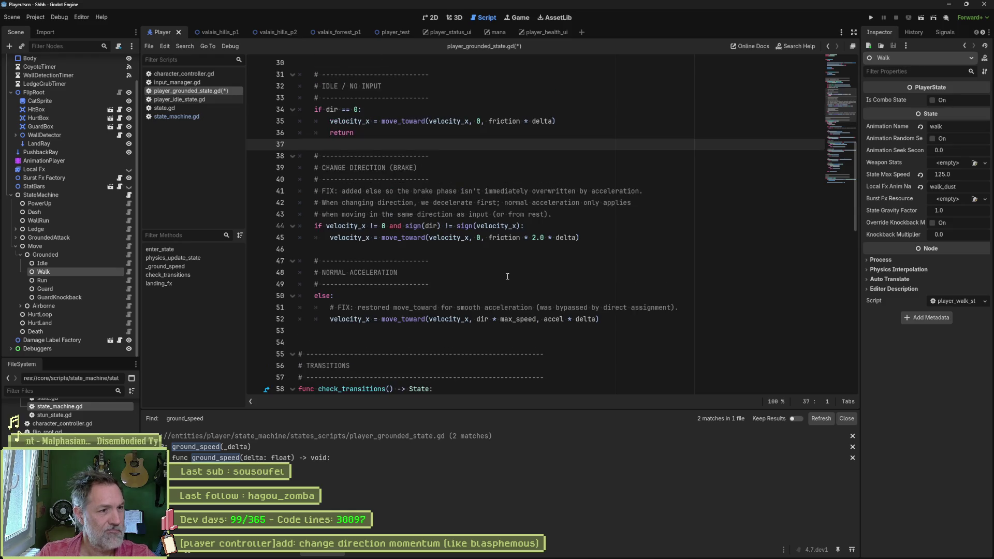
- Delete the dashed separators around NORMAL ACCELERATION and retype it as 'normal acceleration'
{"action": "left_click", "coordinate": [338, 261]}
{"action": "key", "text": "ctrl+shift+k"}
{"action": "key", "text": "Down"}
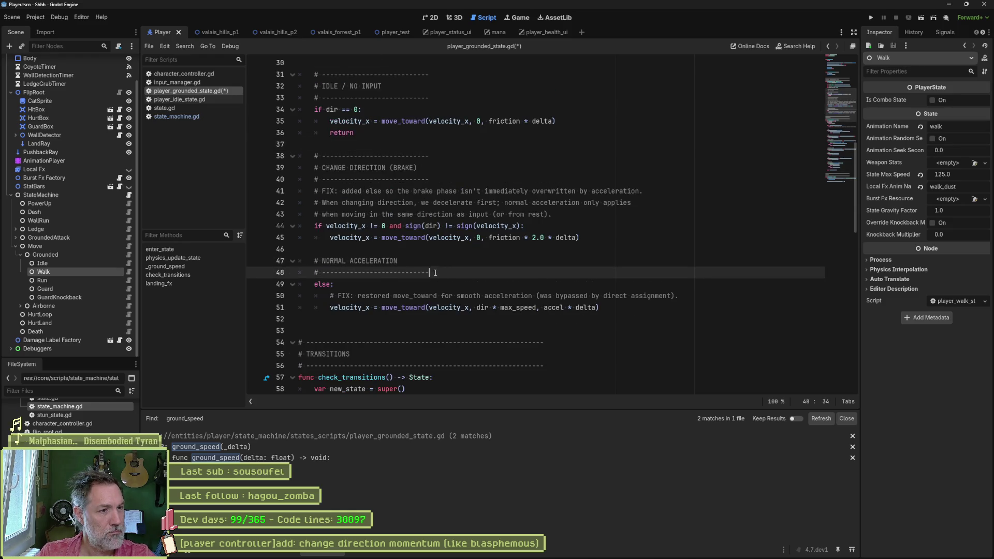
{"action": "key", "text": "ctrl+shift+k"}
{"action": "left_click_drag", "start_coordinate": [323, 261], "coordinate": [398, 261]}
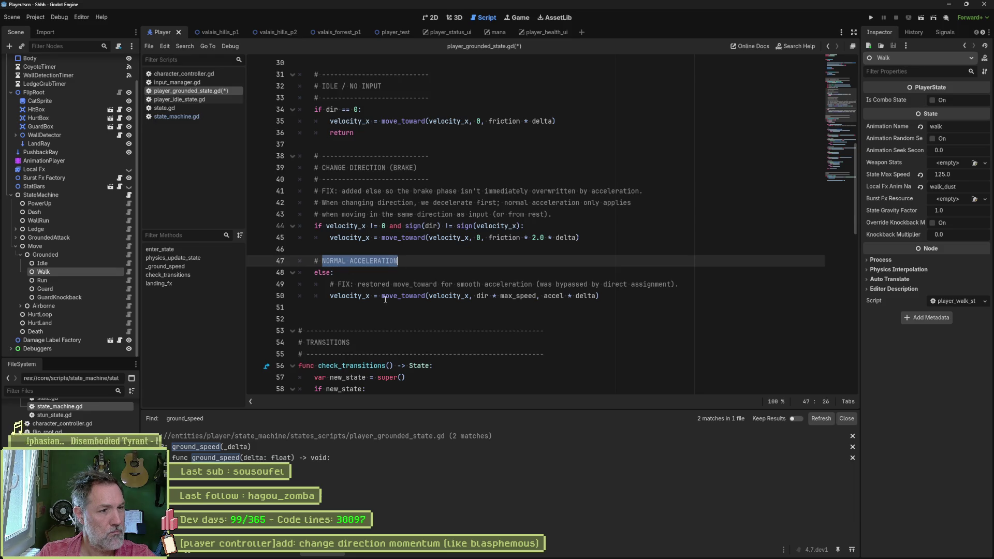
{"action": "type", "text": "normal accelr"}
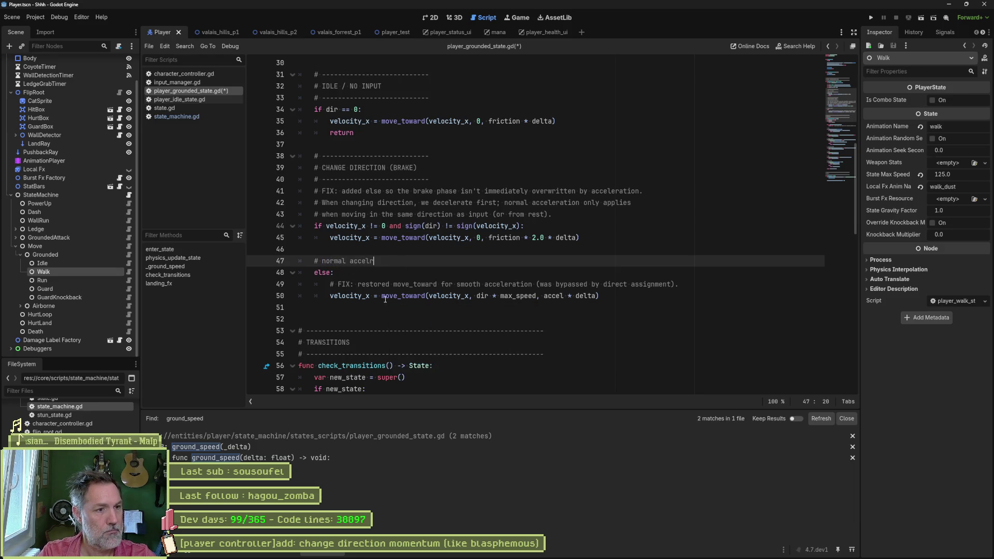
{"action": "key", "text": "BackSpace"}
{"action": "type", "text": "eration"}
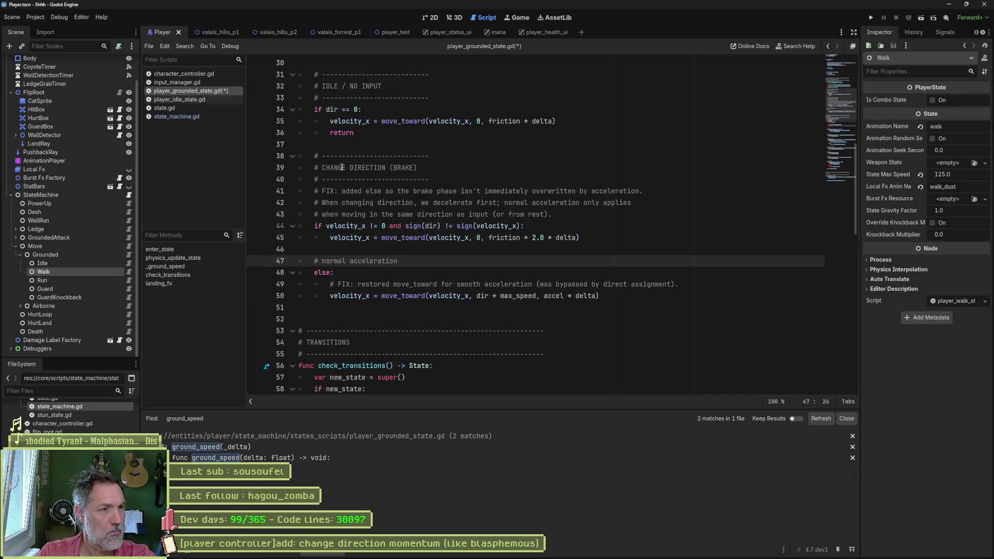
- Delete the dashed lines around the brake heading and retype it as 'change direction (brake)'
{"action": "left_click", "coordinate": [318, 167]}
{"action": "key", "text": "Up"}
{"action": "key", "text": "ctrl+shift+k"}
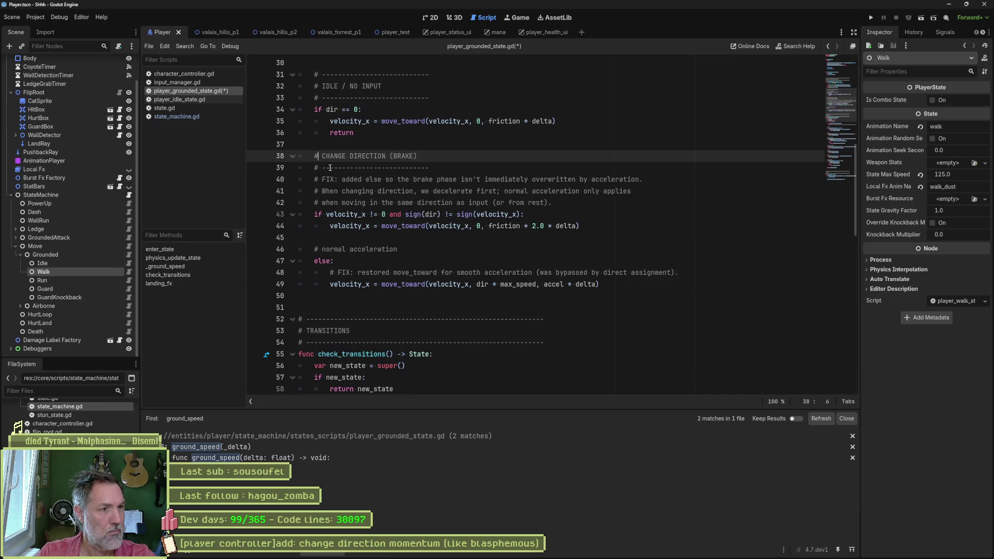
{"action": "left_click", "coordinate": [330, 167]}
{"action": "key", "text": "ctrl+shift+k"}
{"action": "left_click_drag", "start_coordinate": [322, 155], "coordinate": [414, 154]}
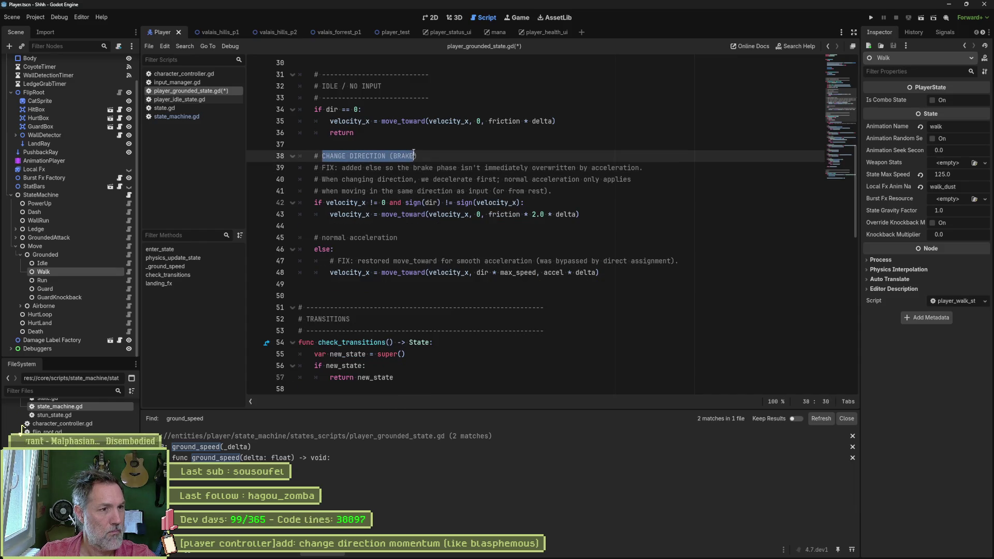
{"action": "type", "text": "change dire"}
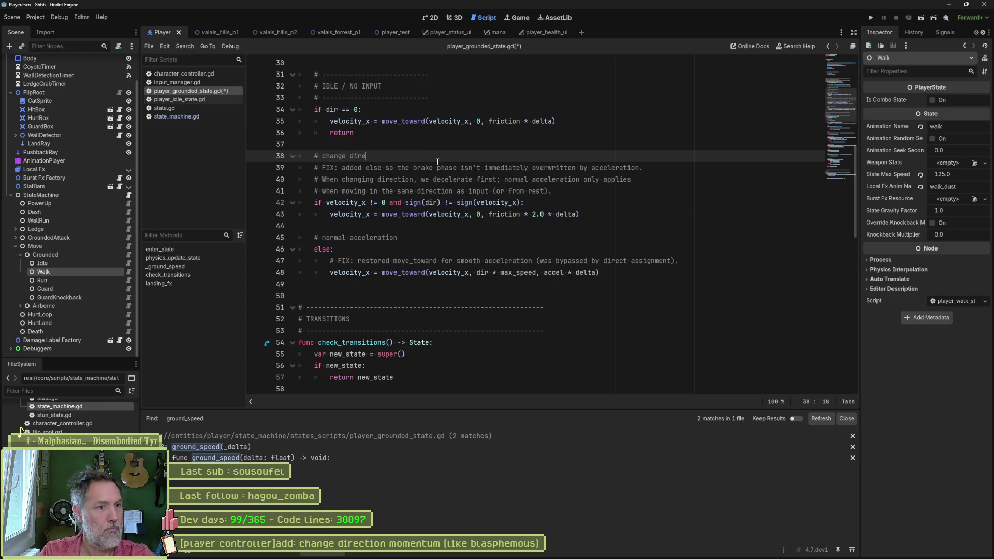
{"action": "type", "text": "ction (brake)"}
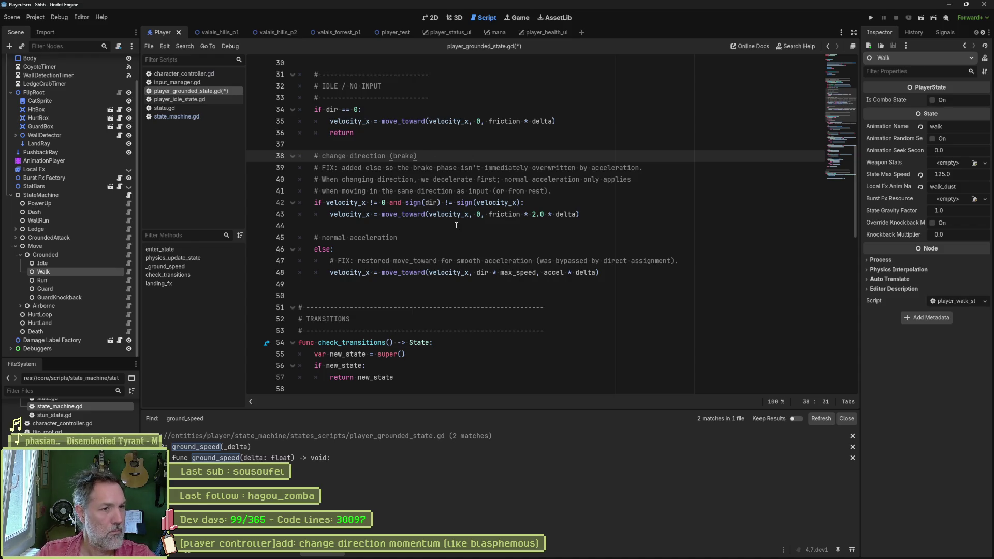
- Strip the separators around IDLE / NO INPUT, lowercase it to 'idle / no input', and save
{"action": "scroll", "coordinate": [388, 155], "scroll_direction": "up", "scroll_amount": 1}
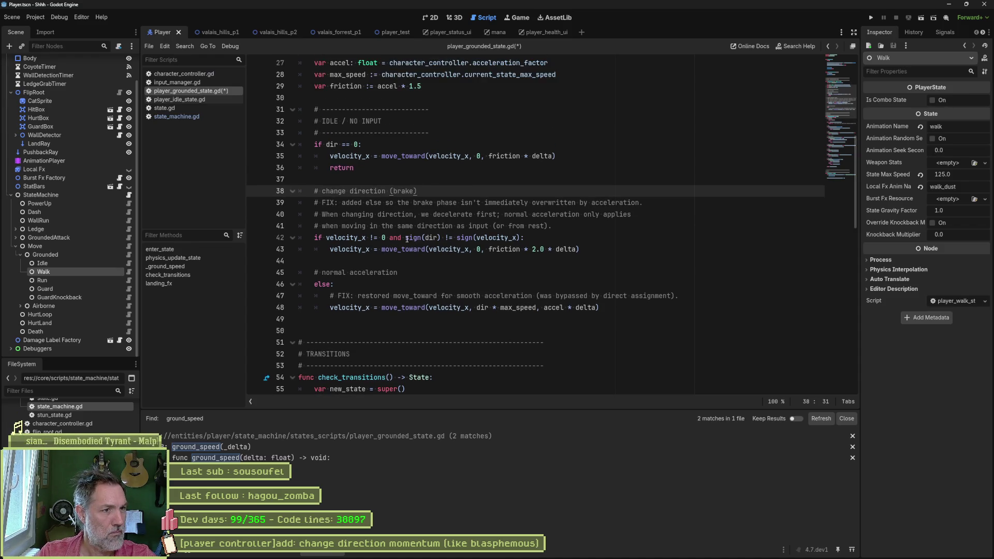
{"action": "left_click", "coordinate": [386, 110]}
{"action": "key", "text": "ctrl+shift+k"}
{"action": "left_click", "coordinate": [371, 122]}
{"action": "key", "text": "ctrl+shift+k"}
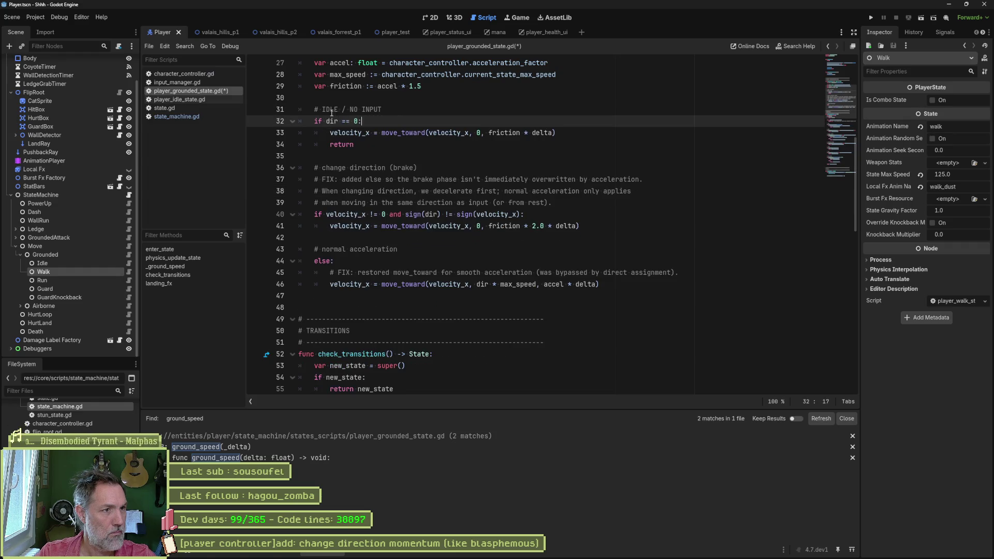
{"action": "left_click_drag", "start_coordinate": [322, 109], "coordinate": [382, 110]}
{"action": "type", "text": "id"}
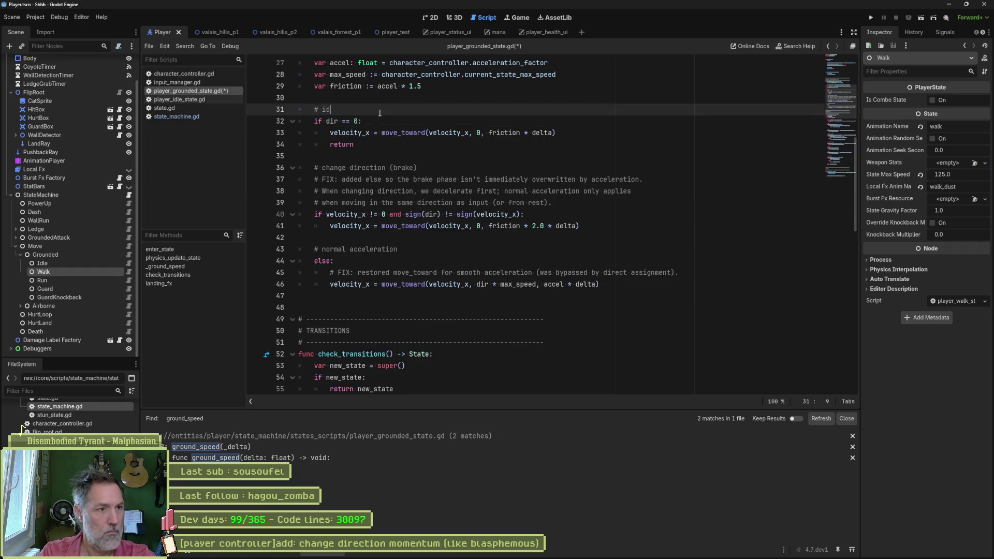
{"action": "type", "text": "le / no input"}
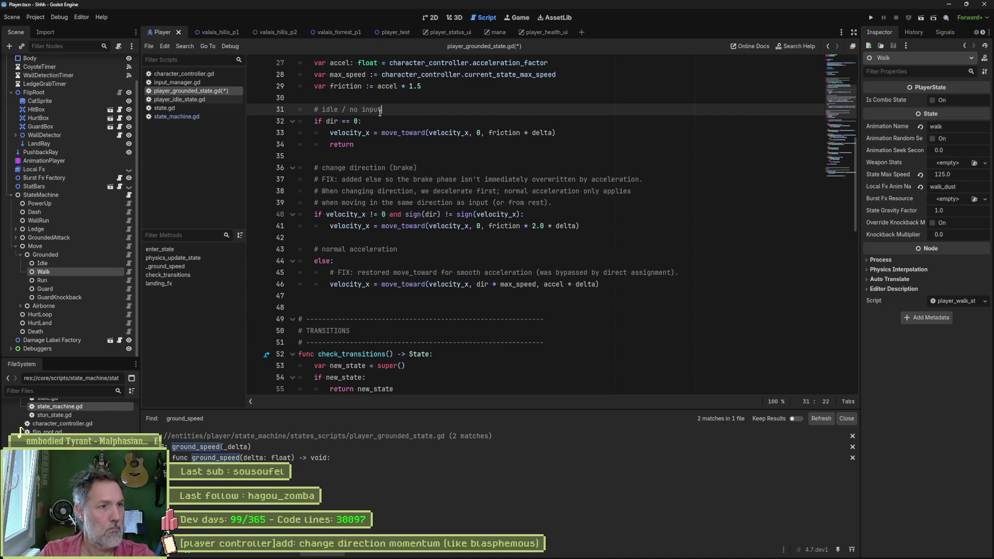
{"action": "key", "text": "ctrl+s"}
- Delete the MOVEMENT, TRANSITIONS and LAND FX comment banners
{"action": "scroll", "coordinate": [510, 295], "scroll_direction": "up", "scroll_amount": 2}
{"action": "scroll", "coordinate": [510, 295], "scroll_direction": "up", "scroll_amount": 3}
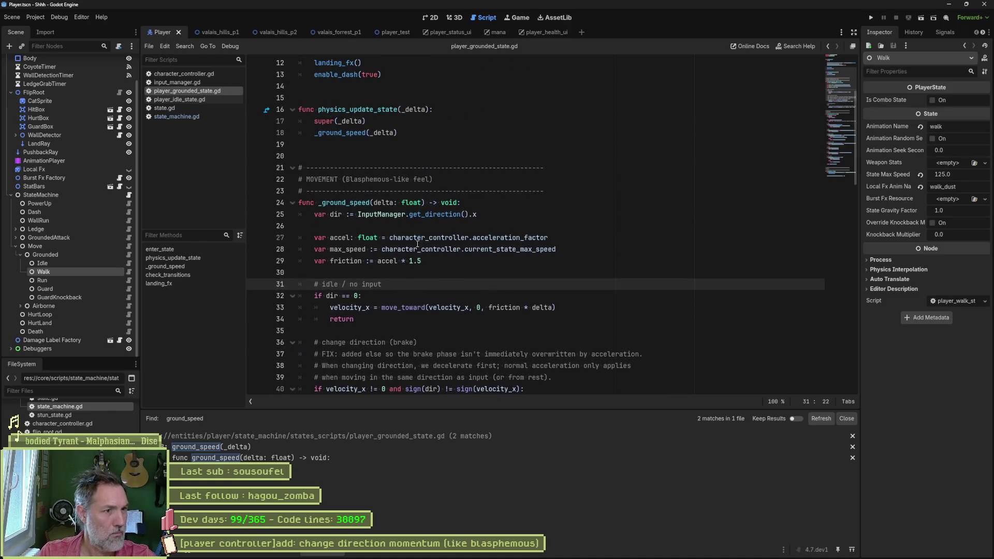
{"action": "left_click", "coordinate": [338, 168]}
{"action": "key", "text": "ctrl+shift+k"}
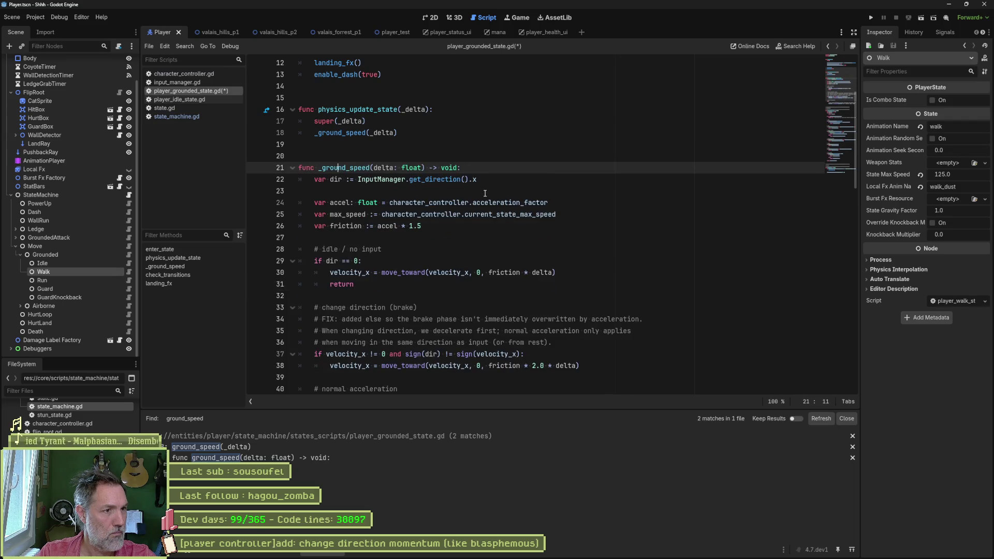
{"action": "key", "text": "Down"}
{"action": "key", "text": "ctrl+shift+k"}
{"action": "key", "text": "Down"}
{"action": "key", "text": "Down"}
{"action": "key", "text": "Down"}
{"action": "key", "text": "ctrl+shift+k"}
{"action": "scroll", "coordinate": [425, 246], "scroll_direction": "down", "scroll_amount": 13}
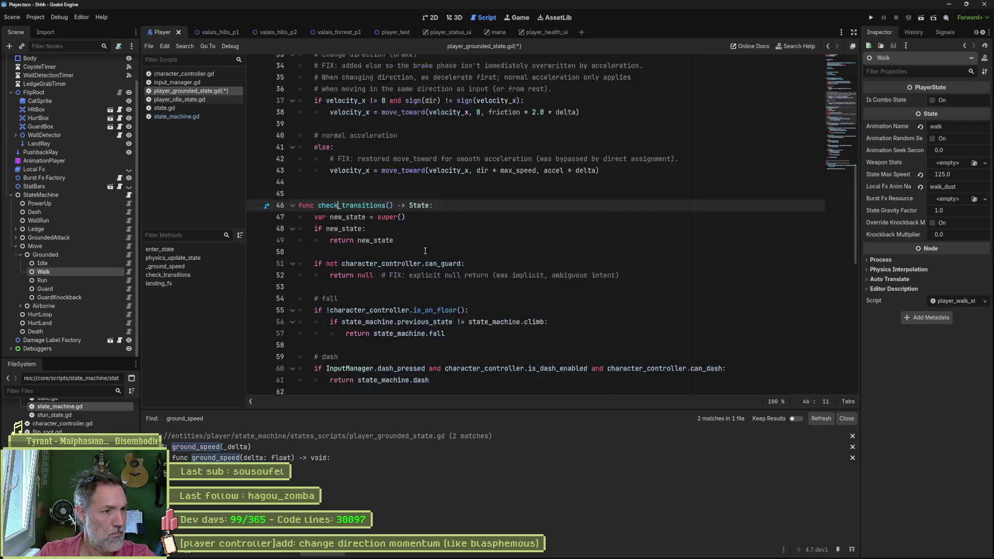
{"action": "scroll", "coordinate": [394, 257], "scroll_direction": "down", "scroll_amount": 1}
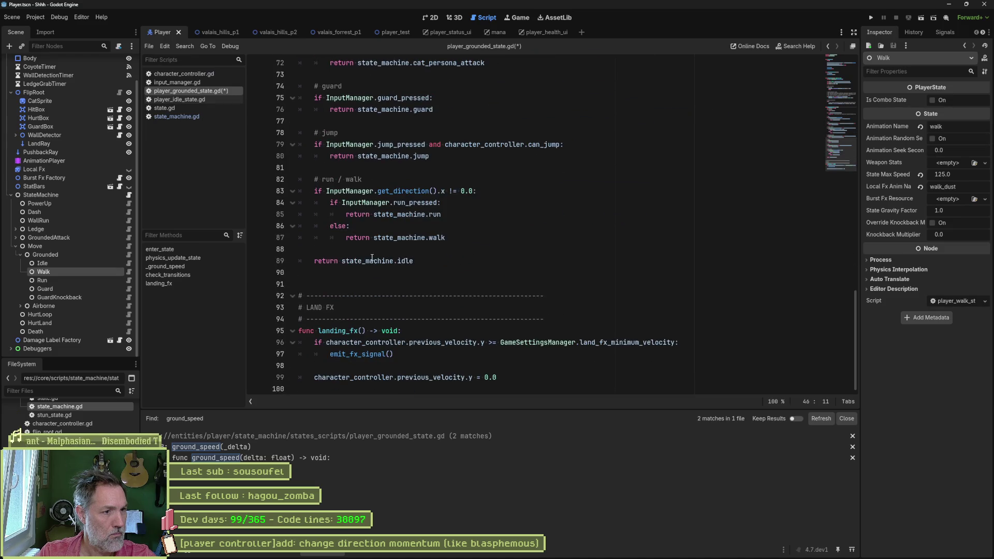
{"action": "left_click", "coordinate": [336, 296]}
{"action": "key", "text": "ctrl+shift+k"}
{"action": "key", "text": "ctrl+shift+k"}
{"action": "key", "text": "ctrl+shift+k"}
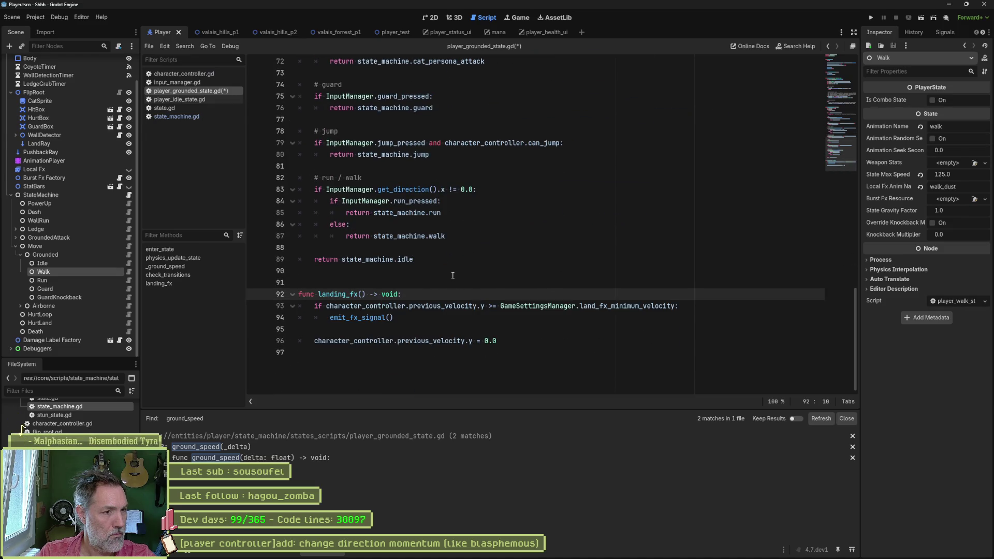
- Fold all functions except enter_state, save the script, and select acceleration_curve_x
{"action": "key", "text": "ctrl+alt+f"}
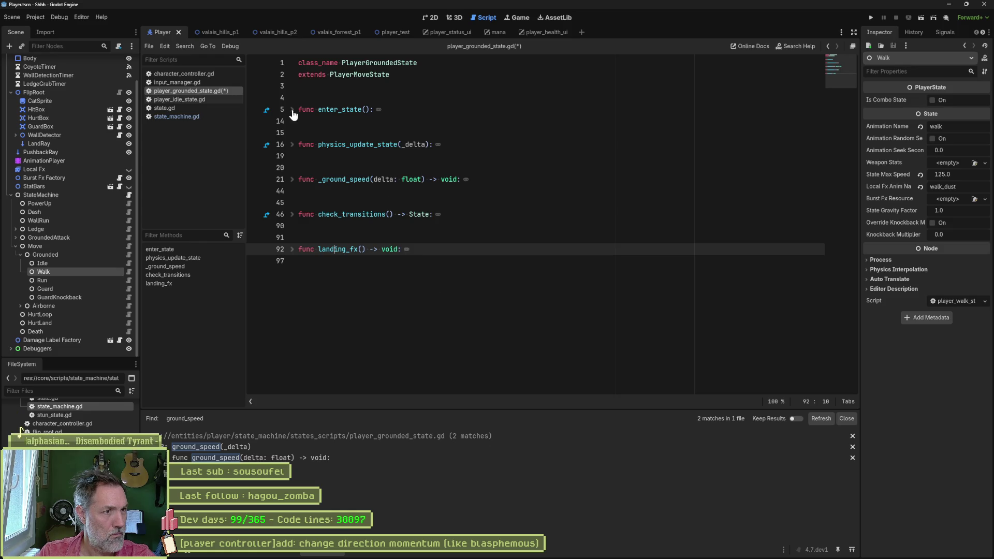
{"action": "left_click", "coordinate": [293, 109]}
{"action": "key", "text": "ctrl+s"}
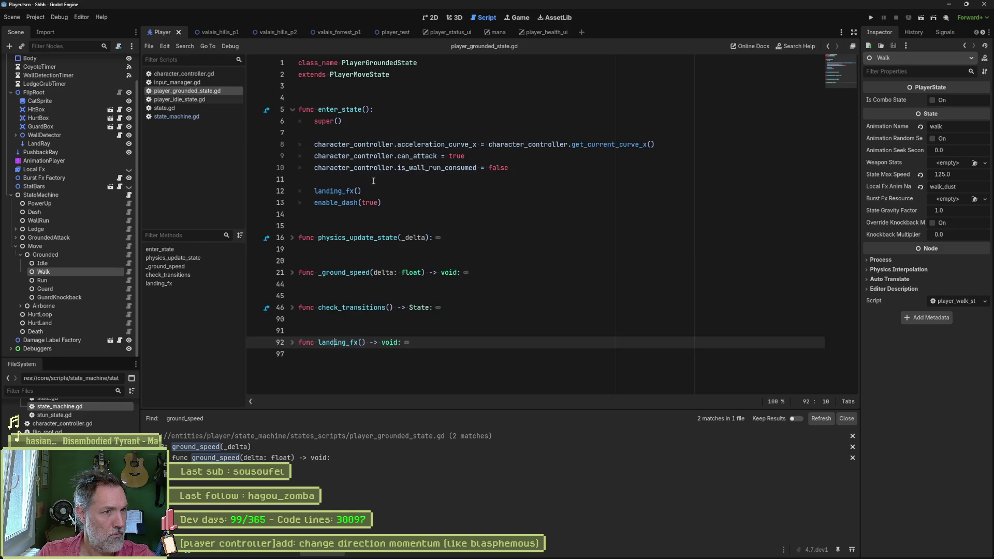
{"action": "double_click", "coordinate": [436, 145]}
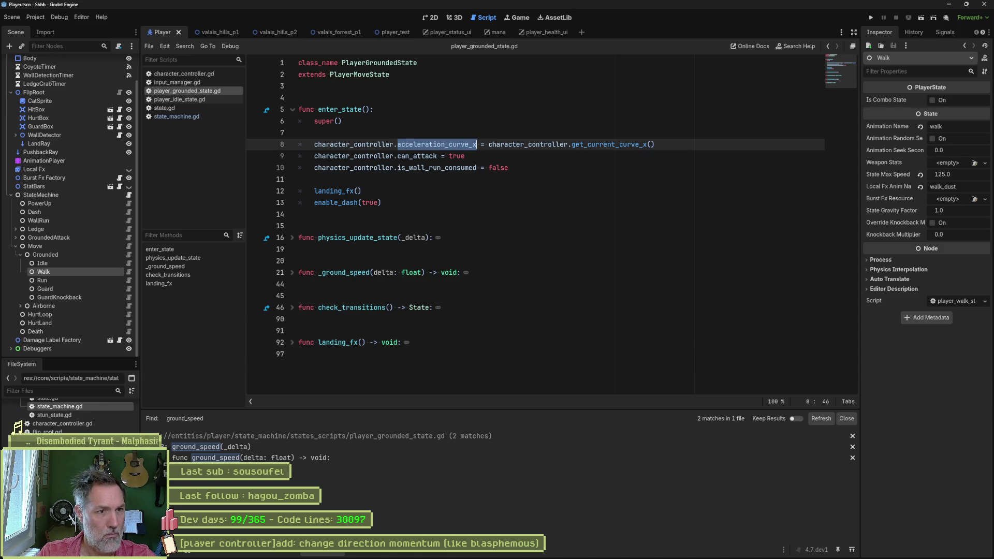
{"action": "left_click", "coordinate": [419, 557]}
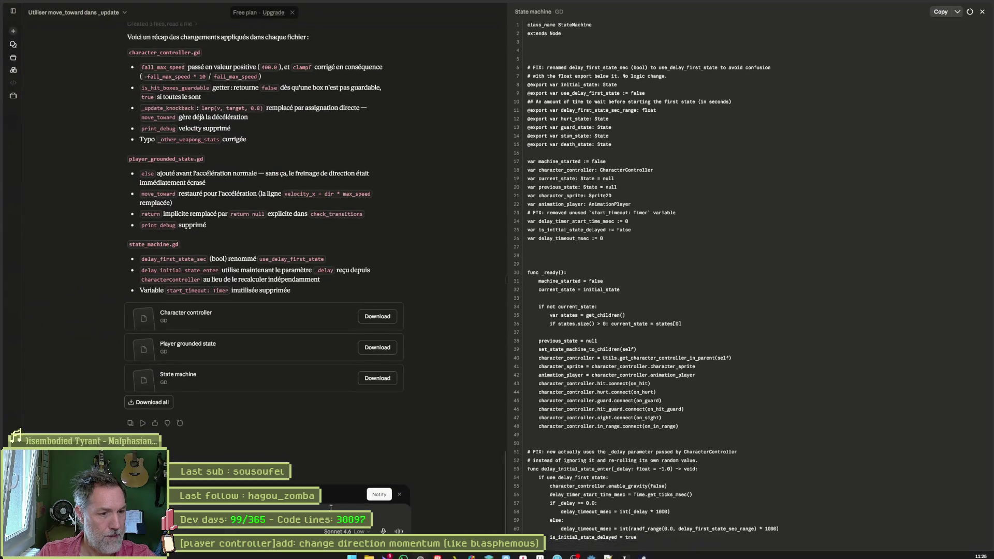
- Ask Claude 'est-ce que mes curve sont utiles ?', read the reply, and return to Godot
{"action": "key", "text": "ctrl+v"}
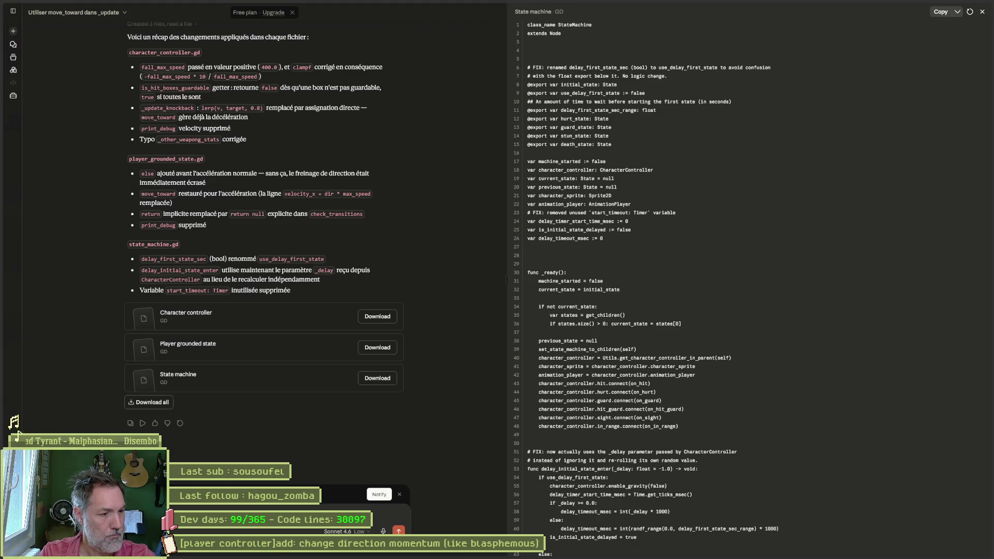
{"action": "key", "text": "Return"}
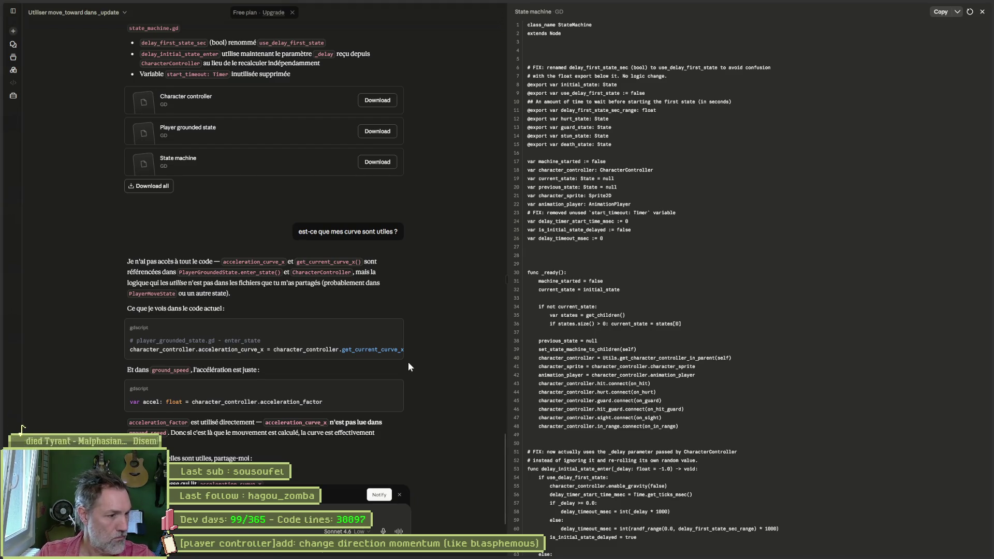
{"action": "scroll", "coordinate": [408, 362], "scroll_direction": "down", "scroll_amount": 3}
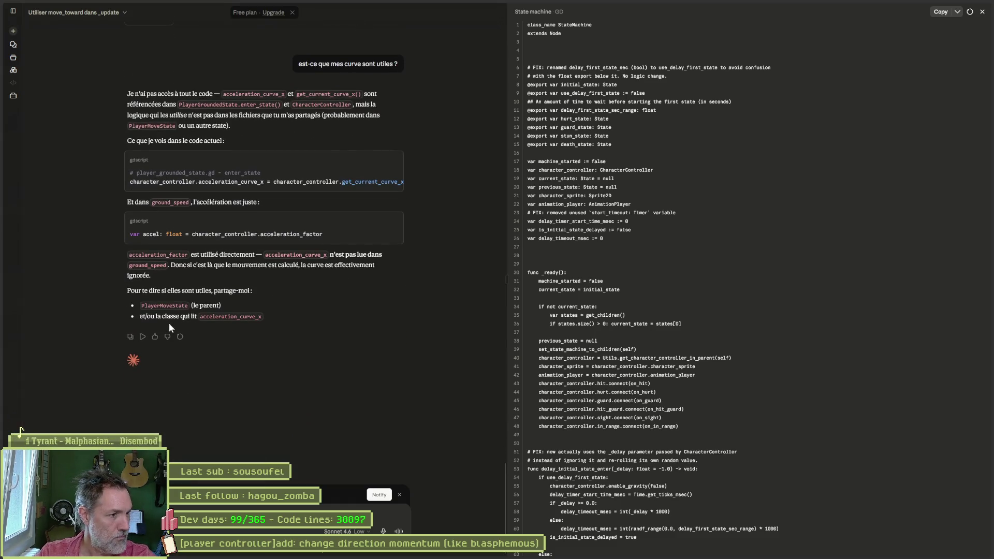
{"action": "mouse_move", "coordinate": [555, 554]}
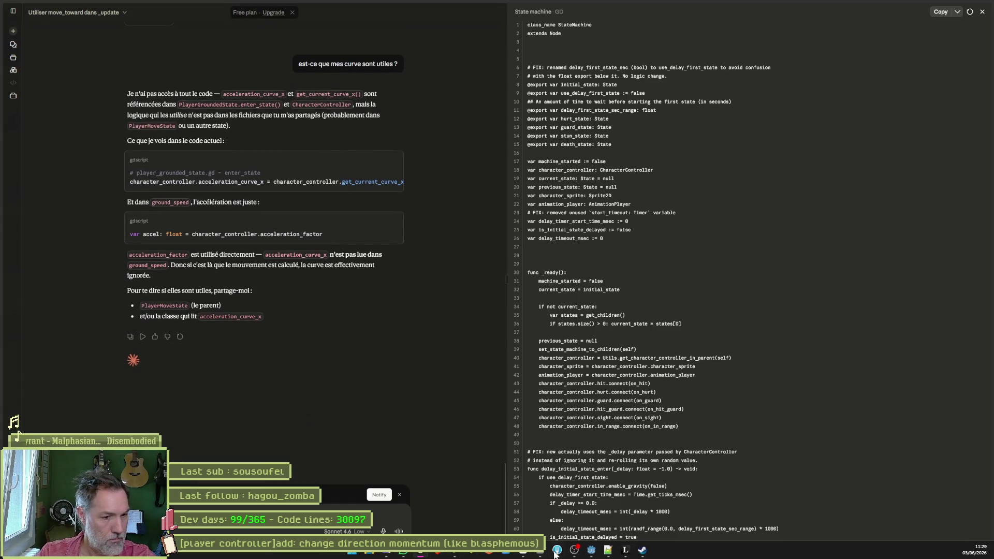
{"action": "left_click", "coordinate": [567, 525]}
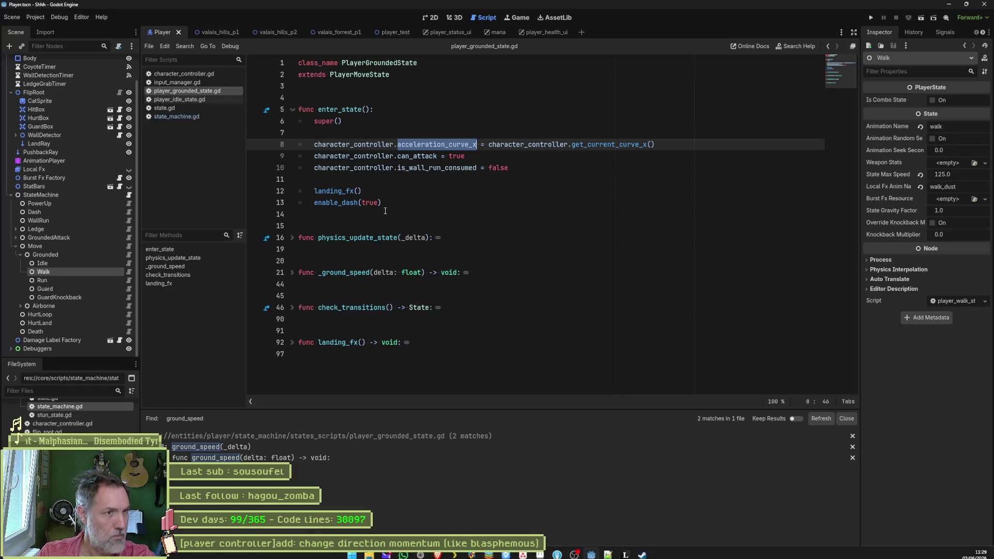
- Open the parent player_move_state.gd script, copy all its code, and paste it into Claude
{"action": "left_click", "coordinate": [361, 76]}
{"action": "left_click", "coordinate": [361, 75], "text": "ctrl"}
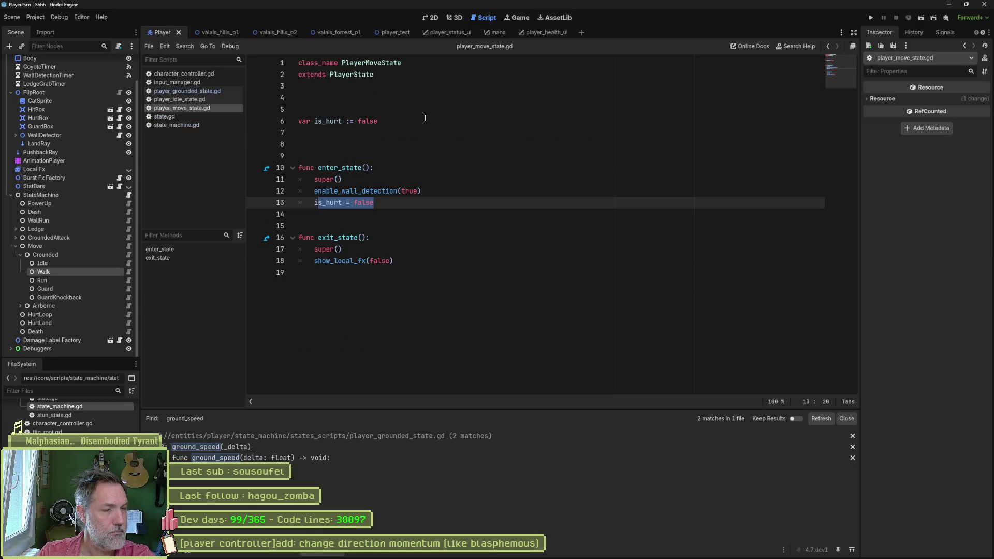
{"action": "left_click", "coordinate": [430, 145]}
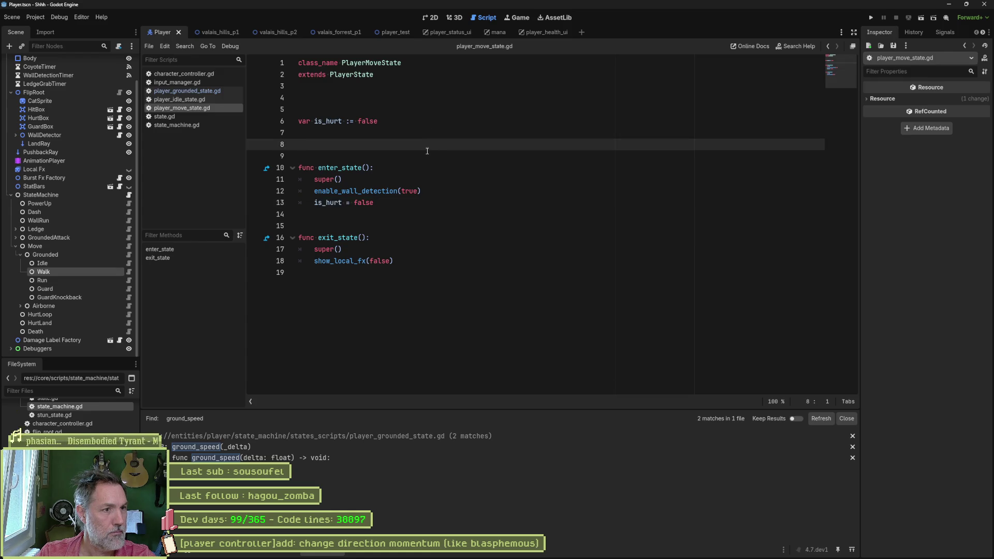
{"action": "key", "text": "ctrl+a"}
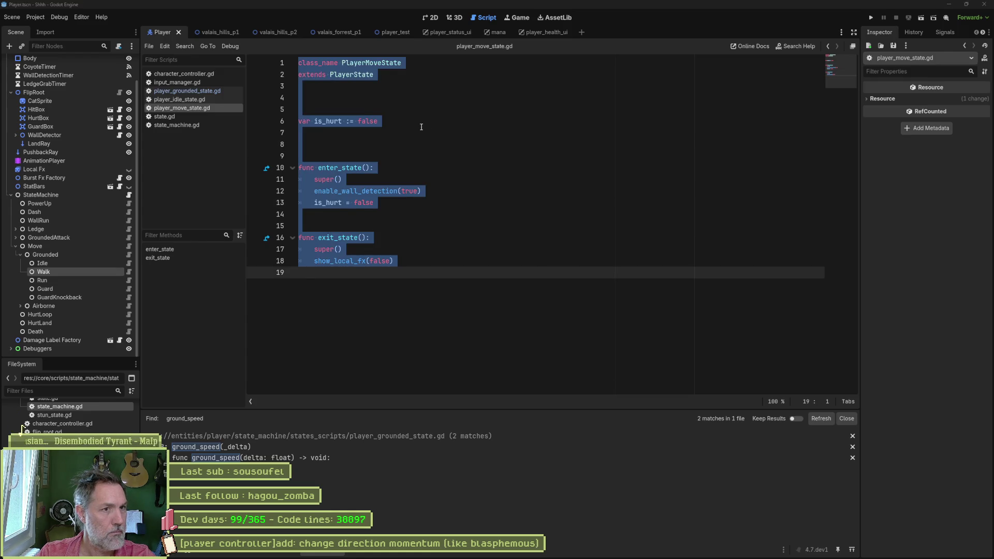
{"action": "key", "text": "alt+Tab"}
{"action": "key", "text": "ctrl+v"}
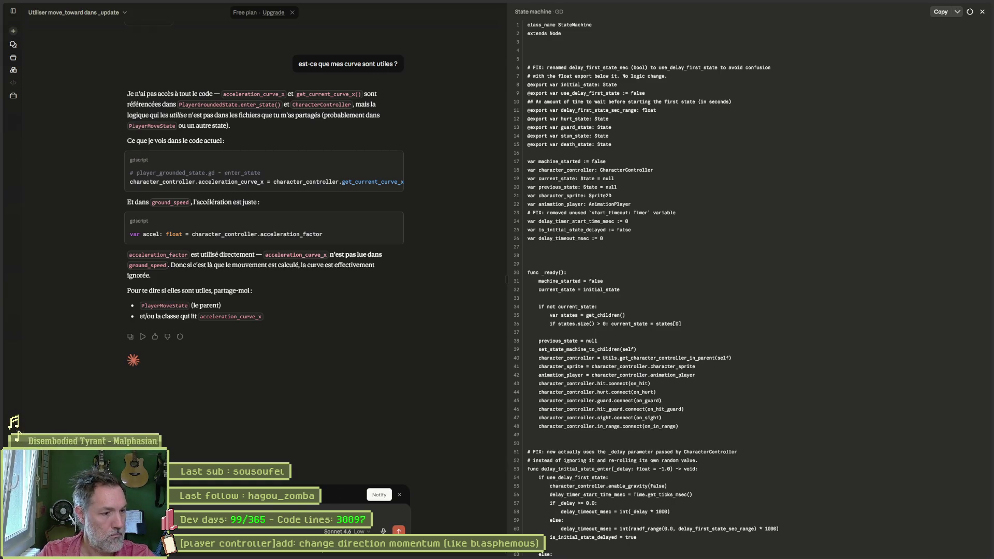
- Send the player_move_state.gd code to Claude and return to Godot
{"action": "key", "text": "ctrl+v"}
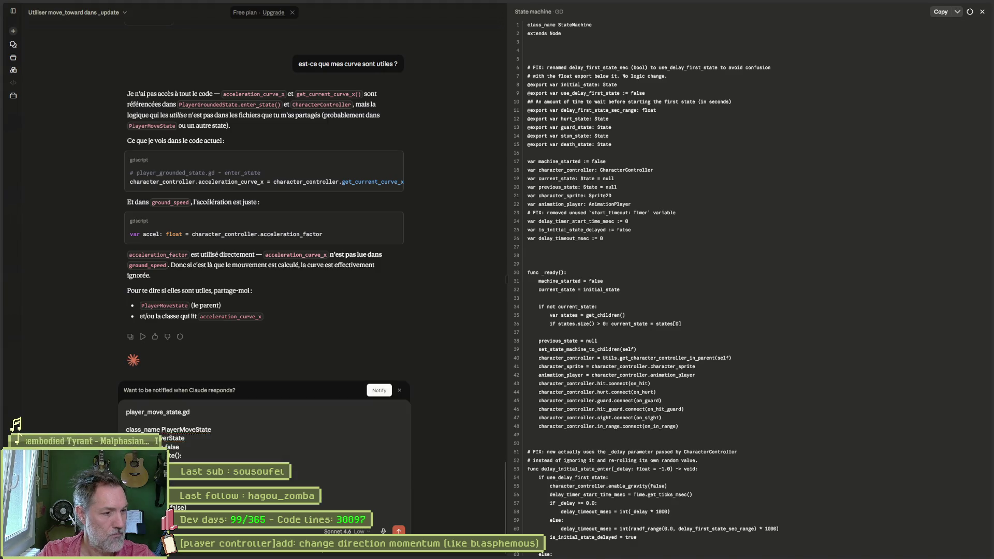
{"action": "key", "text": "Return"}
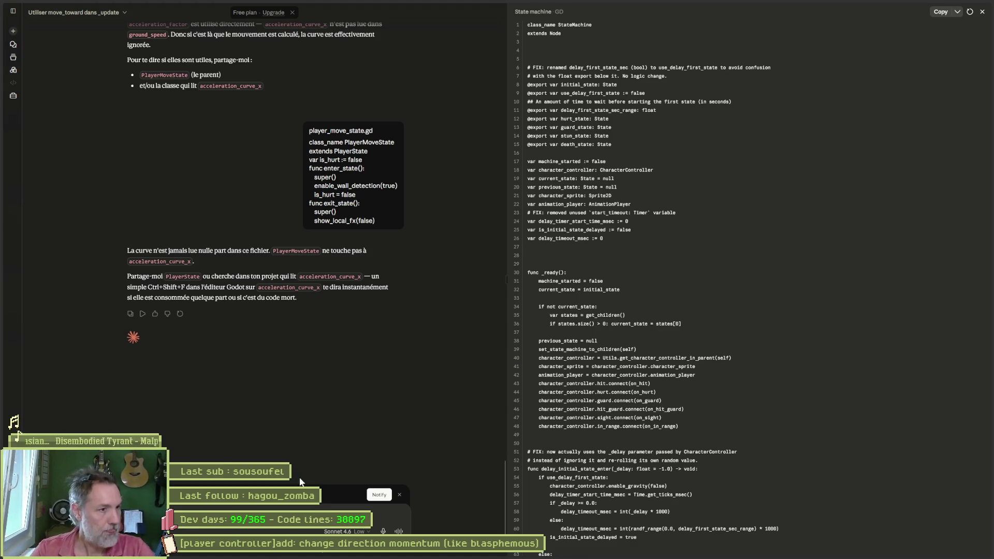
{"action": "mouse_move", "coordinate": [461, 558]}
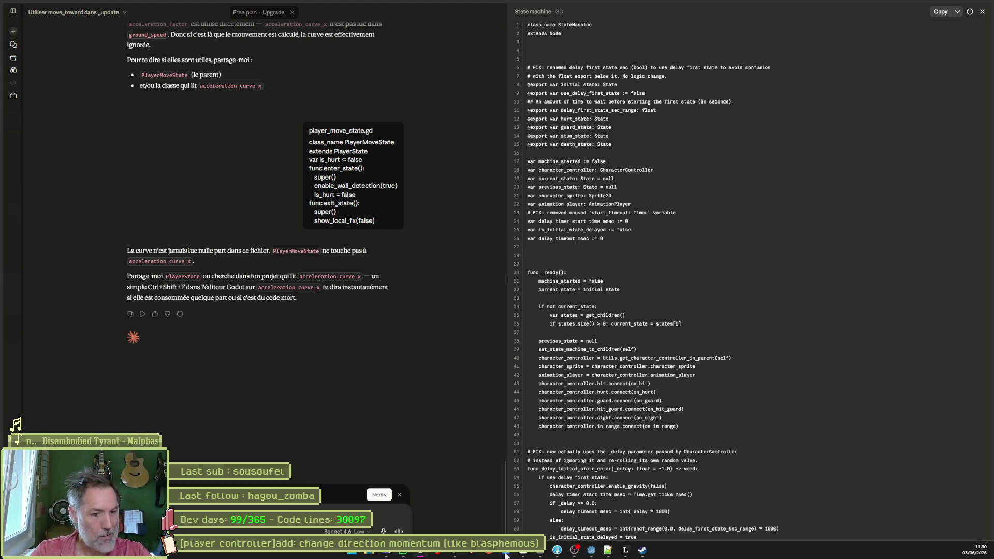
{"action": "left_click", "coordinate": [609, 555]}
- Open the parent player_state.gd, send its full code to Claude, and select acceleration_curve_x in the answer
{"action": "left_click", "coordinate": [406, 122]}
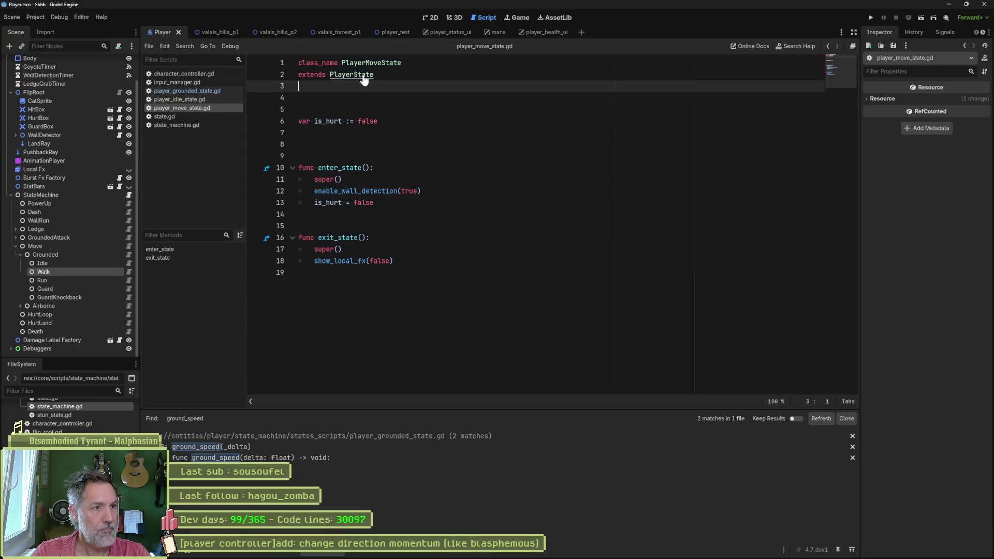
{"action": "left_click", "coordinate": [347, 76], "text": "ctrl"}
{"action": "key", "text": "ctrl+a"}
{"action": "key", "text": "alt+Tab"}
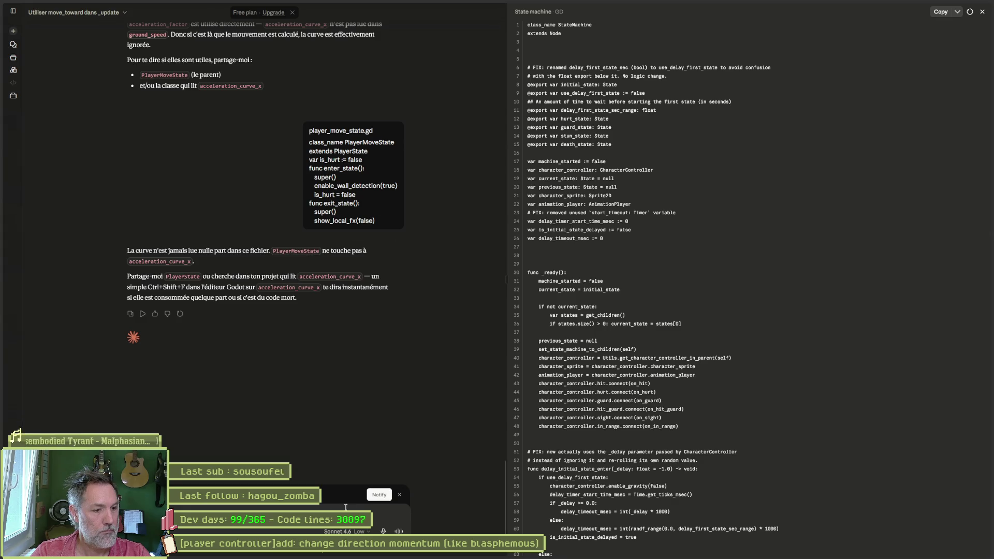
{"action": "key", "text": "ctrl+v"}
{"action": "key", "text": "Return"}
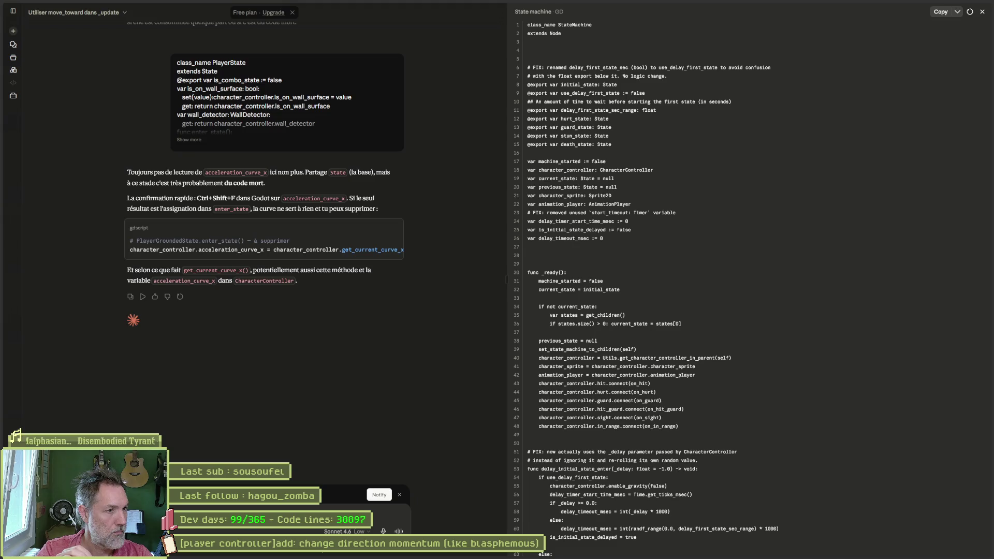
{"action": "double_click", "coordinate": [310, 199]}
{"action": "key", "text": "ctrl+c"}
- Search the whole project for acceleration_curve_x
{"action": "key", "text": "alt+Tab"}
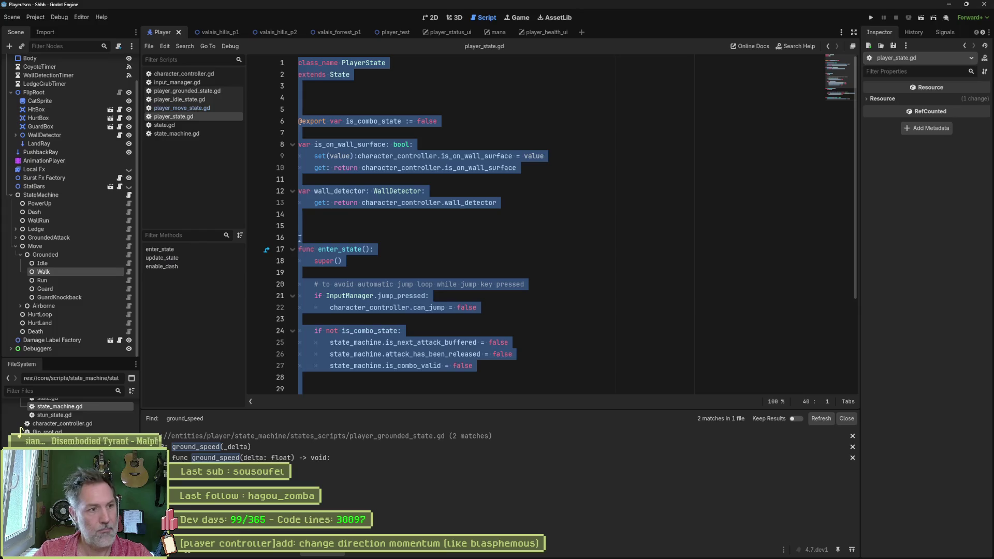
{"action": "left_click", "coordinate": [521, 261]}
{"action": "key", "text": "ctrl+shift+f"}
{"action": "key", "text": "ctrl+v"}
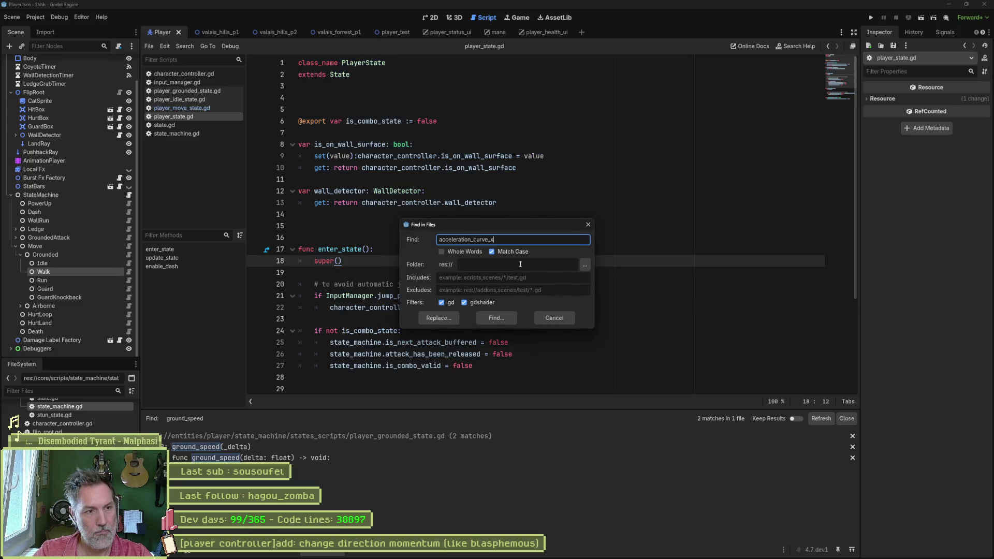
{"action": "left_click", "coordinate": [490, 316]}
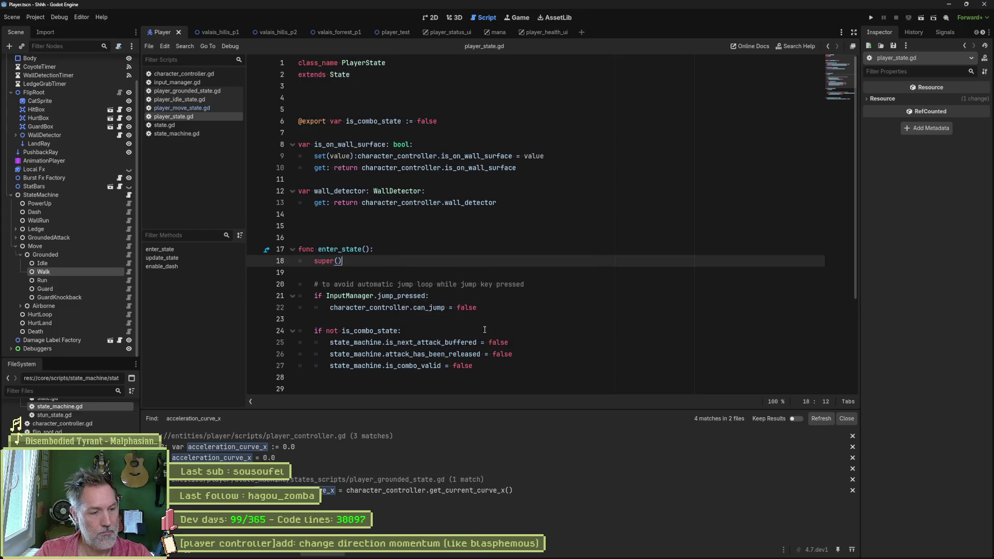
- Open the declaration in player_controller.gd and paste that entire script into Claude
{"action": "left_click", "coordinate": [378, 444]}
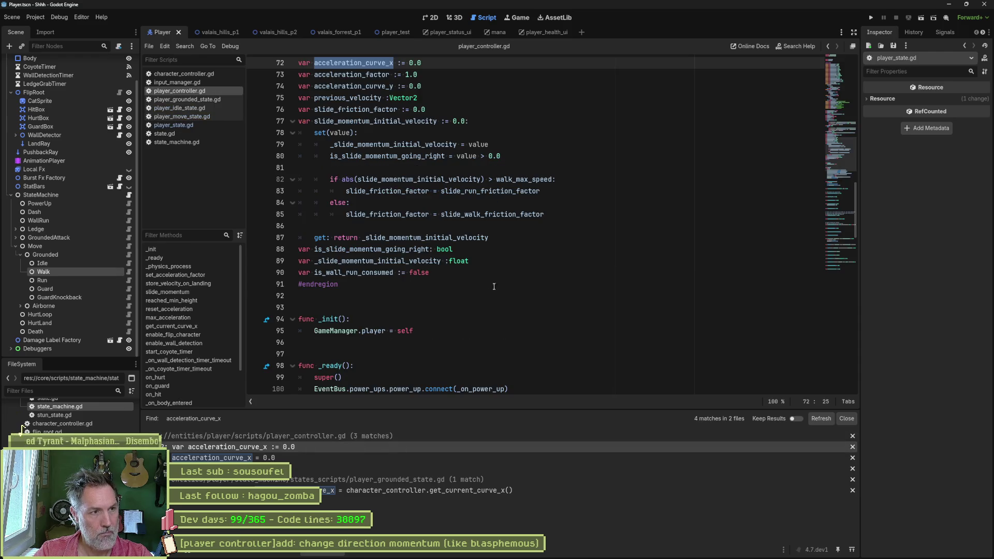
{"action": "left_click", "coordinate": [308, 212]}
{"action": "key", "text": "ctrl+a"}
{"action": "key", "text": "alt+Tab"}
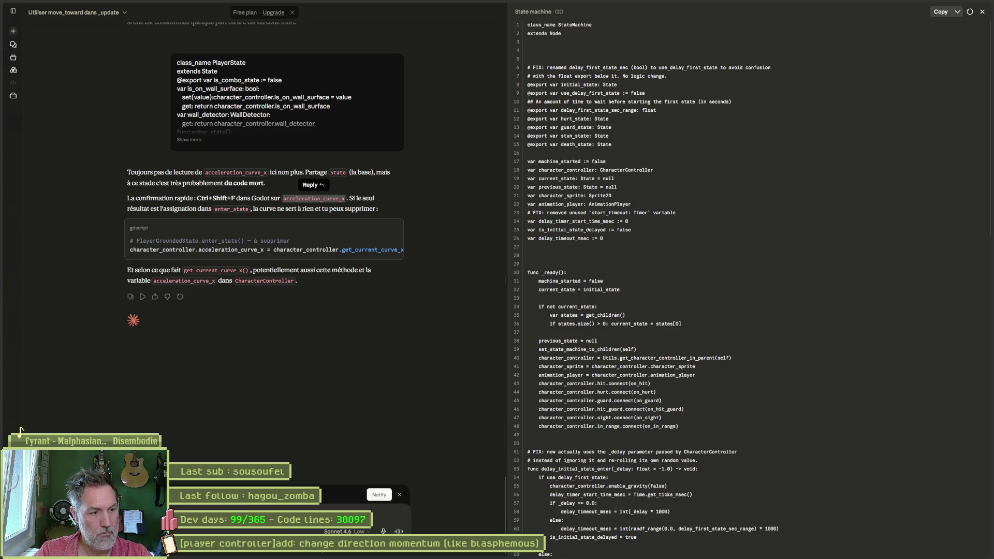
{"action": "key", "text": "ctrl+v"}
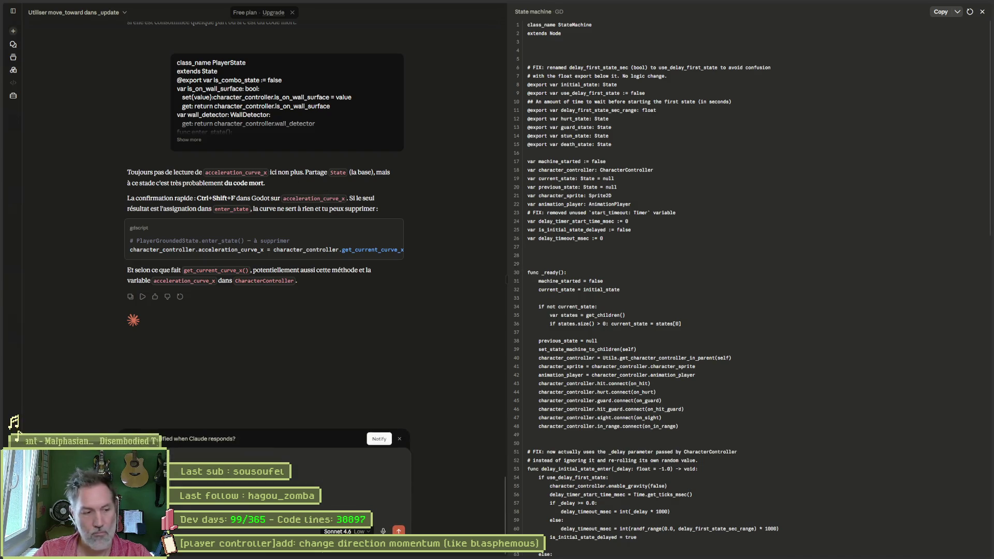
- Send player_controller.gd to Claude, read the verdict, and ask for the best curve implementation
{"action": "key", "text": "Return"}
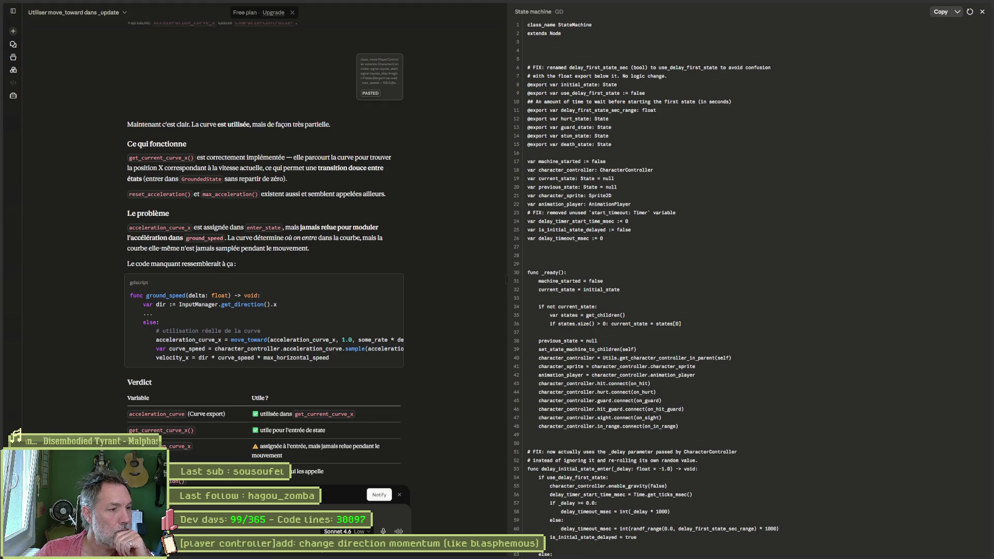
{"action": "scroll", "coordinate": [432, 424], "scroll_direction": "down", "scroll_amount": 3}
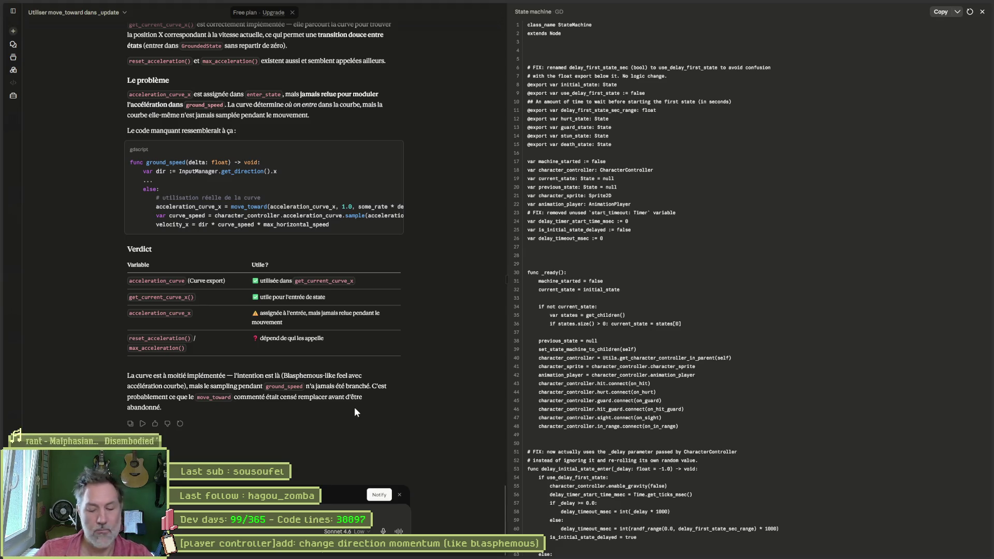
{"action": "type", "text": "ok"}
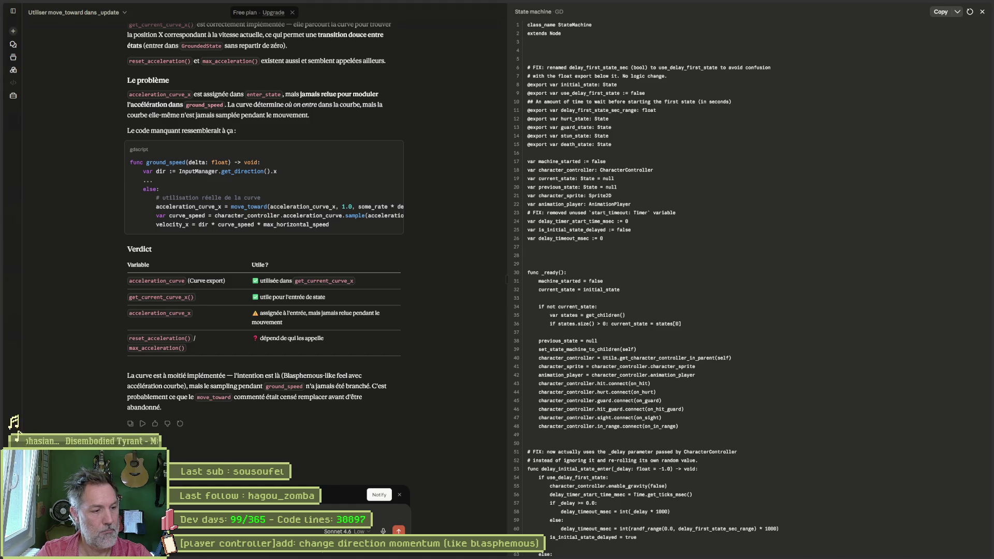
{"action": "key", "text": "Return"}
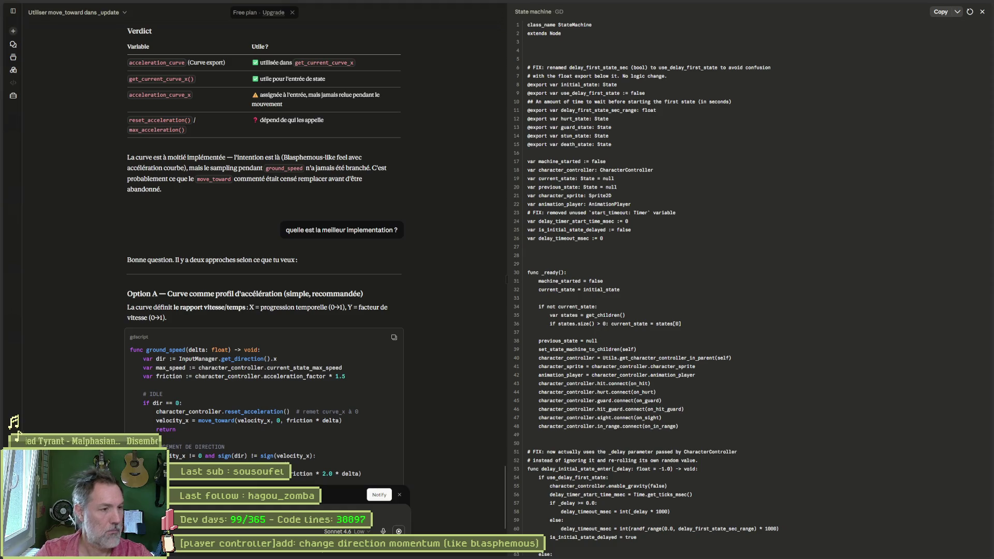
- Read Claude's Option A and Option B curve approaches and reply 'ok'
{"action": "scroll", "coordinate": [394, 356], "scroll_direction": "down", "scroll_amount": 3}
{"action": "scroll", "coordinate": [435, 394], "scroll_direction": "down", "scroll_amount": 4}
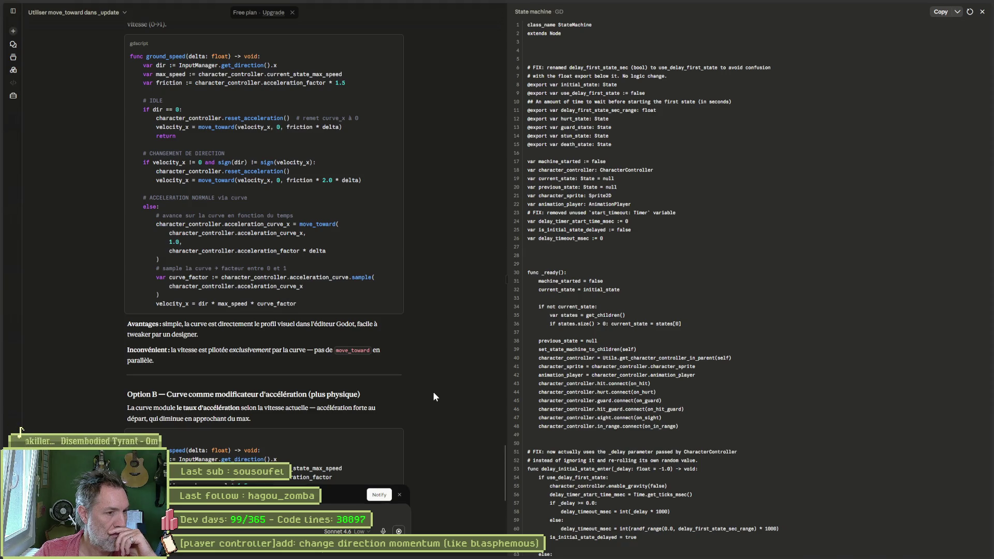
{"action": "scroll", "coordinate": [433, 394], "scroll_direction": "down", "scroll_amount": 3}
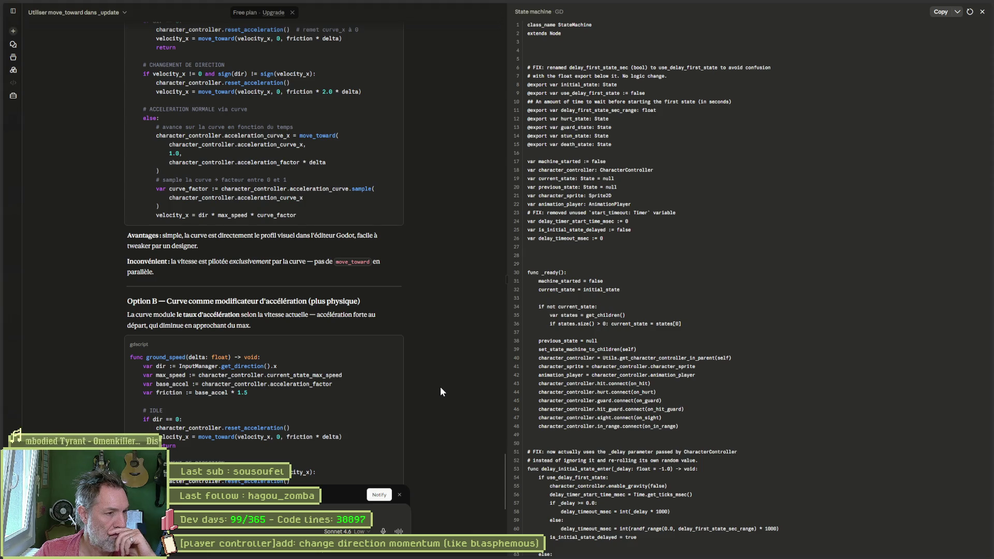
{"action": "scroll", "coordinate": [440, 392], "scroll_direction": "down", "scroll_amount": 5}
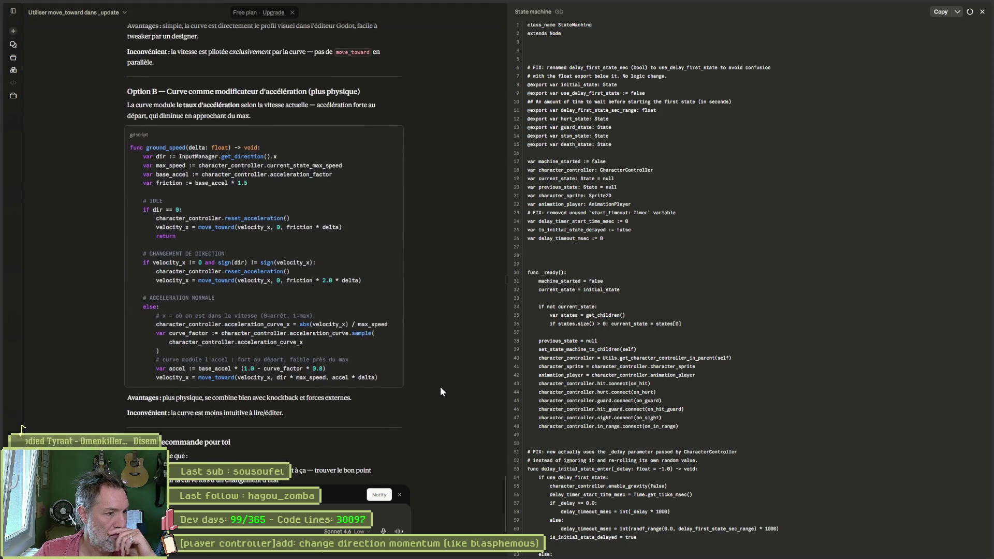
{"action": "scroll", "coordinate": [440, 387], "scroll_direction": "down", "scroll_amount": 4}
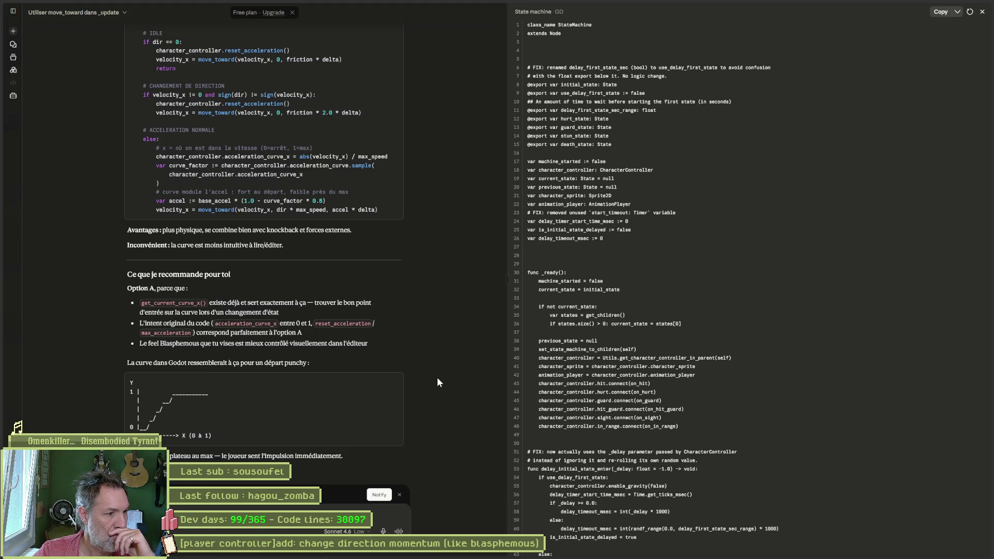
{"action": "scroll", "coordinate": [438, 379], "scroll_direction": "down", "scroll_amount": 1}
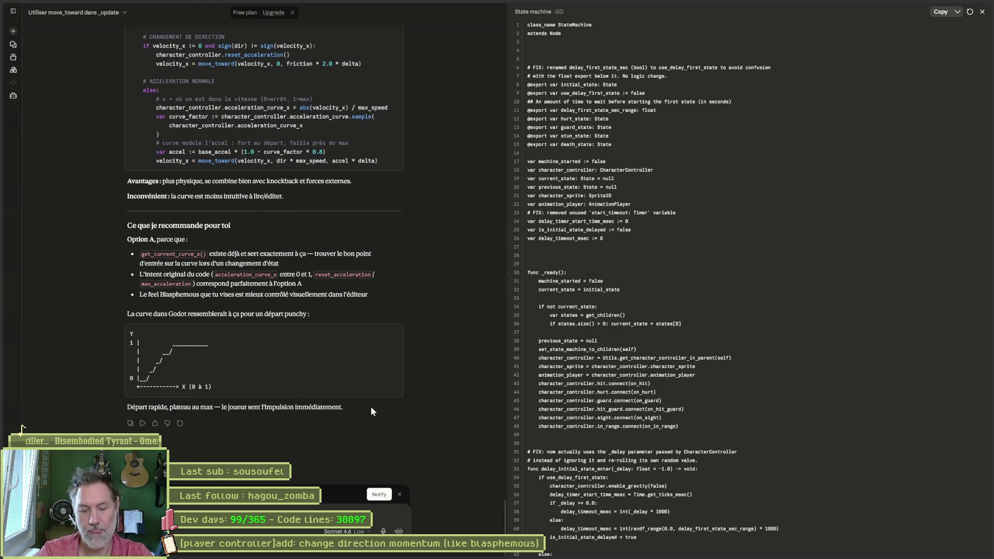
{"action": "type", "text": "ok"}
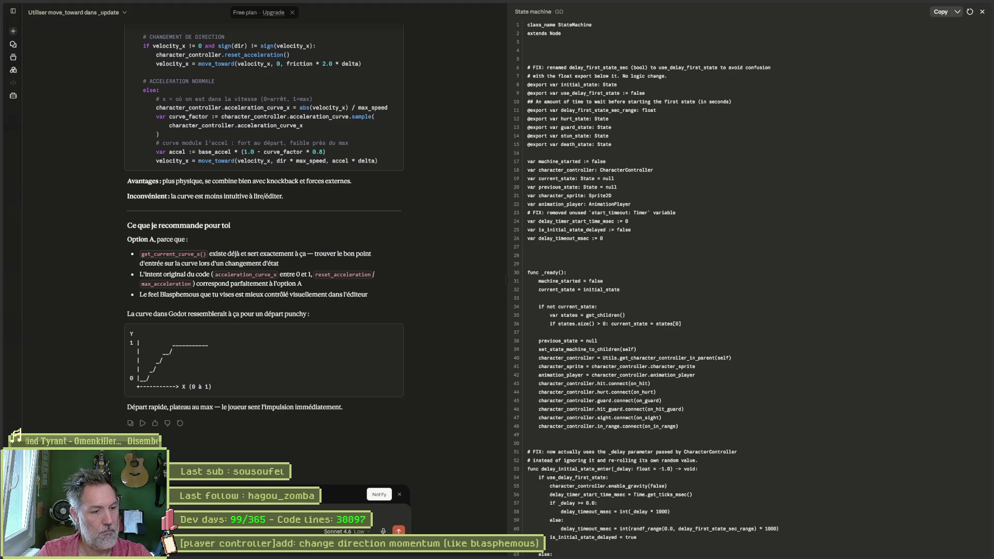
{"action": "key", "text": "Return"}
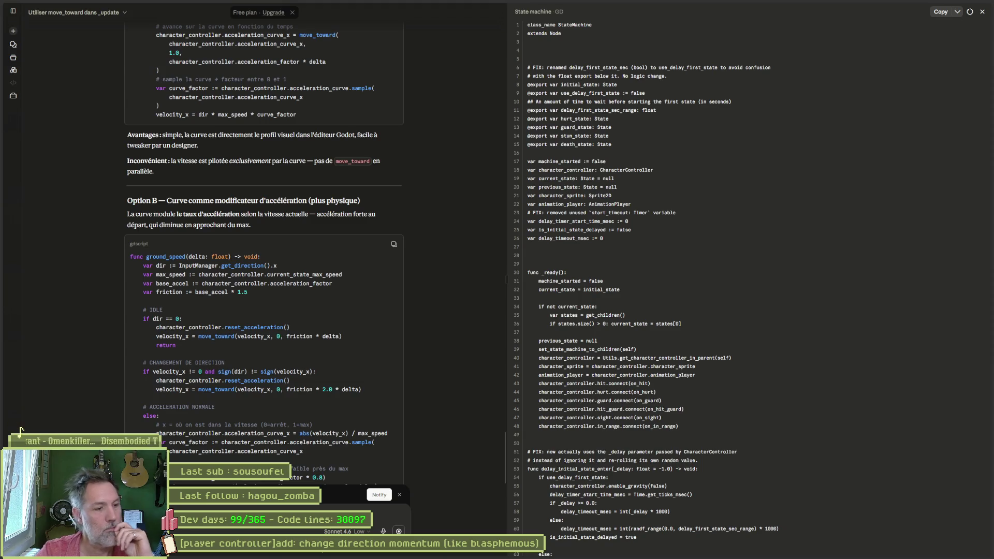
- Copy Claude's Blasphemous-style ground_speed snippet and return to Godot
{"action": "key", "text": "Return"}
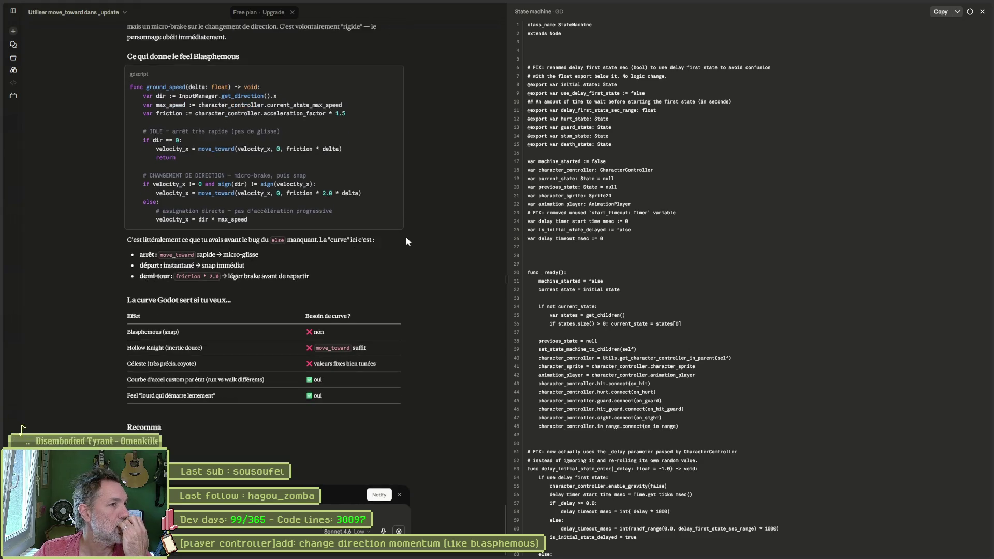
{"action": "scroll", "coordinate": [459, 255], "scroll_direction": "up", "scroll_amount": 3}
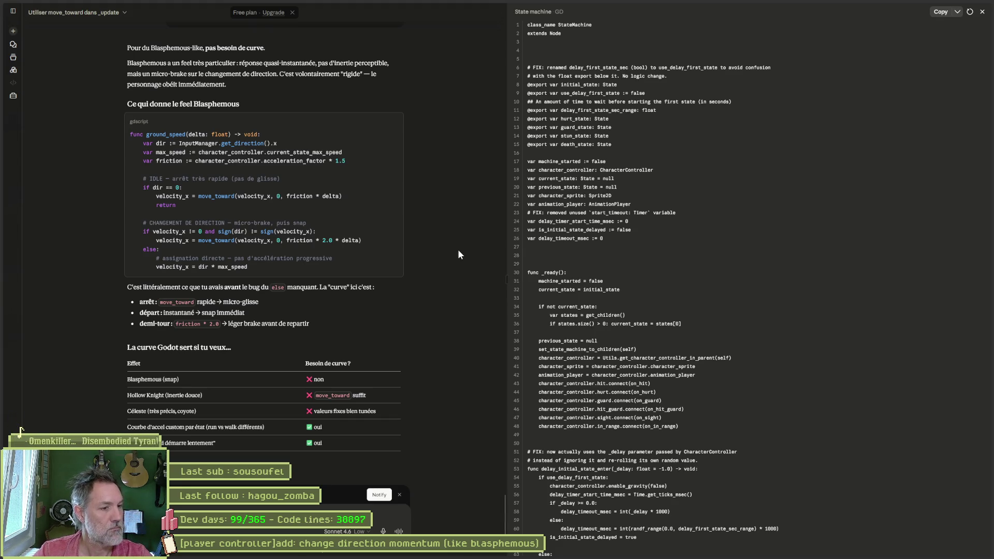
{"action": "left_click", "coordinate": [395, 123]}
{"action": "mouse_move", "coordinate": [563, 554]}
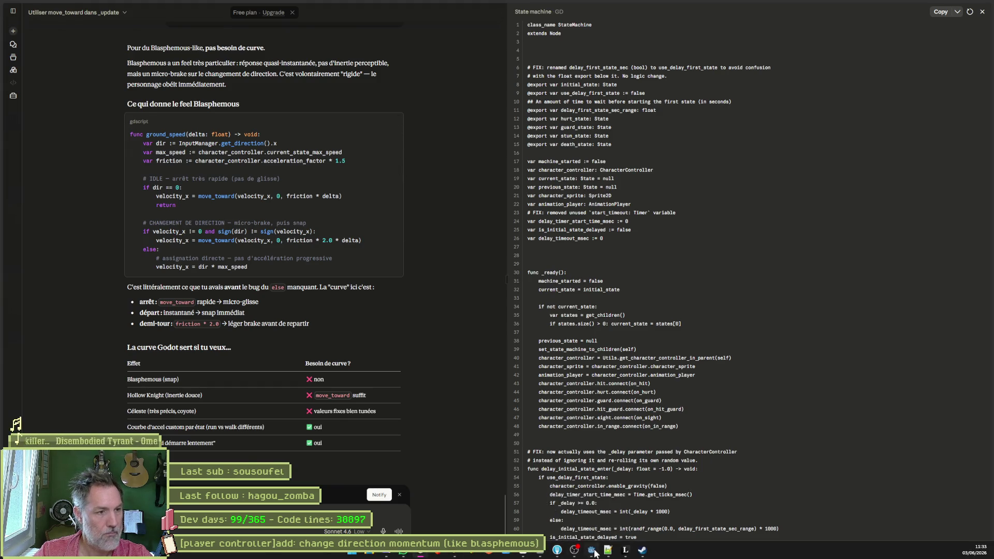
{"action": "left_click", "coordinate": [591, 550]}
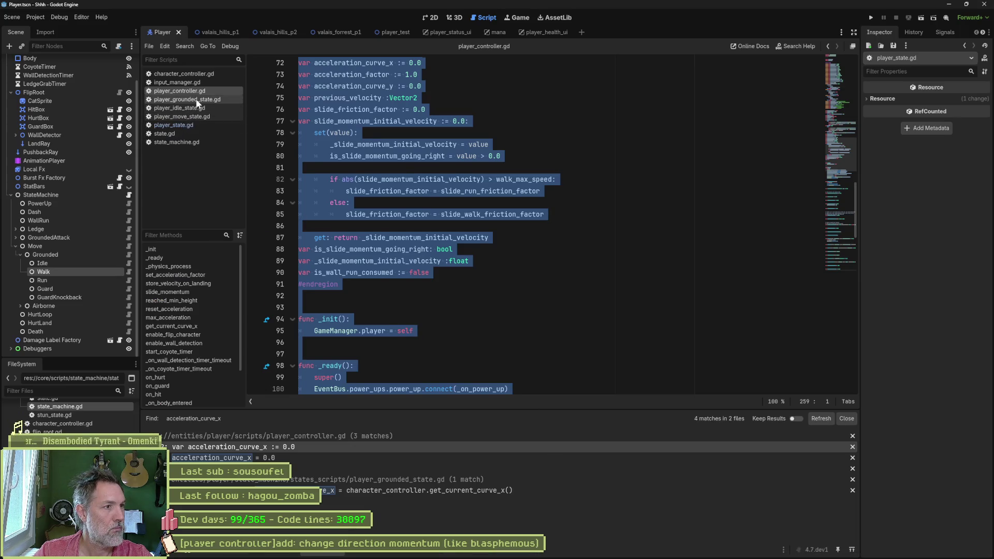
- In player_grounded_state.gd, paste the new function after the old one and rename it _ground_speed
{"action": "left_click", "coordinate": [197, 99]}
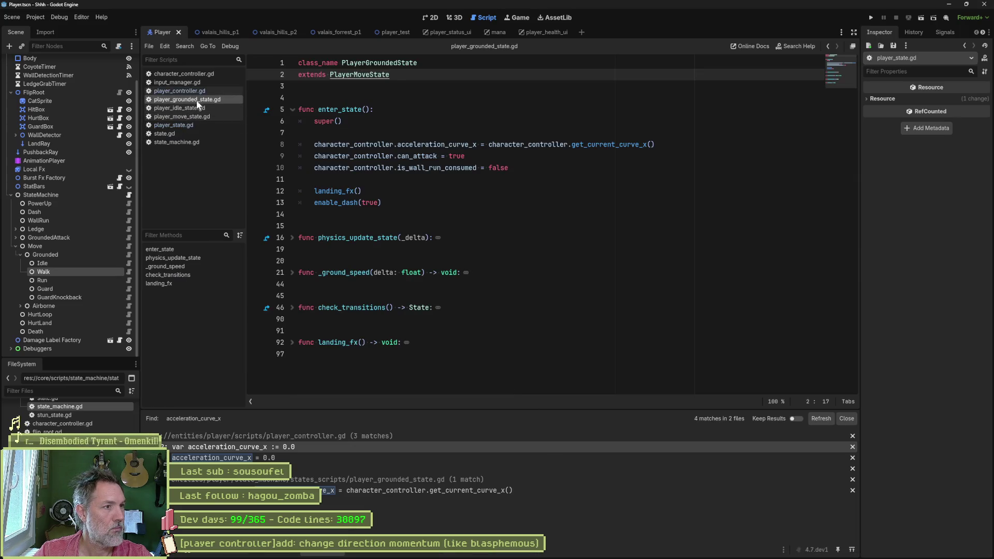
{"action": "left_click", "coordinate": [292, 274]}
{"action": "scroll", "coordinate": [370, 296], "scroll_direction": "down", "scroll_amount": 5}
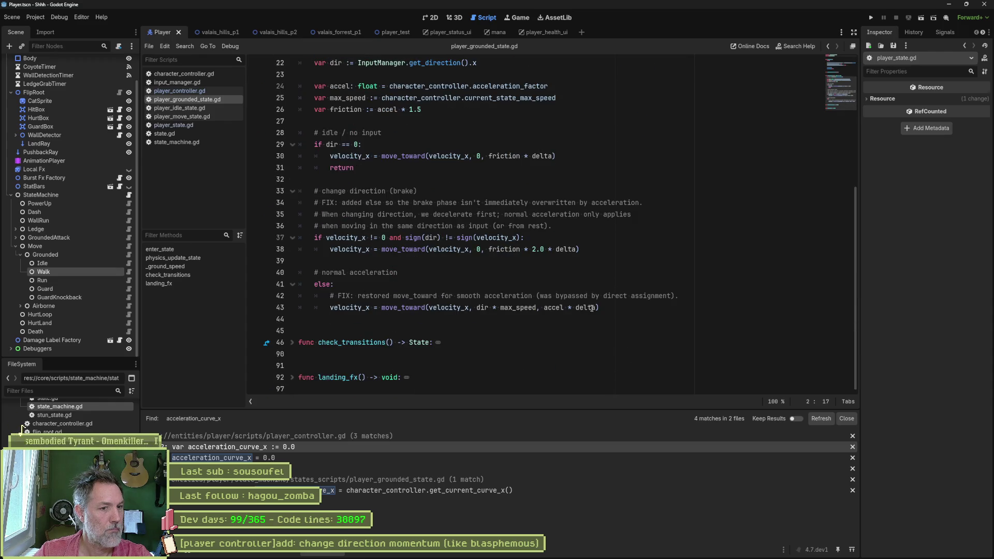
{"action": "left_click", "coordinate": [615, 309]}
{"action": "key", "text": "Return"}
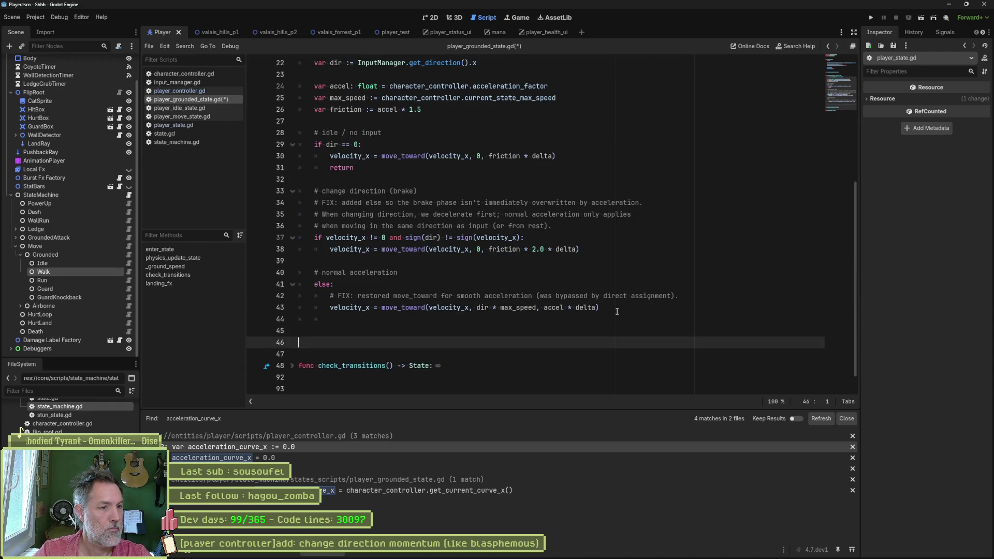
{"action": "key", "text": "ctrl+v"}
{"action": "scroll", "coordinate": [443, 243], "scroll_direction": "down", "scroll_amount": 1}
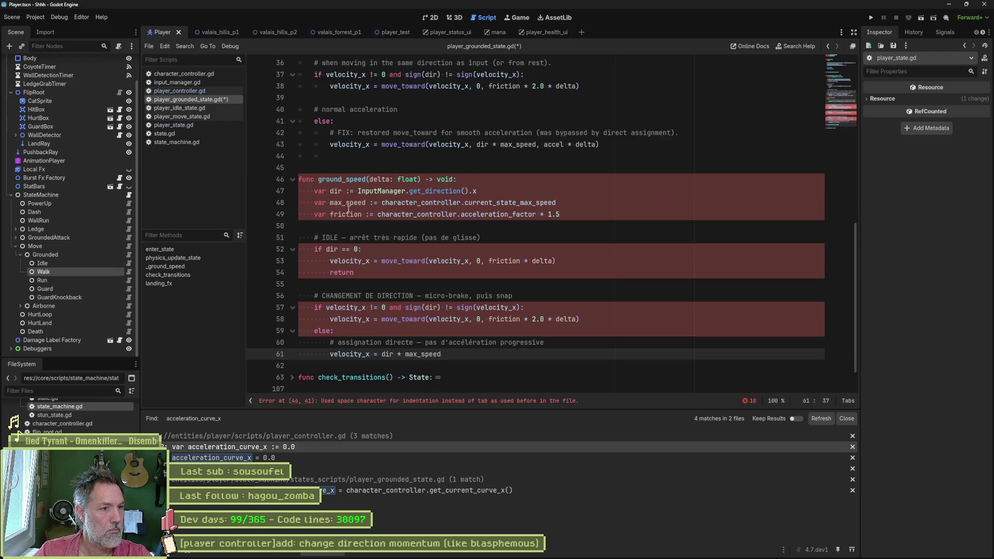
{"action": "left_click", "coordinate": [320, 179]}
{"action": "type", "text": "_"}
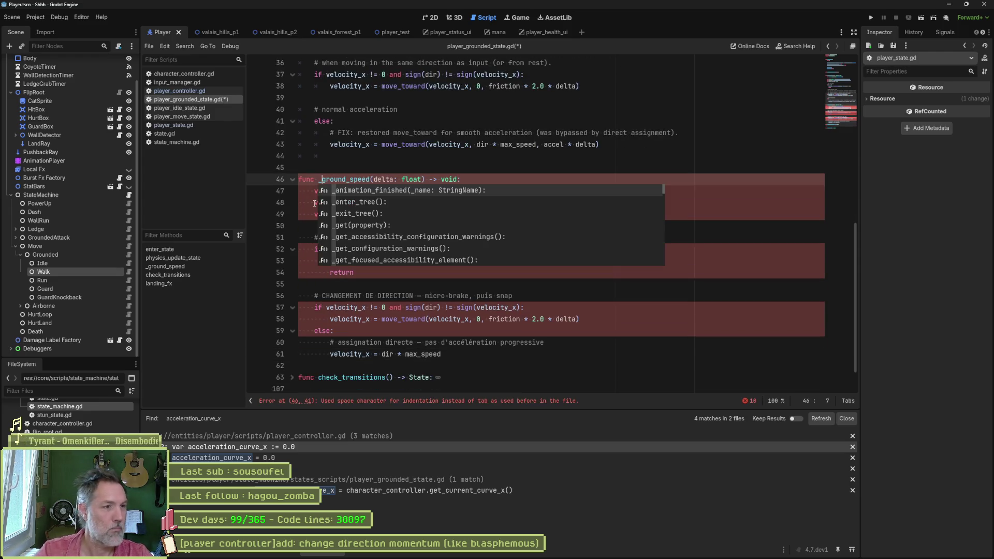
- Rename the original function to _ground_speed_old and save
{"action": "scroll", "coordinate": [338, 135], "scroll_direction": "up", "scroll_amount": 3}
{"action": "scroll", "coordinate": [342, 125], "scroll_direction": "up", "scroll_amount": 3}
{"action": "left_click", "coordinate": [367, 98]}
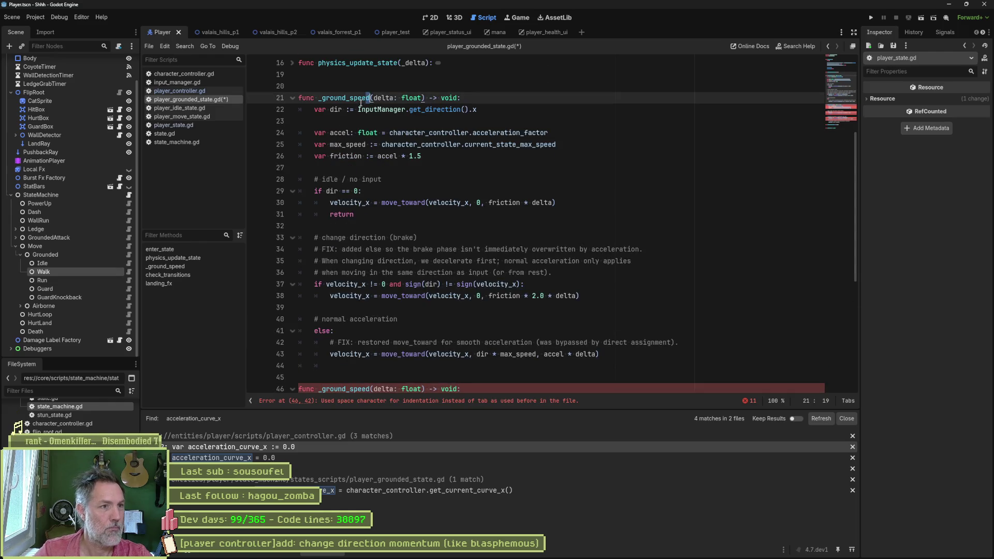
{"action": "type", "text": "_old"}
{"action": "key", "text": "ctrl+s"}
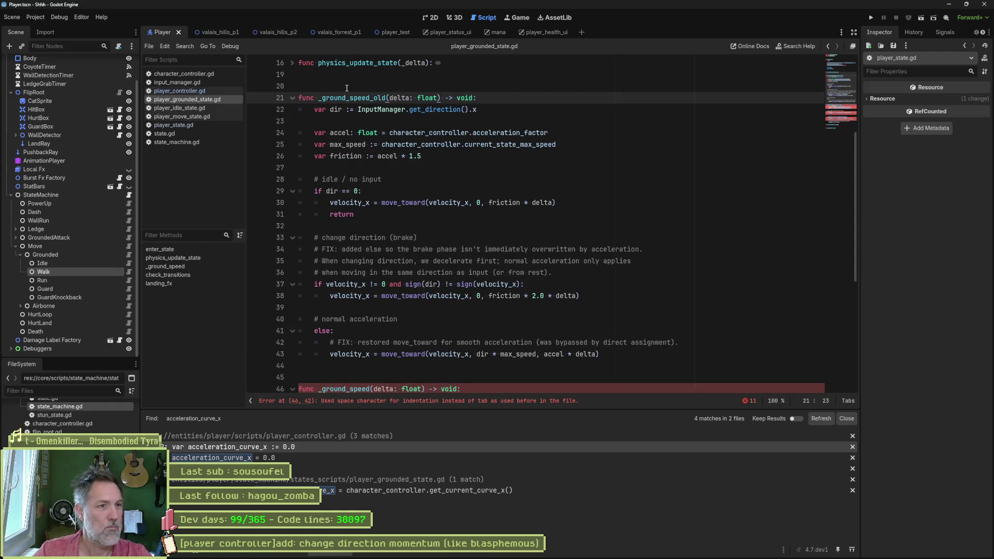
- Type the friction variable as float and run the scene with F6
{"action": "scroll", "coordinate": [470, 234], "scroll_direction": "down", "scroll_amount": 5}
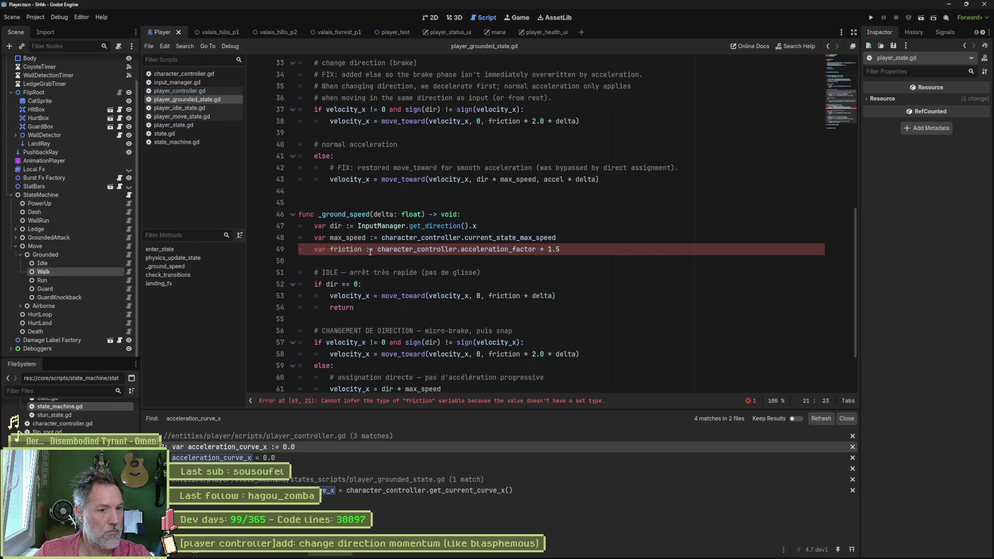
{"action": "left_click", "coordinate": [371, 250]}
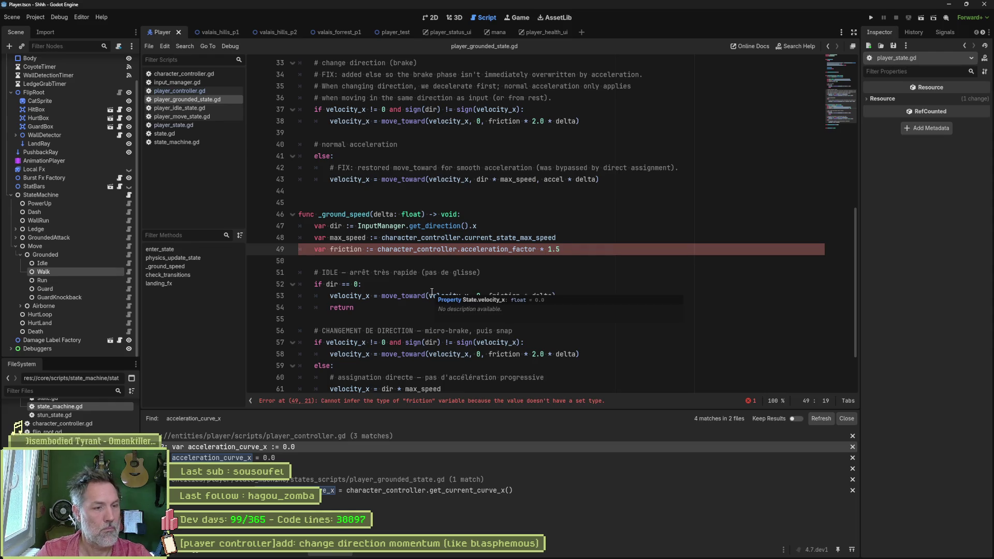
{"action": "type", "text": "float"}
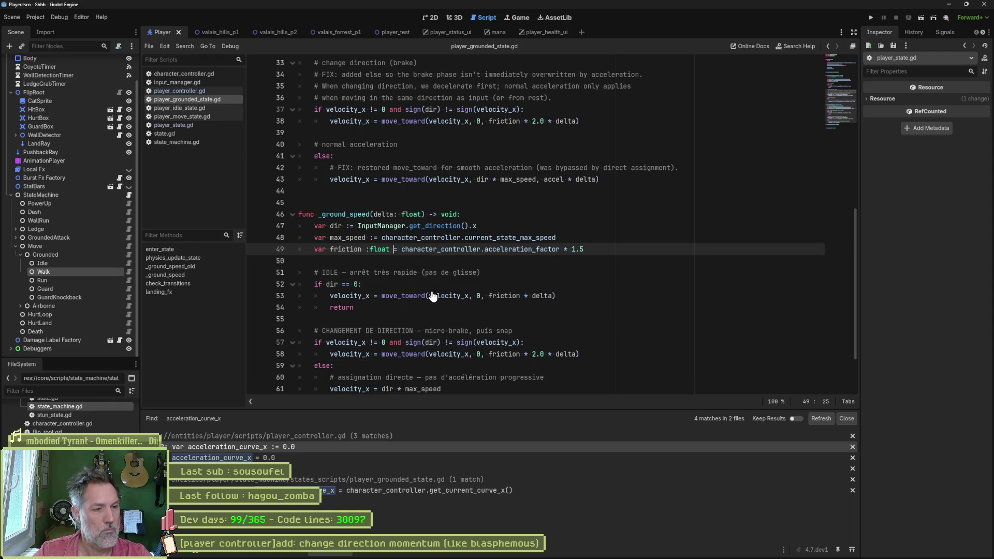
{"action": "key", "text": "F6"}
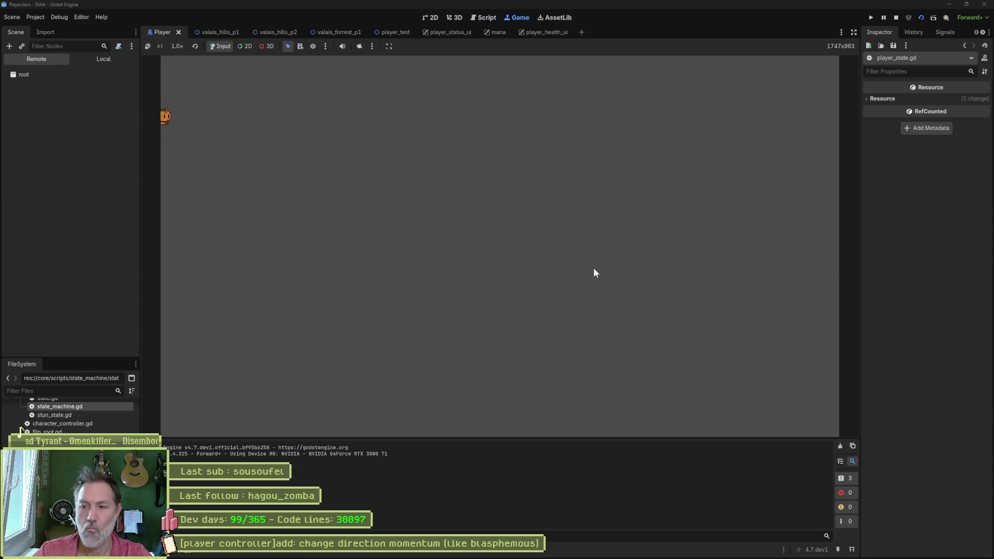
- Stop the game, then test-run the valais_hills_p1 level and stop it
{"action": "key", "text": "F8"}
{"action": "left_click", "coordinate": [212, 32]}
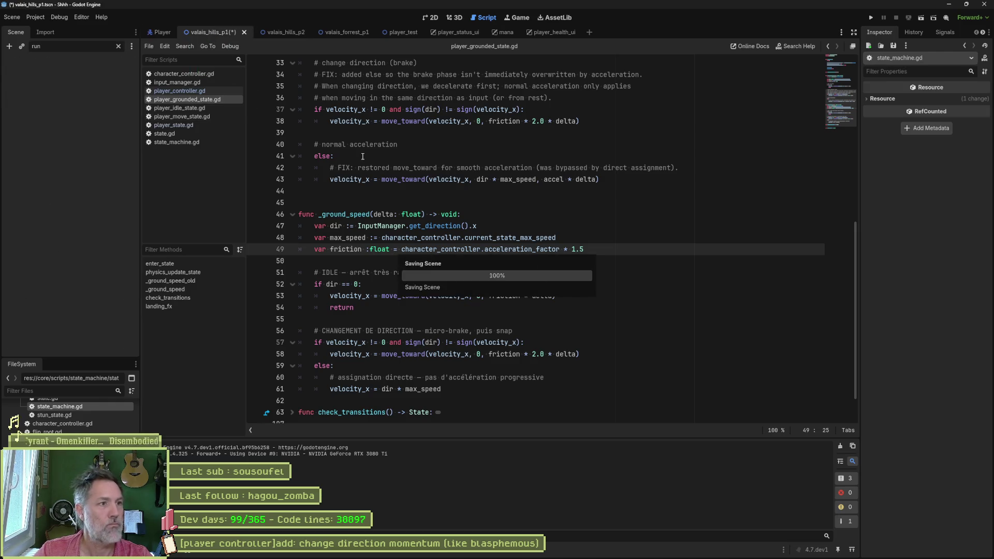
{"action": "key", "text": "F6"}
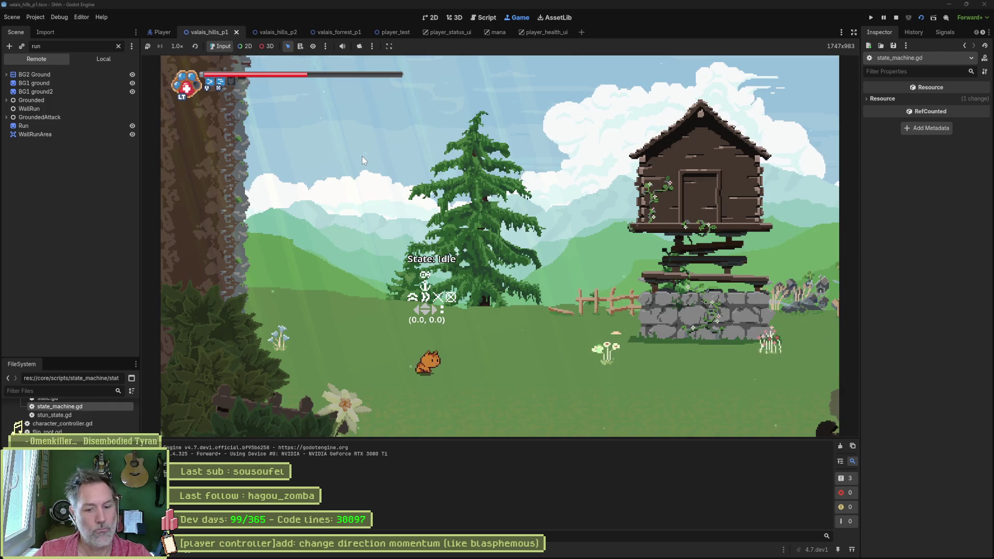
{"action": "key", "text": "F8"}
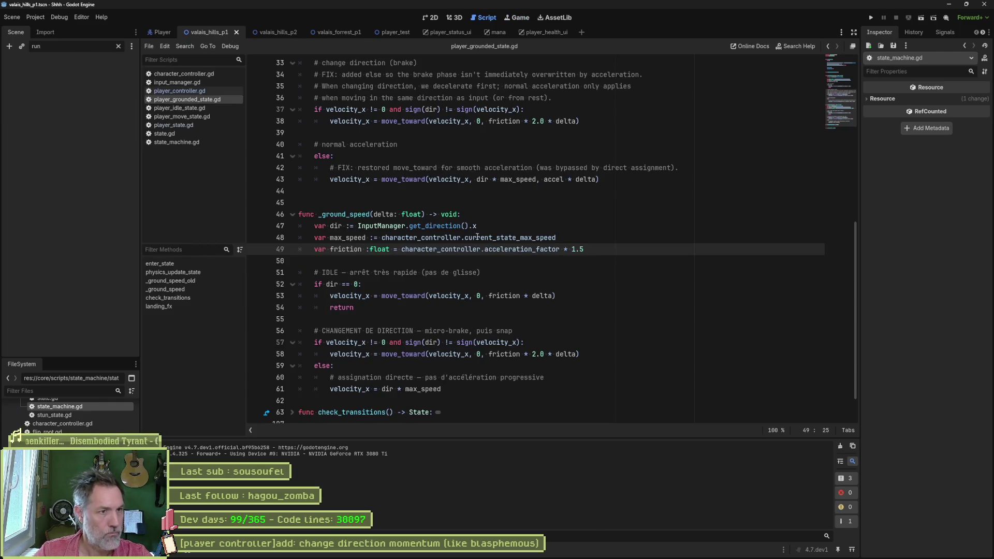
- Delete the _ground_speed_old function and its leftover blank line, then save player_grounded_state.gd
{"action": "scroll", "coordinate": [477, 237], "scroll_direction": "up", "scroll_amount": 10}
{"action": "left_click", "coordinate": [455, 222], "text": "shift"}
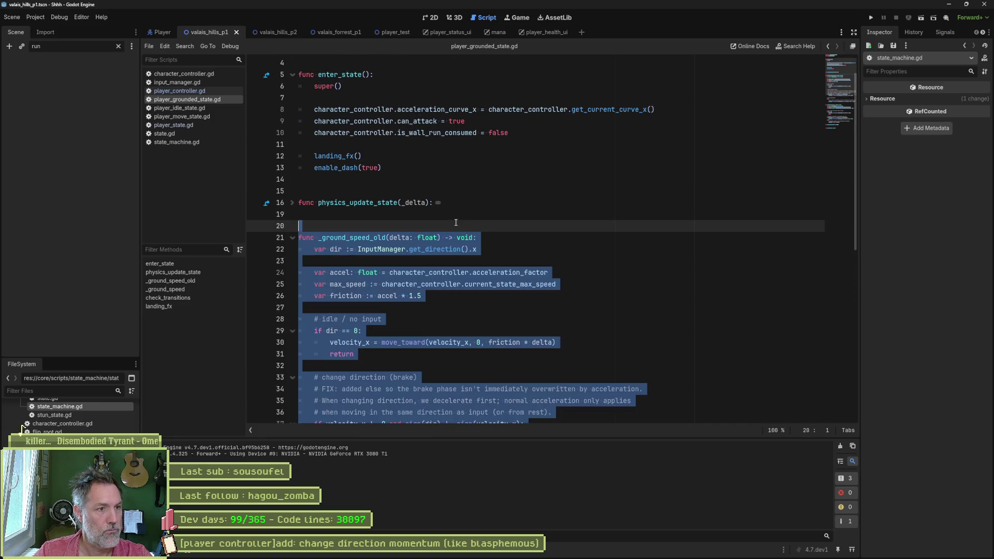
{"action": "key", "text": "ctrl+v"}
{"action": "key", "text": "Delete"}
{"action": "scroll", "coordinate": [489, 233], "scroll_direction": "down", "scroll_amount": 2}
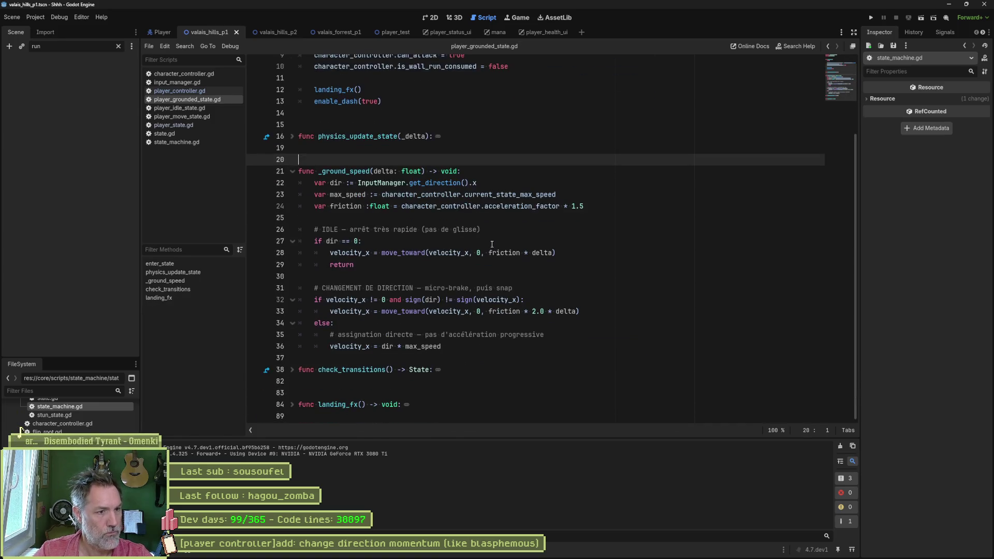
{"action": "key", "text": "ctrl+s"}
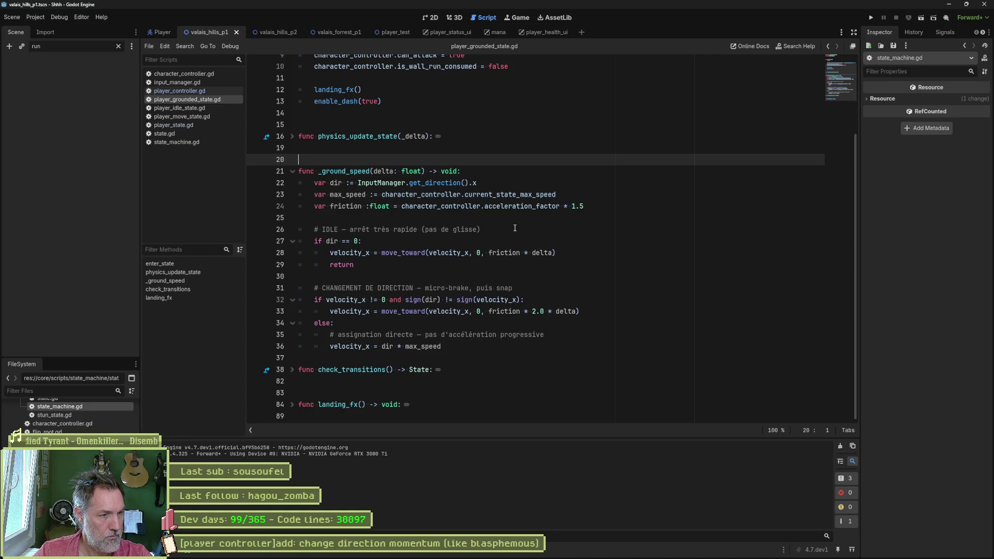
- Select the word delta in the idle branch on line 28, then switch to Claude
{"action": "left_click", "coordinate": [504, 253]}
{"action": "key", "text": "ctrl+Right"}
{"action": "key", "text": "ctrl+Right"}
{"action": "key", "text": "ctrl+shift+Right"}
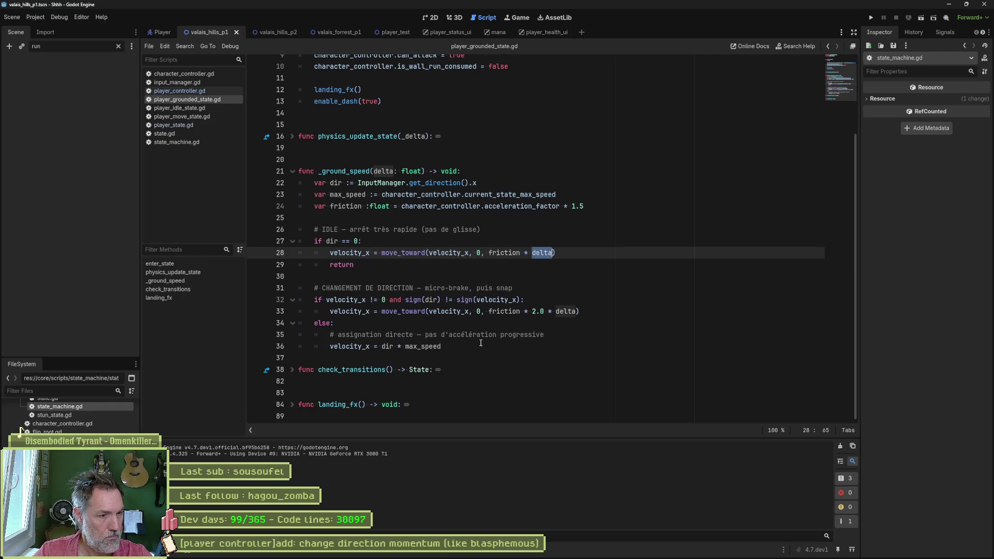
{"action": "mouse_move", "coordinate": [478, 556]}
{"action": "left_click", "coordinate": [421, 552]}
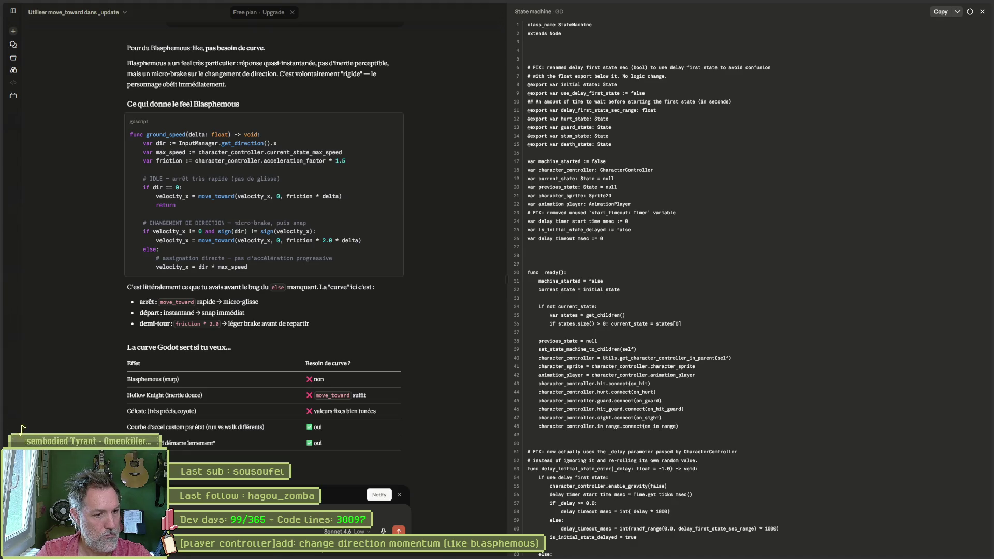
- Send the request to restart acceleration from zero on direction change, then return to Godot
{"action": "key", "text": "Return"}
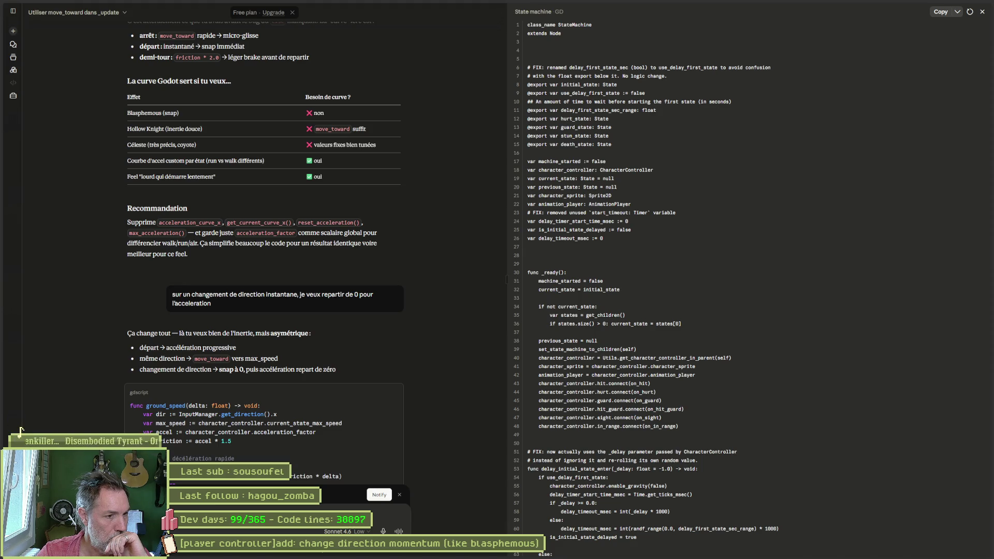
{"action": "scroll", "coordinate": [409, 347], "scroll_direction": "down", "scroll_amount": 3}
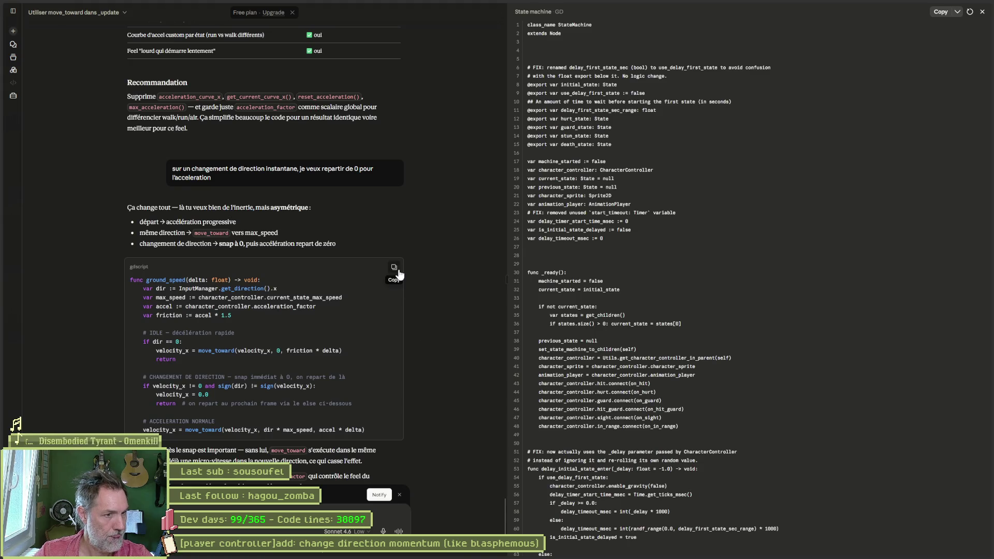
{"action": "key", "text": "alt+Tab"}
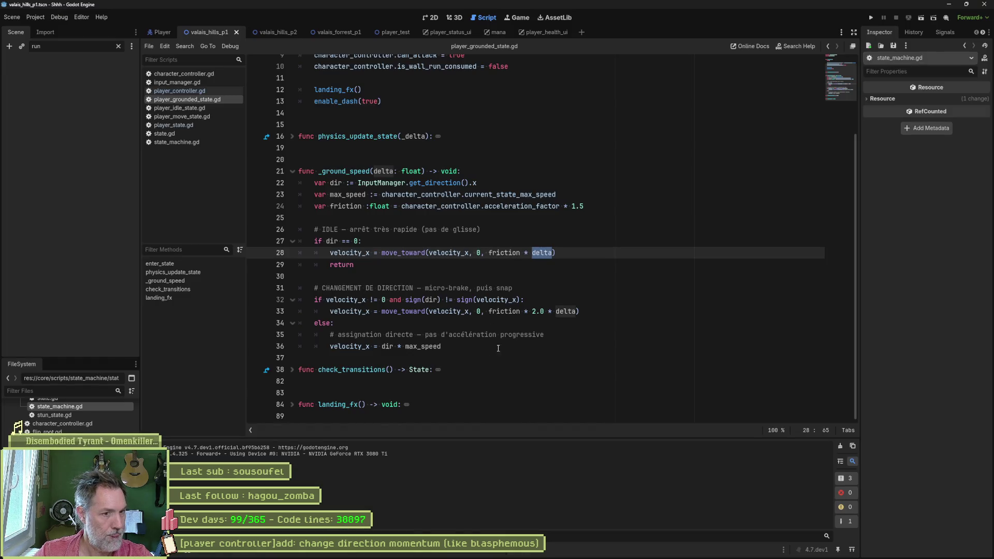
- Paste Claude's revised ground_speed code over lines 21–36 and save the script
{"action": "mouse_move", "coordinate": [498, 349]}
{"action": "left_mouse_down"}
{"action": "mouse_move", "coordinate": [311, 334]}
{"action": "mouse_move", "coordinate": [299, 171]}
{"action": "left_mouse_up"}
{"action": "type", "text": "func _ground_speed(delta: float) -> void:     var dir := InputManager.get_direction().x     var max_speed := character_controller.current_state_max_speed     var accel := character_controller.acceleration_factor     var friction := accel * 1.5      # IDLE — décélération rapide     if dir == 0:         velocity_x = move_toward(velocity_x, 0, friction * delta)         return      # CHANGEMENT DE DIRECTION — snap immédiat à 0, on repart de là     if velocity_x != 0 and sign(dir) != sign(velocity_x):         velocity_x = 0.0         return  # on repart au prochain frame via le else ci-dessous      # ACCELERATION NORMALE     velocity_x = move_toward(velocity_x, dir * max_speed, accel * delta)"}
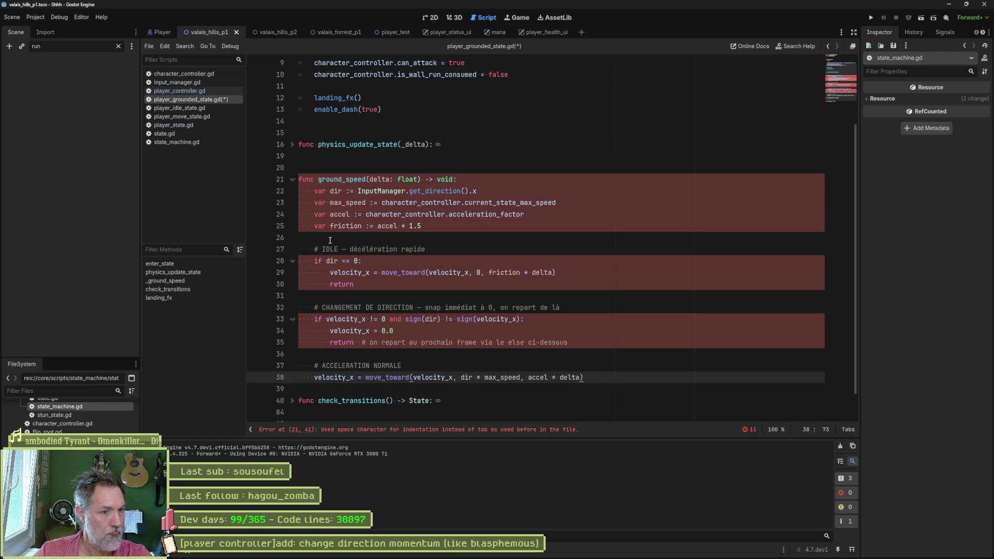
{"action": "key", "text": "Return"}
{"action": "key", "text": "ctrl+s"}
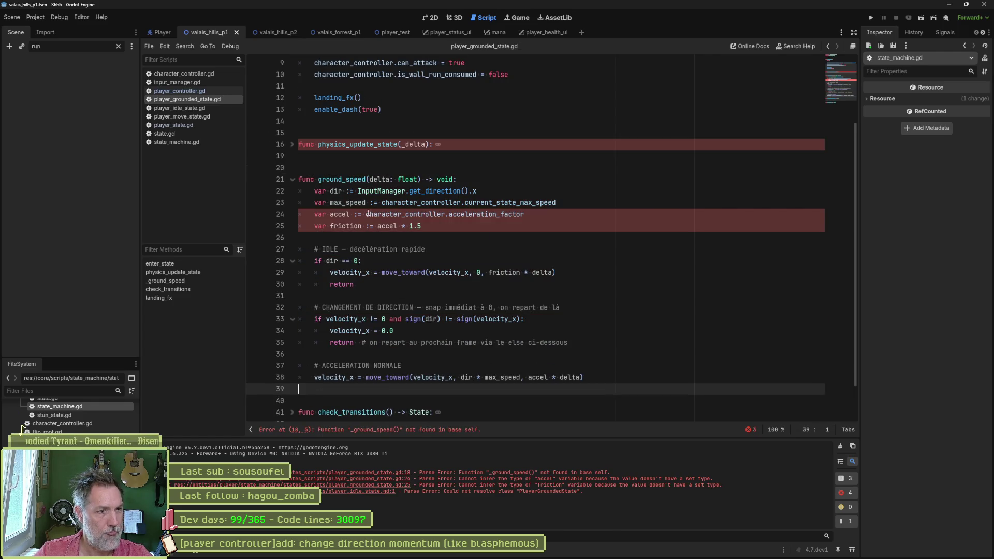
- Change := to plain = on the accel and friction lines and save
{"action": "left_click", "coordinate": [354, 214]}
{"action": "key", "text": "Delete"}
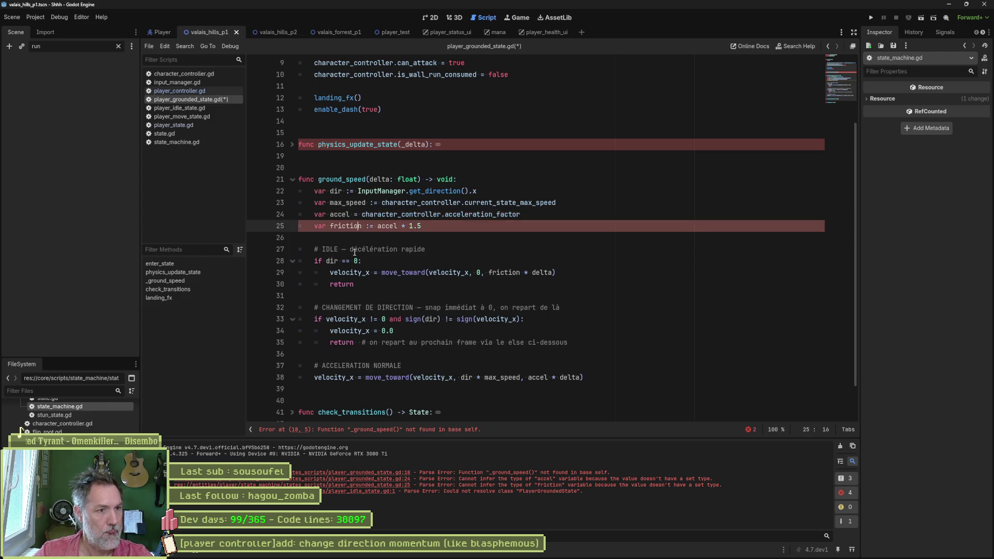
{"action": "key", "text": "Down"}
{"action": "key", "text": "Right"}
{"action": "key", "text": "Right"}
{"action": "key", "text": "Right"}
{"action": "key", "text": "Delete"}
{"action": "key", "text": "ctrl+s"}
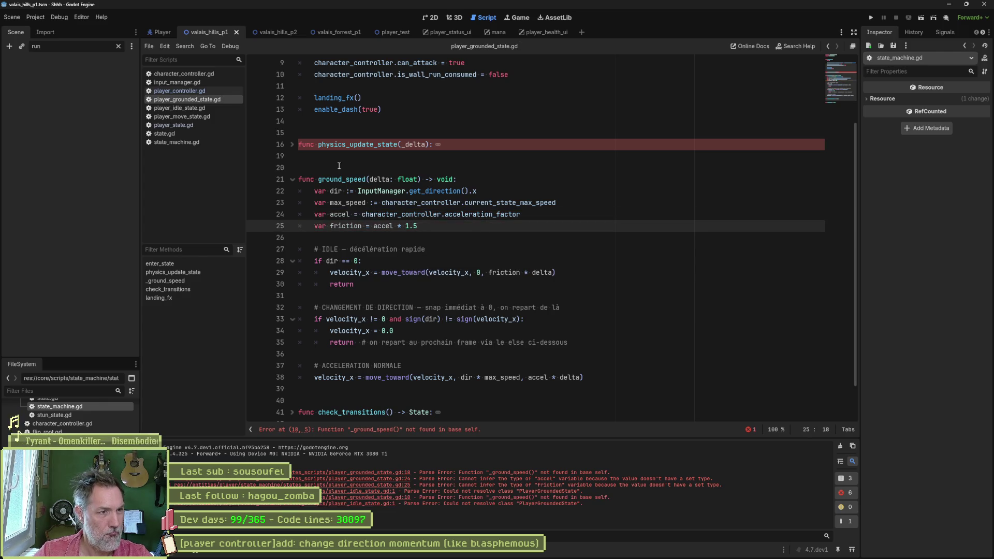
- Rename ground_speed to _ground_speed on line 21 and test-run the scene
{"action": "left_click", "coordinate": [317, 179]}
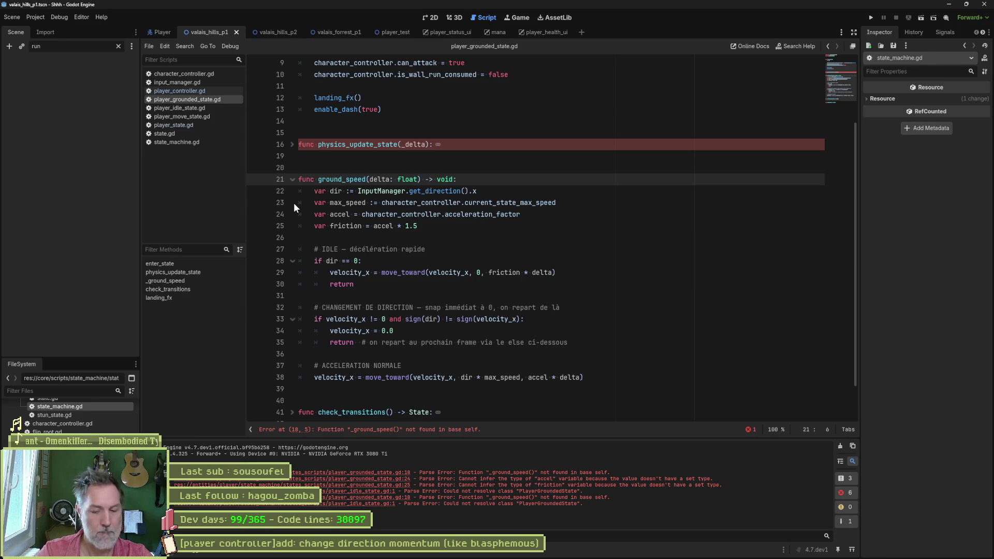
{"action": "type", "text": "_"}
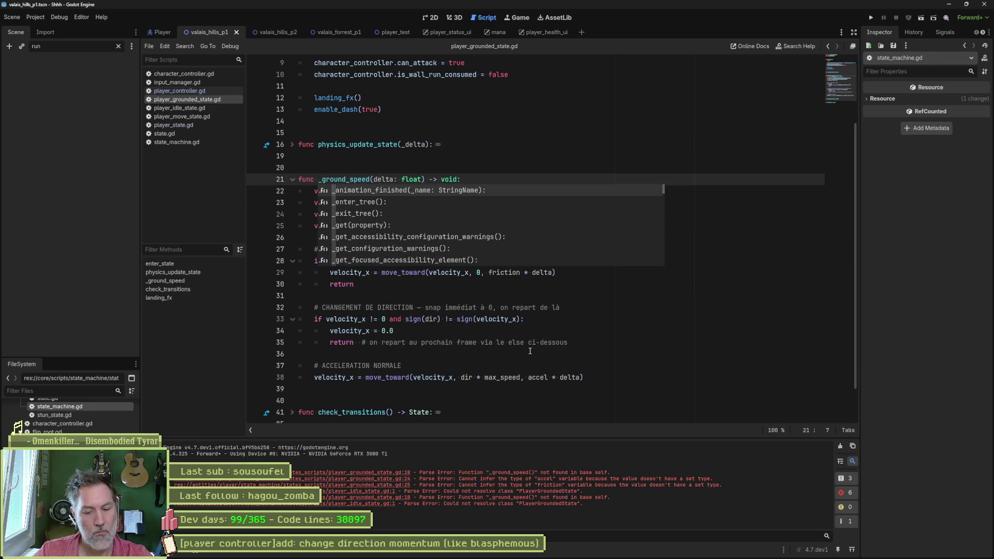
{"action": "key", "text": "F6"}
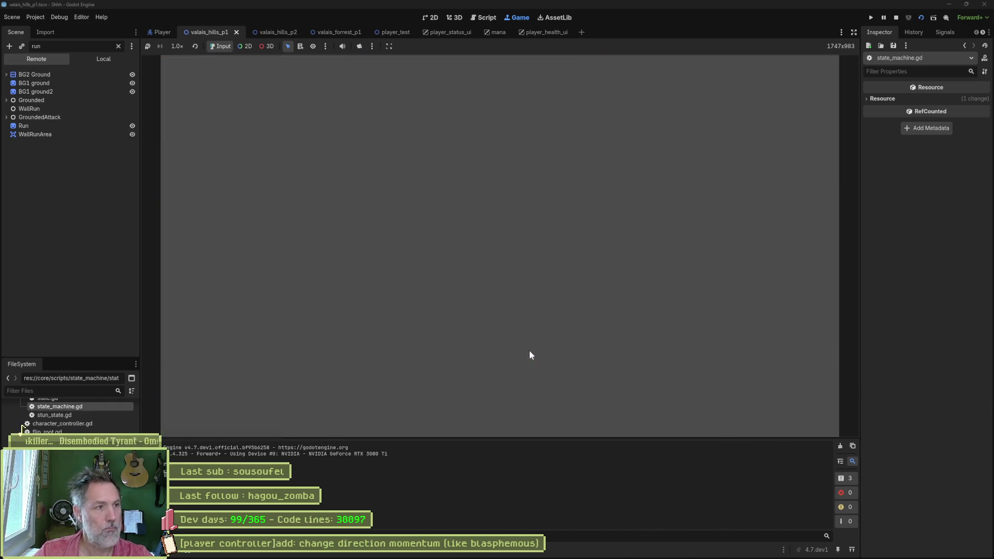
{"action": "key", "text": "F8"}
{"action": "left_click", "coordinate": [477, 160]}
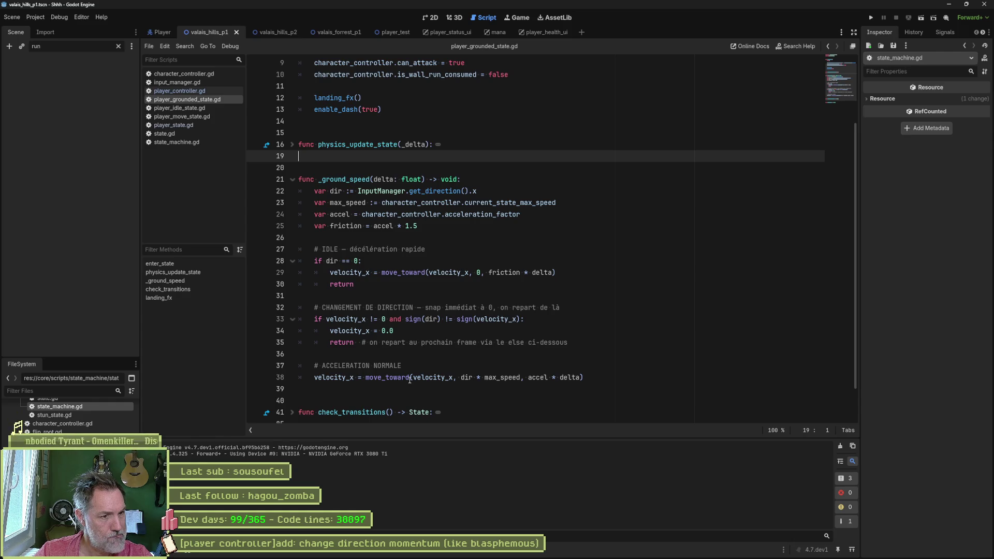
- Add a print_debug of velocity_x under the ACCELERATION NORMALE comment and test-run the scene
{"action": "left_click", "coordinate": [419, 378]}
{"action": "left_click", "coordinate": [437, 367]}
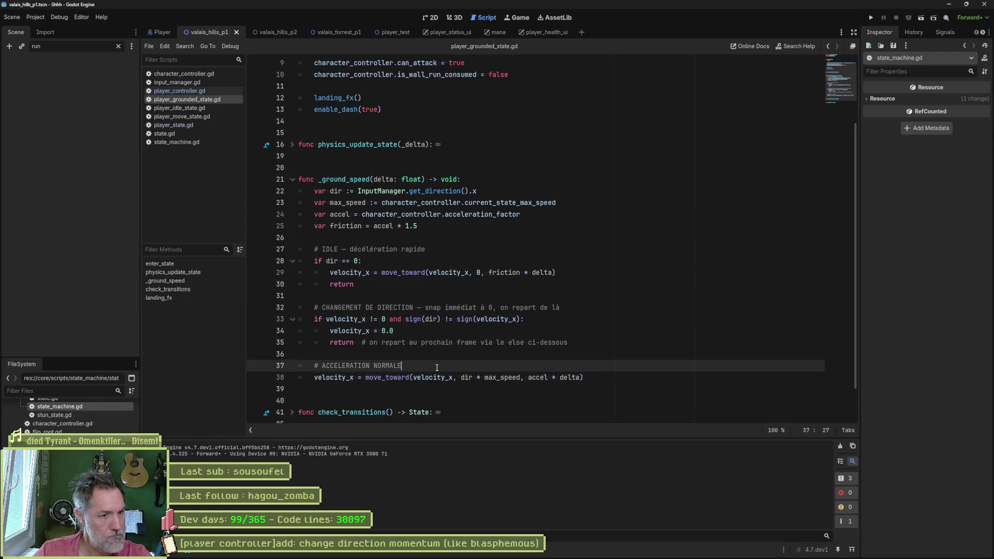
{"action": "key", "text": "Return"}
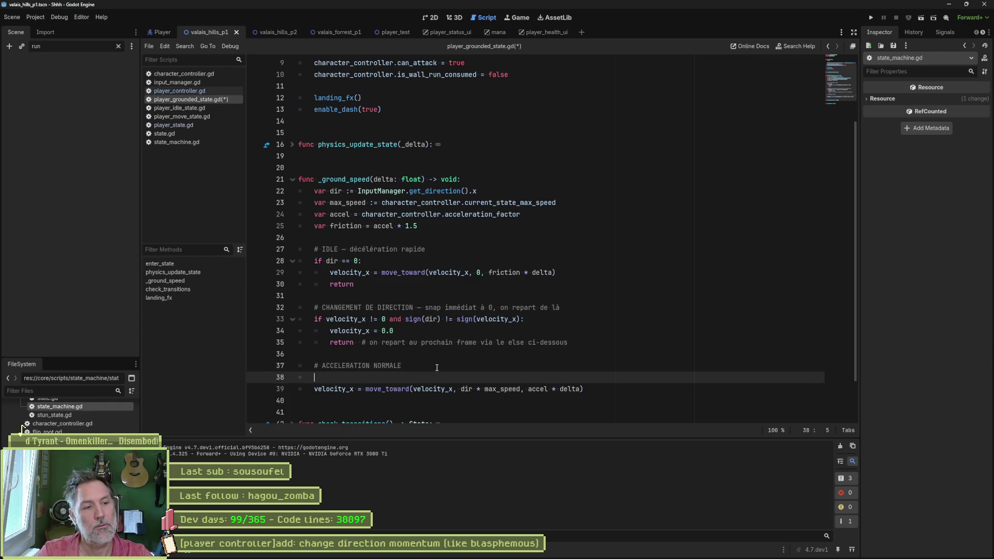
{"action": "type", "text": "print_de"}
{"action": "type", "text": "bug(self, "}
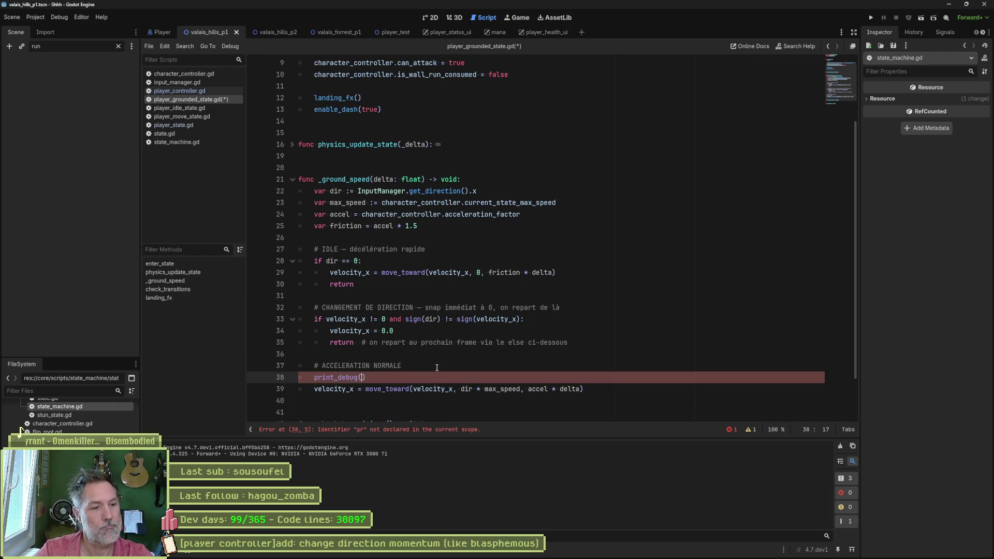
{"action": "type", "text": "\" velocity_x:"}
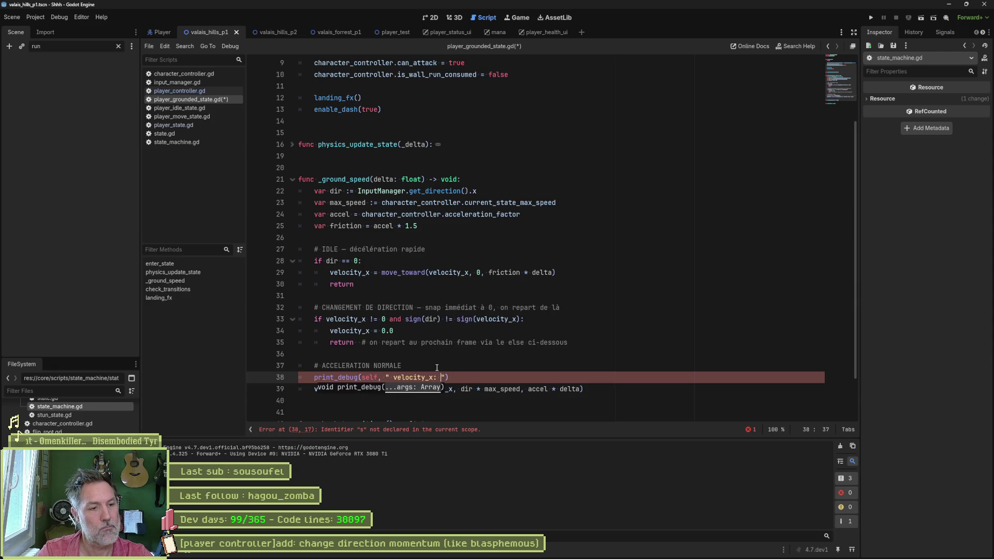
{"action": "type", "text": "velocity_x"}
{"action": "key", "text": "F5"}
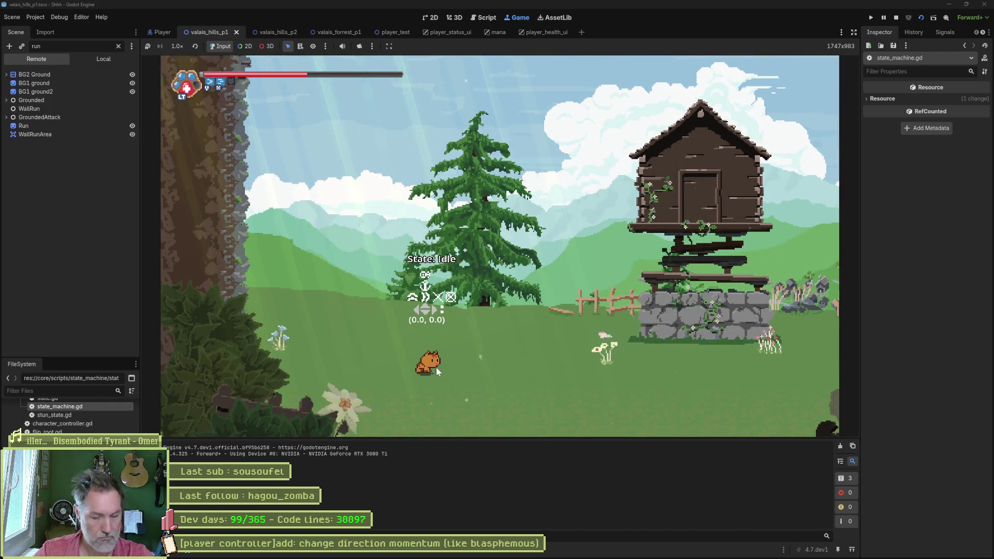
{"action": "key", "text": "F8"}
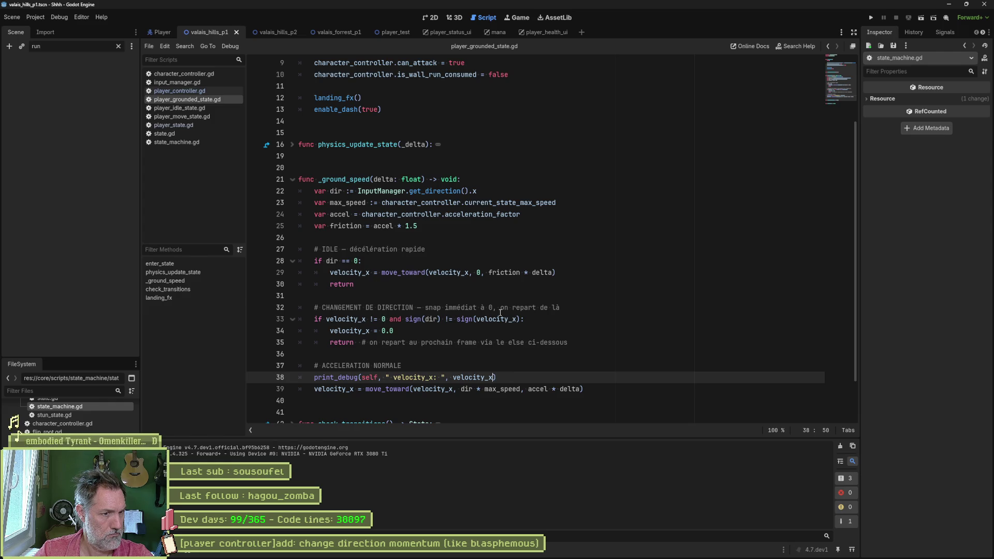
- Copy the print_debug line and paste it indented under the direction-change if on line 33
{"action": "left_click", "coordinate": [523, 368], "text": "shift"}
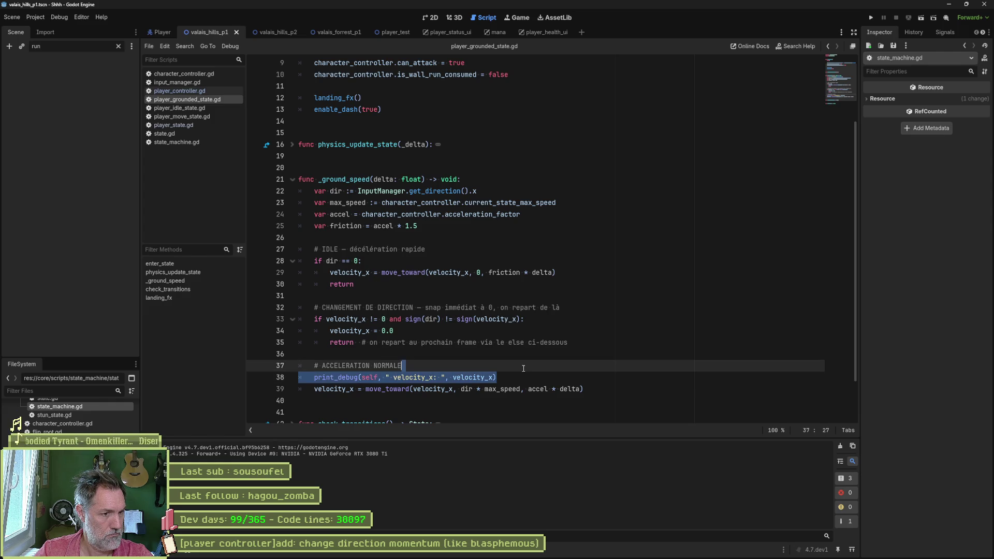
{"action": "key", "text": "ctrl+c"}
{"action": "left_click", "coordinate": [542, 320]}
{"action": "key", "text": "ctrl+v"}
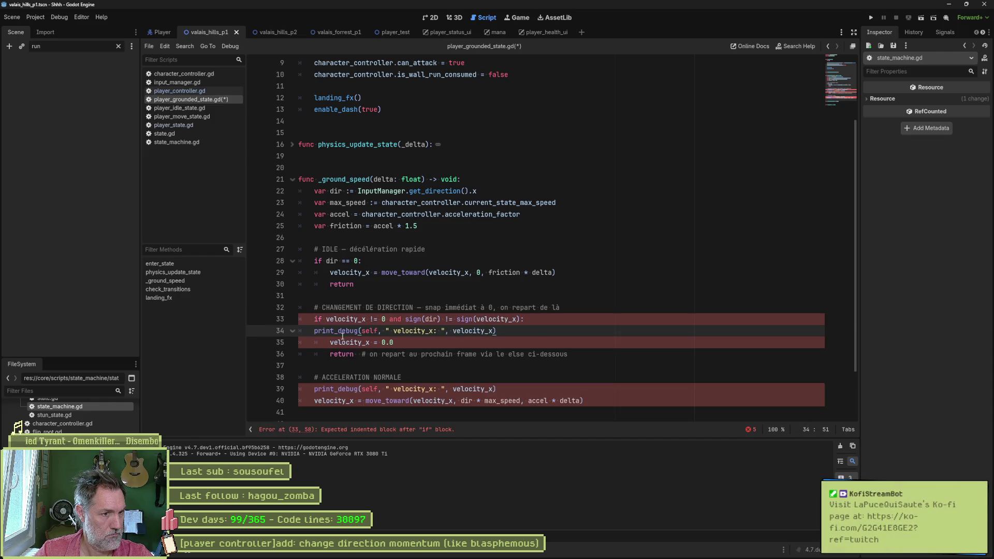
{"action": "left_click", "coordinate": [315, 330]}
{"action": "key", "text": "Tab"}
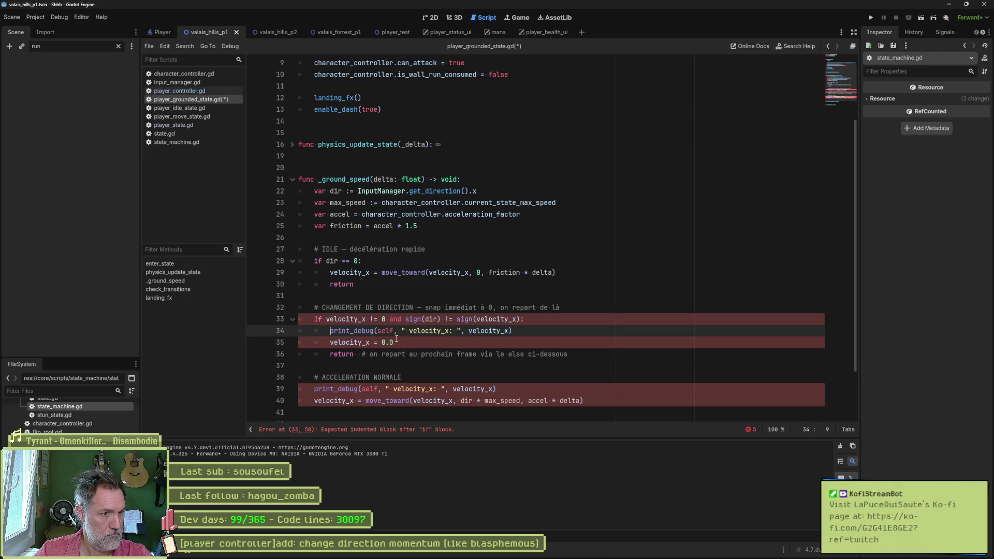
- Change the pasted print_debug's argument to the label " 2"
{"action": "left_click_drag", "start_coordinate": [409, 331], "coordinate": [482, 331]}
{"action": "key", "text": "shift+End"}
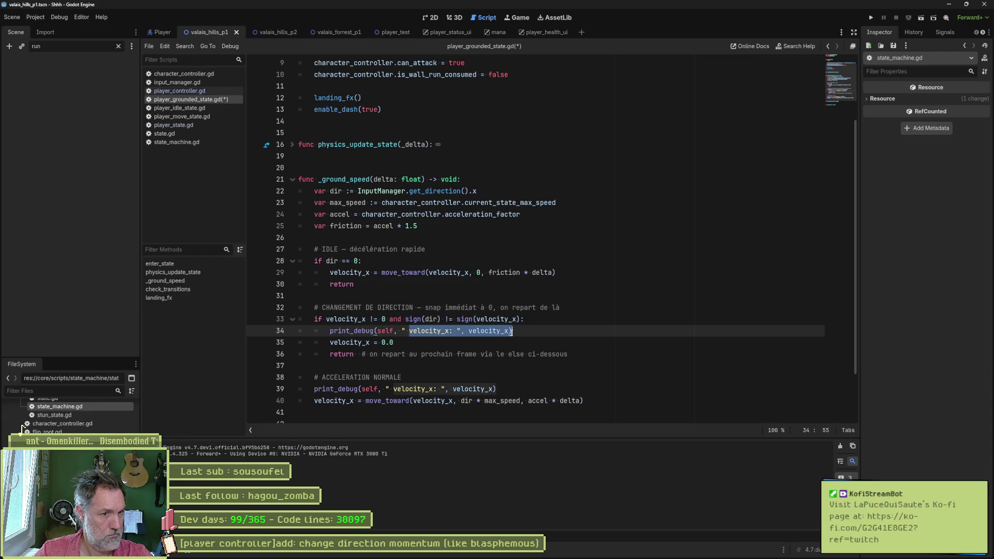
{"action": "type", "text": "1\")"}
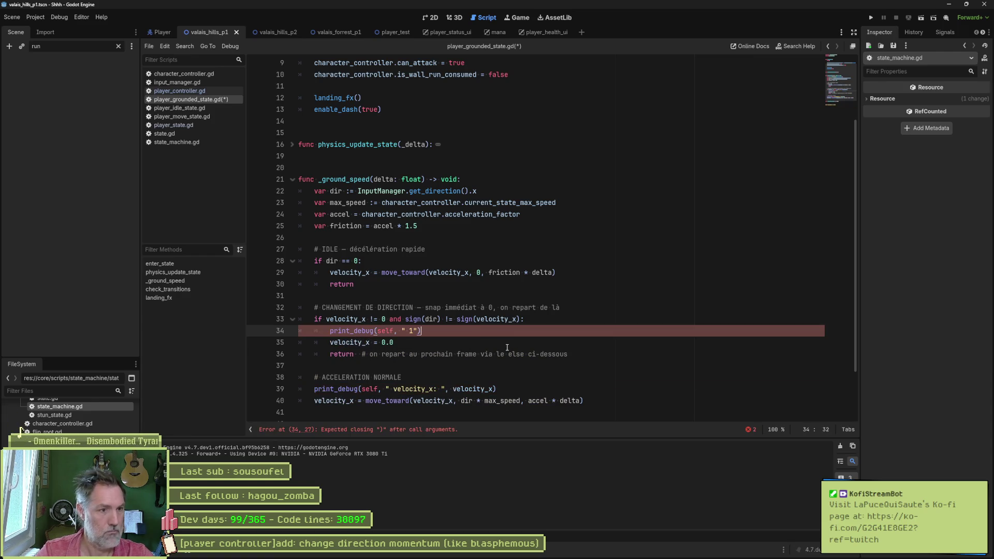
{"action": "left_click", "coordinate": [413, 331]}
{"action": "double_click", "coordinate": [413, 330]}
{"action": "type", "text": "2"}
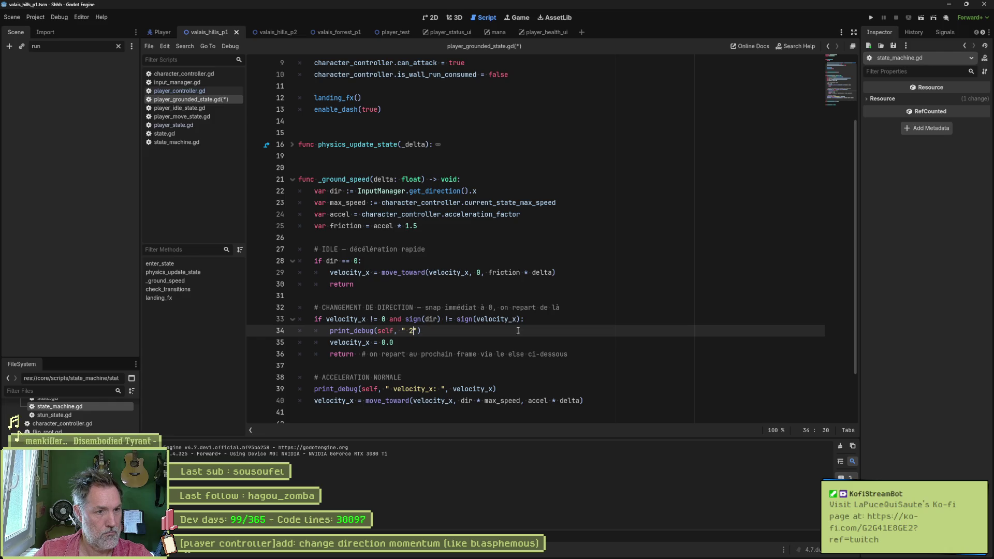
- Paste a print_debug labelled " 1" into the idle branch on line 30, then stop the game
{"action": "left_click", "coordinate": [575, 271]}
{"action": "key", "text": "Return"}
{"action": "key", "text": "ctrl+v"}
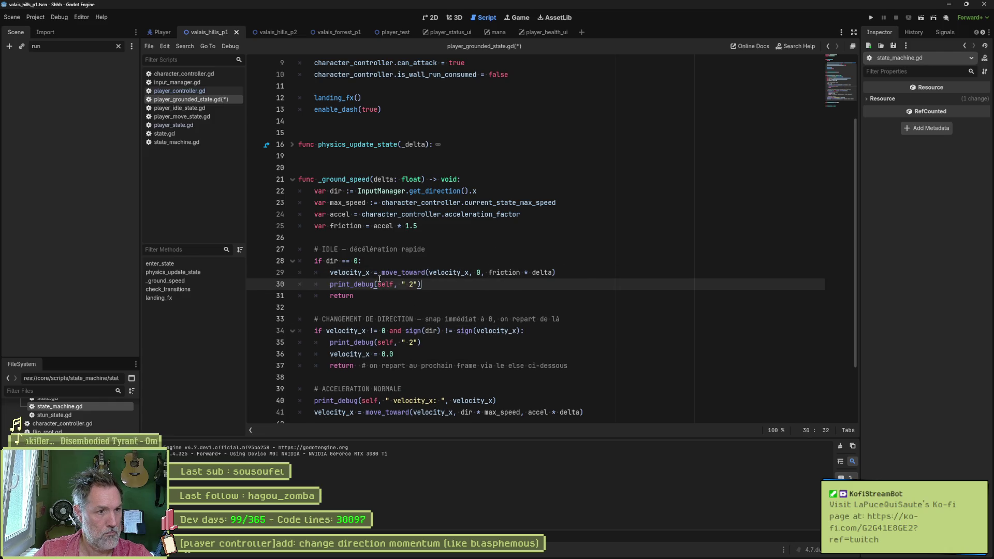
{"action": "double_click", "coordinate": [411, 285]}
{"action": "type", "text": "1"}
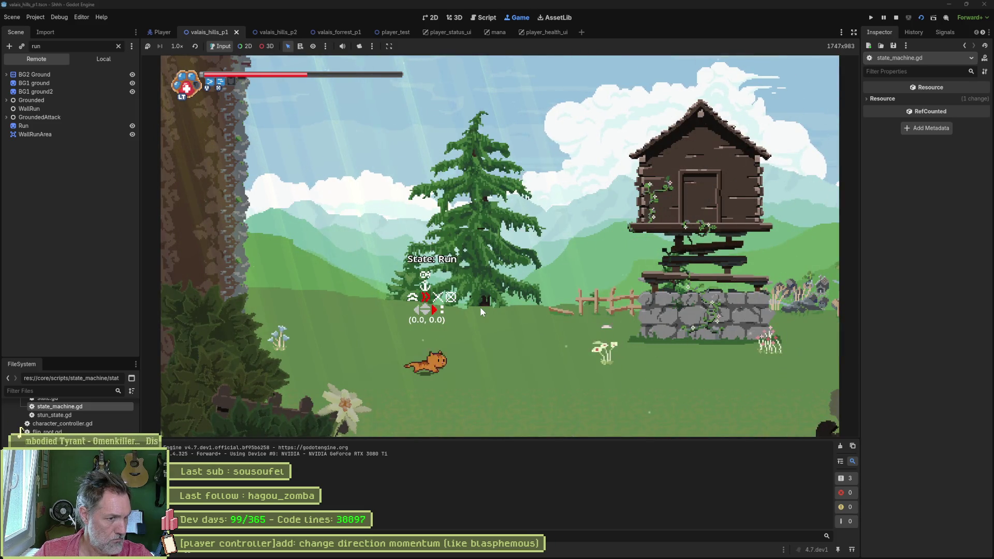
{"action": "key", "text": "F8"}
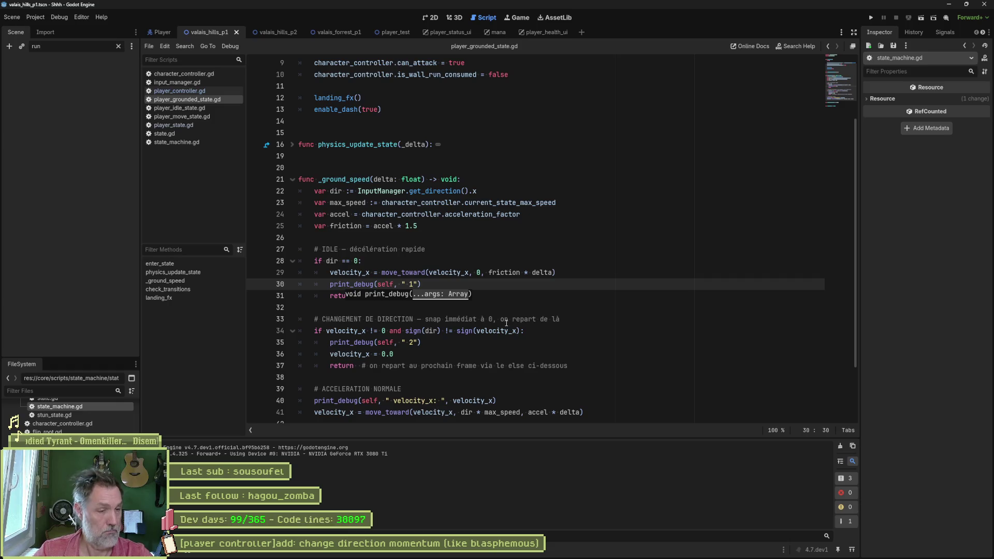
- Unfold physics_update_state and set a breakpoint on line 18's _ground_speed call
{"action": "left_click", "coordinate": [292, 144]}
{"action": "double_click", "coordinate": [356, 165]}
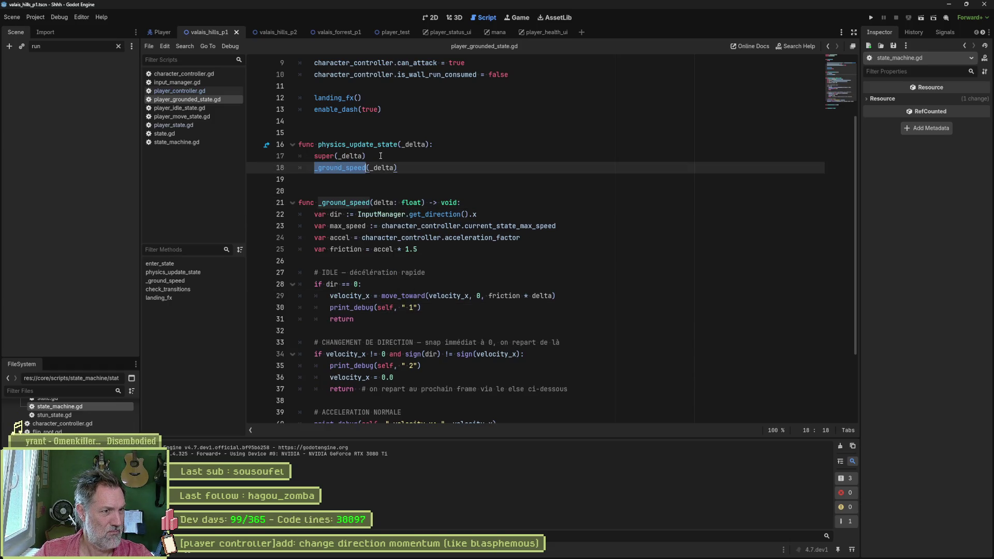
{"action": "left_click", "coordinate": [380, 156]}
{"action": "left_click", "coordinate": [255, 168]}
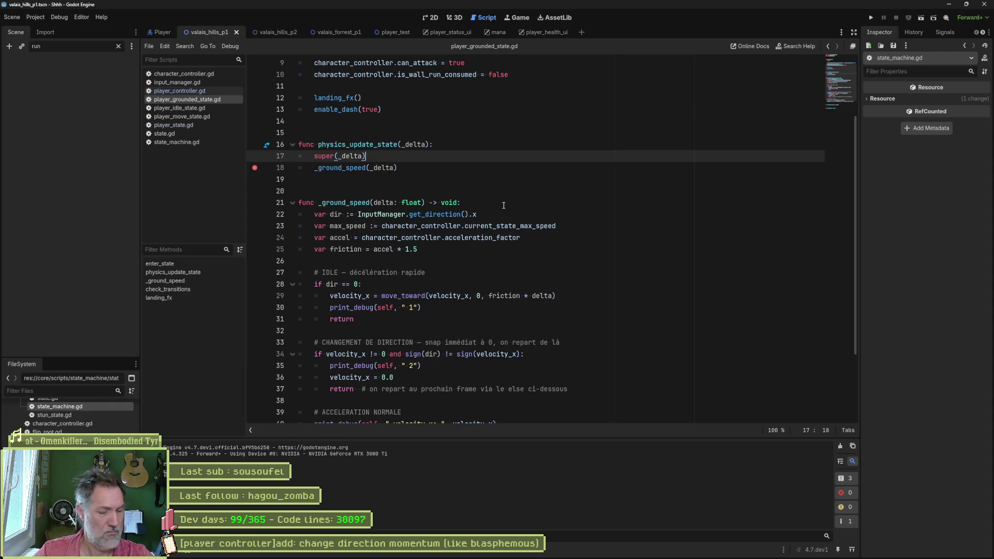
- Run the game, move the character right, and jump to state.gd's base physics_update_state
{"action": "key", "text": "F5"}
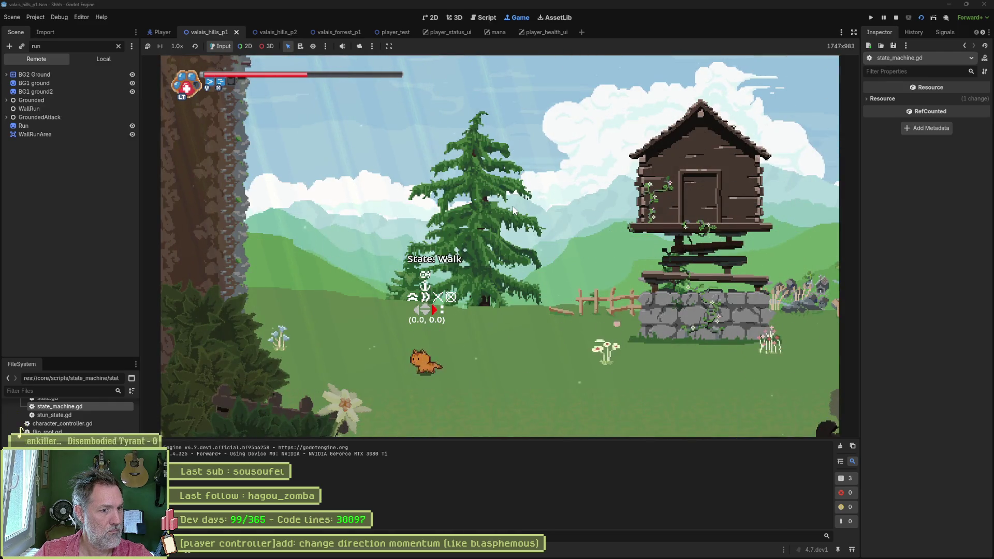
{"action": "key", "text": "Right"}
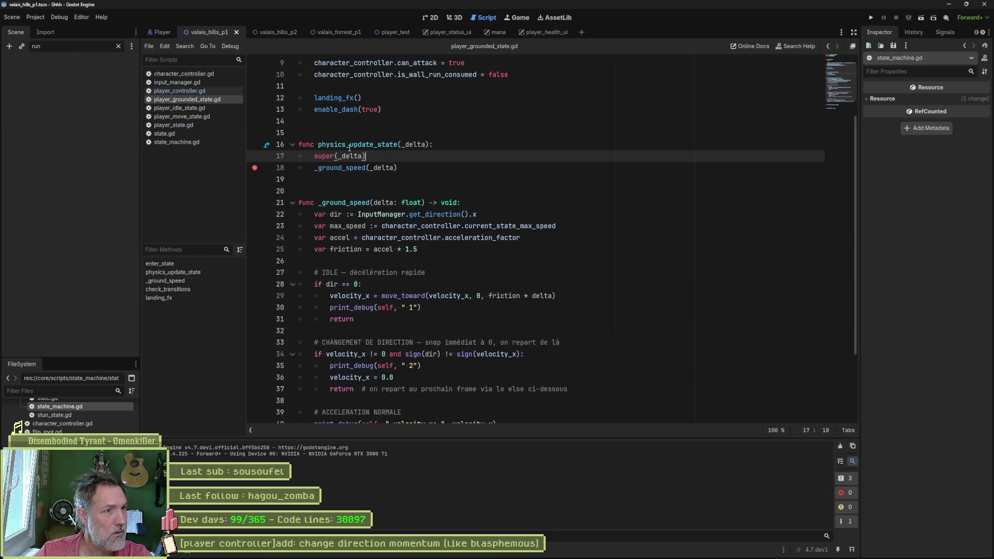
{"action": "mouse_move", "coordinate": [349, 148]}
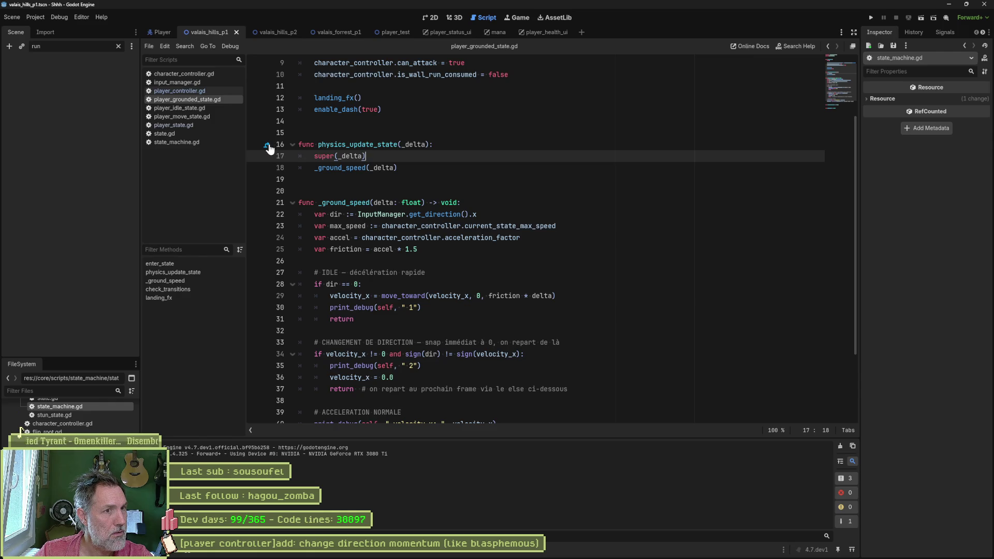
{"action": "key", "text": "alt+Left"}
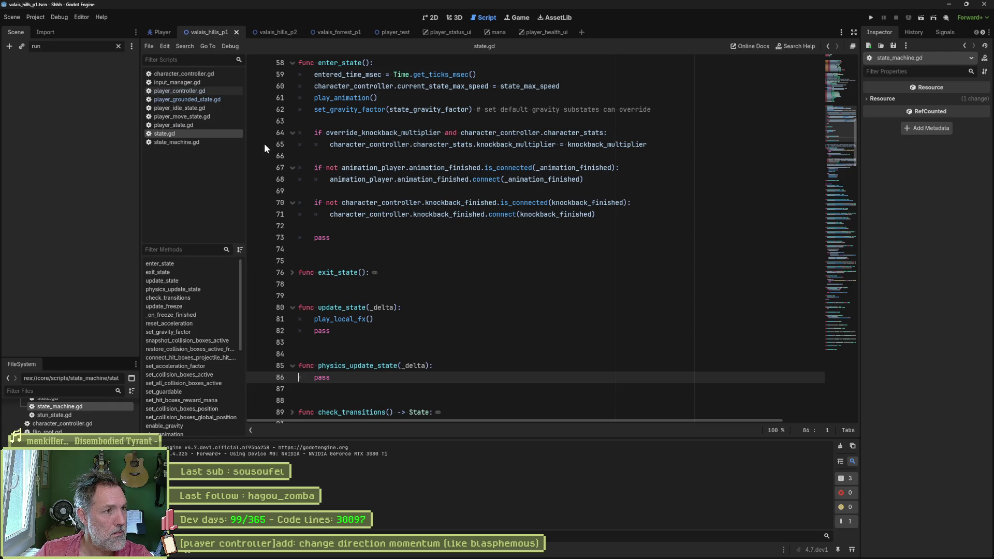
- Go to state_machine.gd's _physics_process, then run and stop the scene
{"action": "key", "text": "alt+Left"}
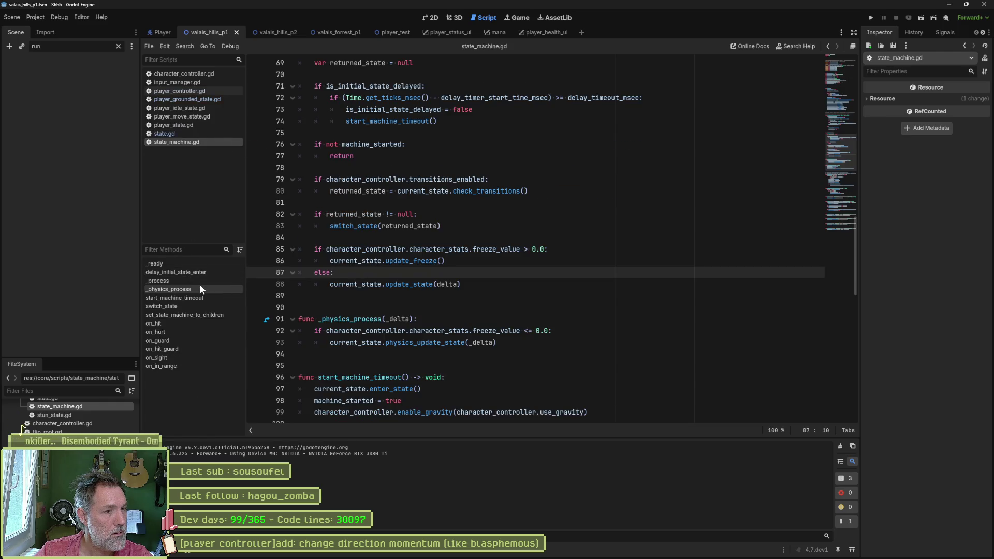
{"action": "left_click", "coordinate": [200, 288]}
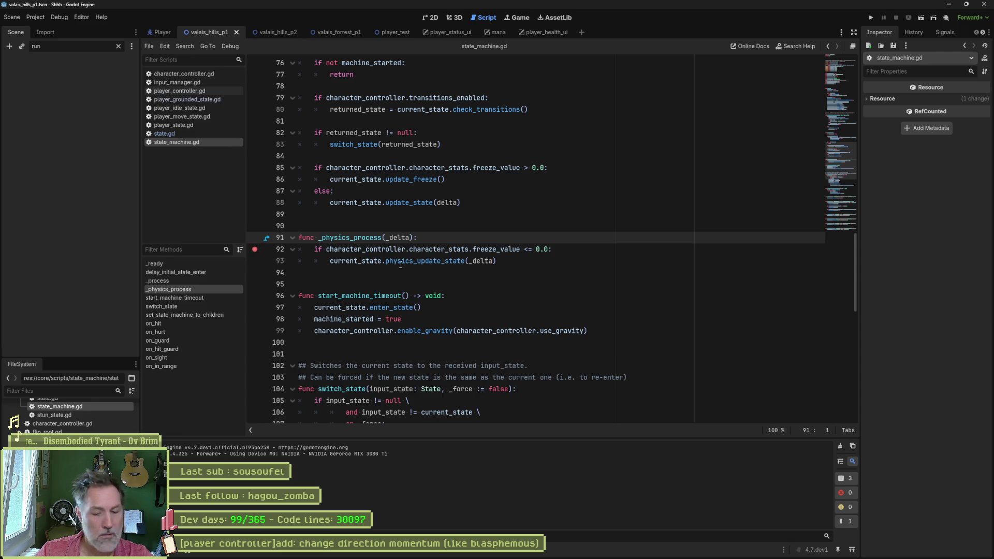
{"action": "key", "text": "F6"}
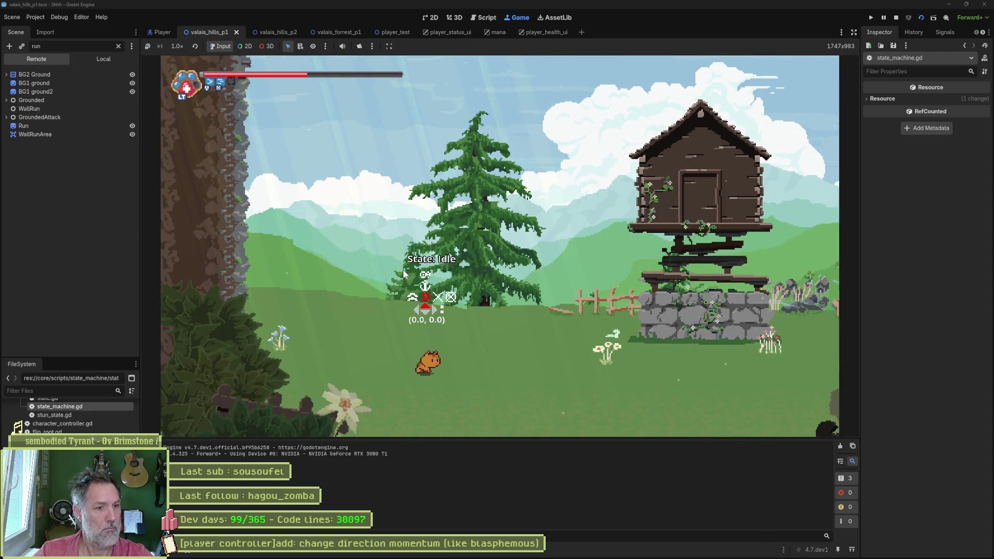
{"action": "key", "text": "F8"}
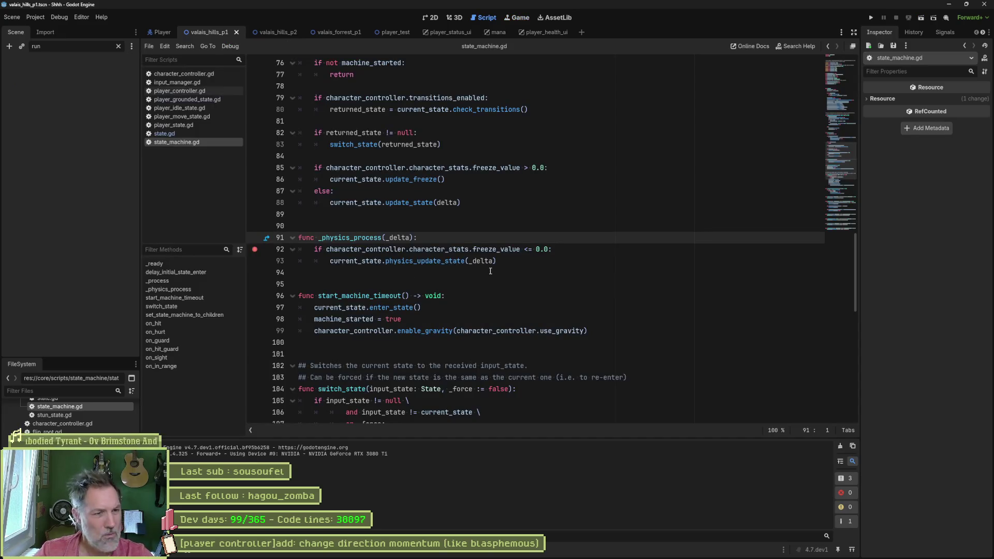
- Read the _physics_process documentation, then close the help page back to state_machine.gd
{"action": "mouse_move", "coordinate": [430, 254]}
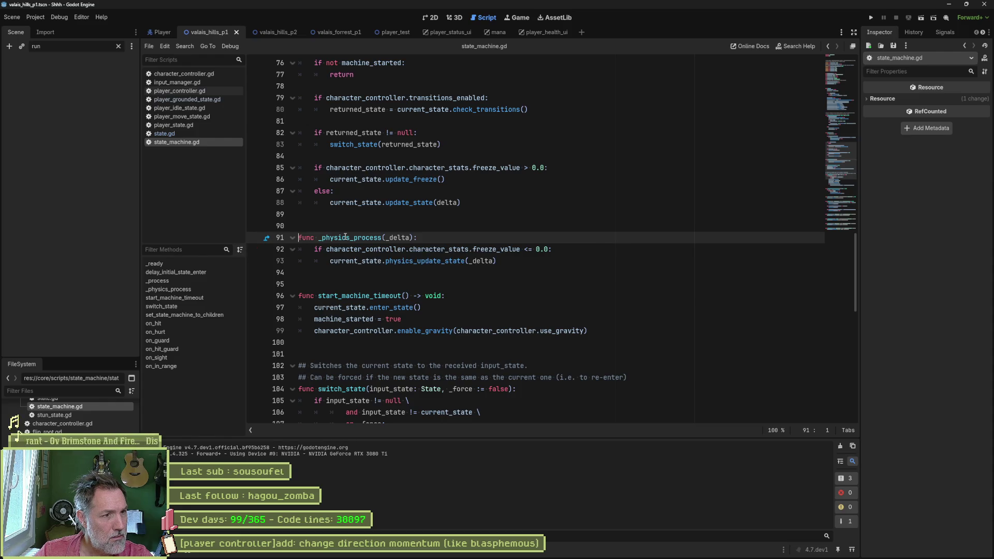
{"action": "double_click", "coordinate": [346, 236]}
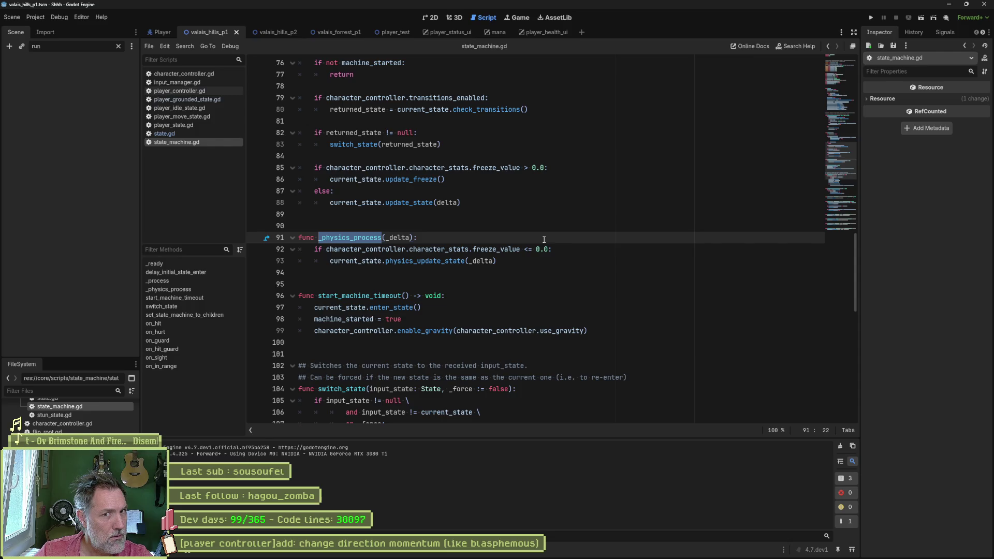
{"action": "mouse_move", "coordinate": [163, 36]}
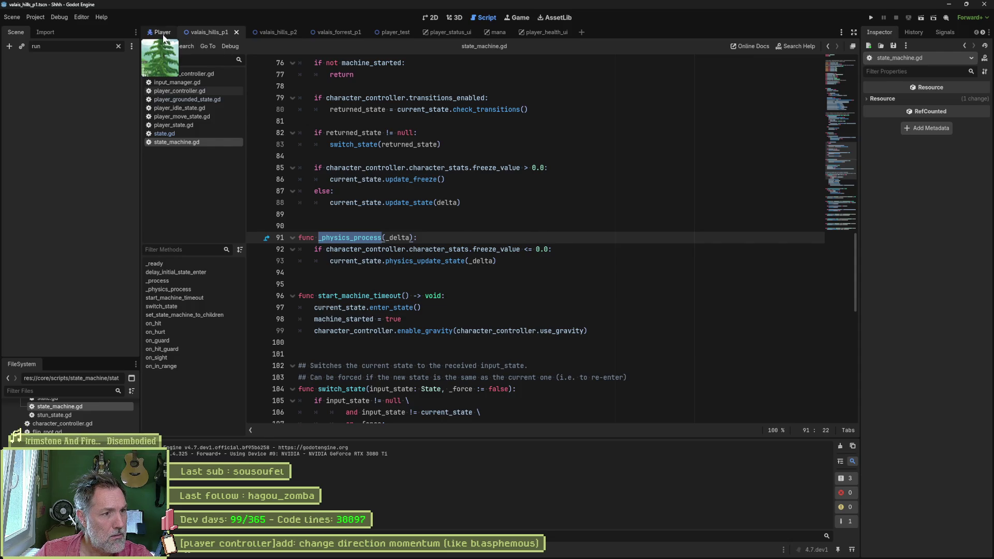
{"action": "left_click", "coordinate": [266, 238]}
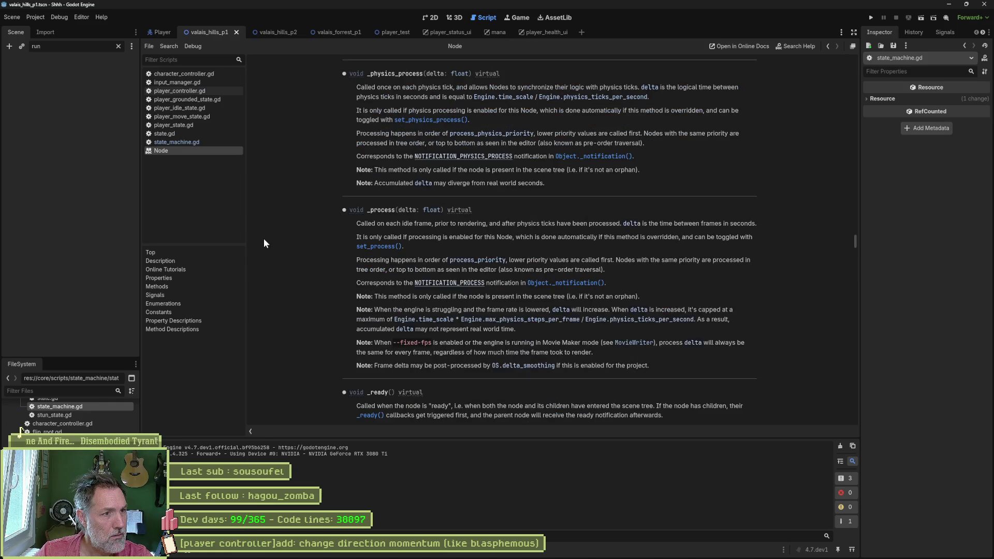
{"action": "key", "text": "ctrl+w"}
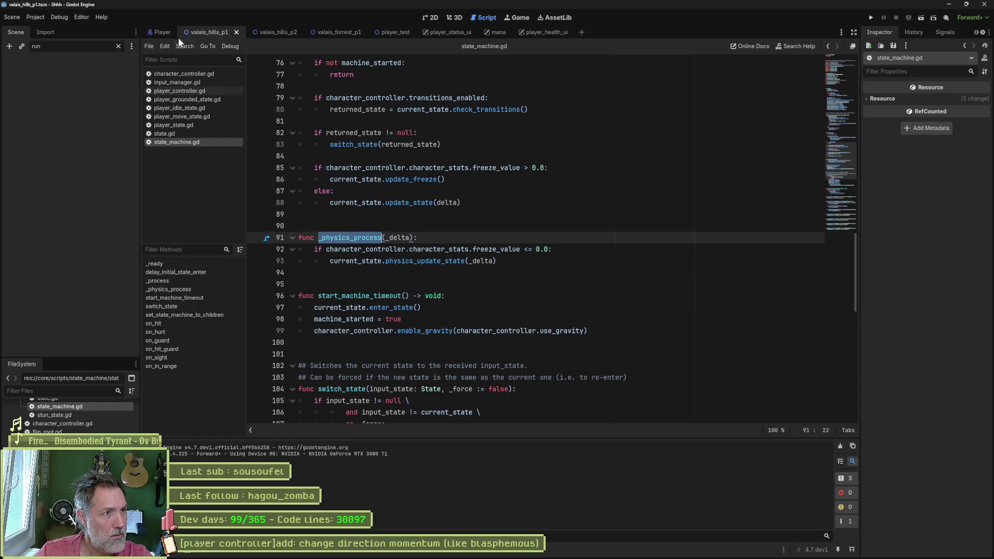
- In the Player scene, select StateMachine > Grounded and open its script
{"action": "left_click", "coordinate": [163, 32]}
{"action": "left_click", "coordinate": [52, 194]}
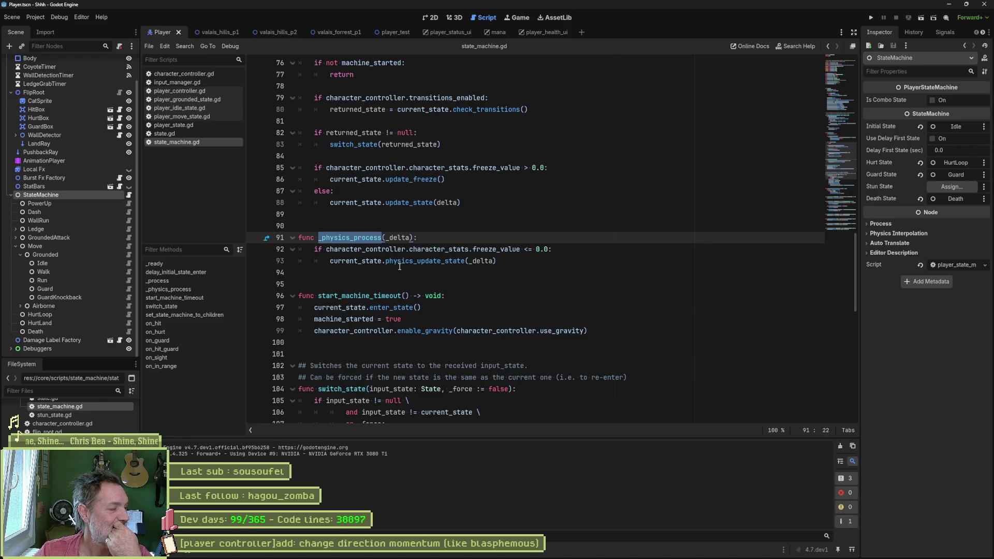
{"action": "left_click", "coordinate": [113, 250]}
{"action": "left_click", "coordinate": [126, 253]}
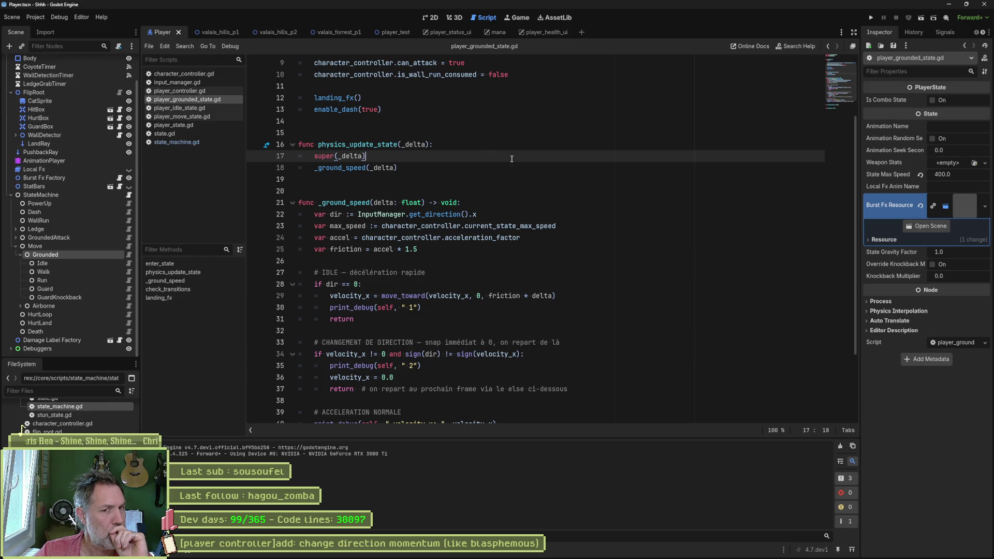
- Remove the physics_ prefix on line 16 and test the game, moving the cat left
{"action": "scroll", "coordinate": [515, 169], "scroll_direction": "up", "scroll_amount": 3}
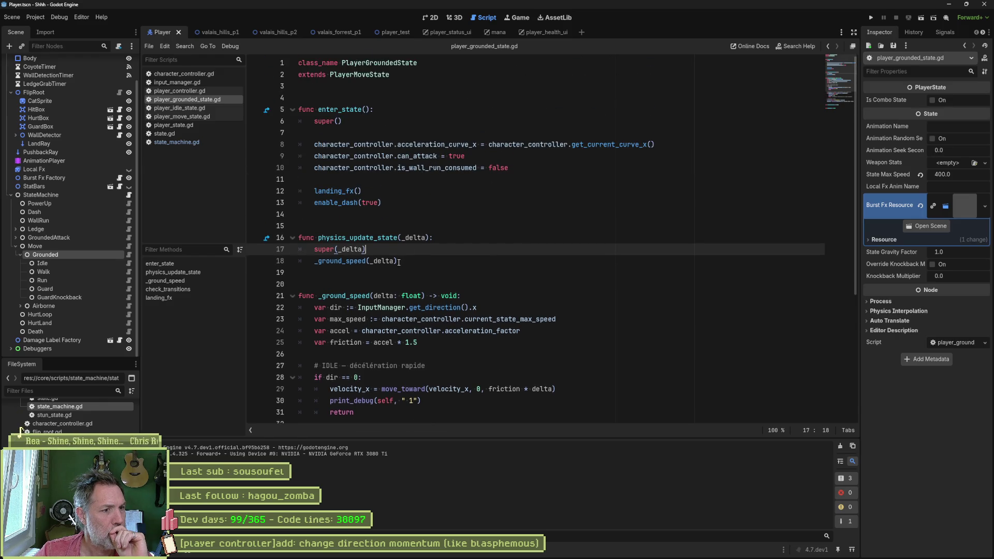
{"action": "left_click_drag", "start_coordinate": [352, 238], "coordinate": [320, 237]}
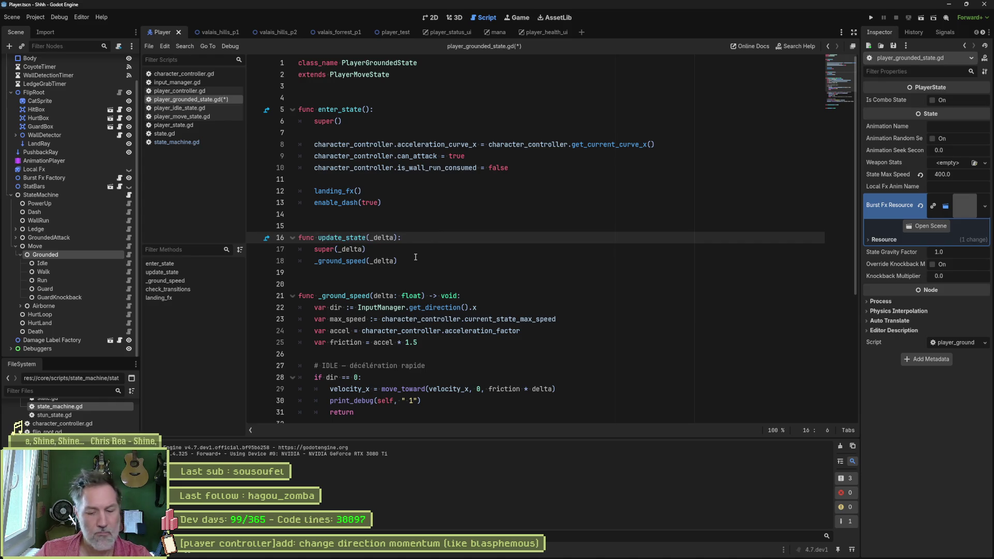
{"action": "key", "text": "F5"}
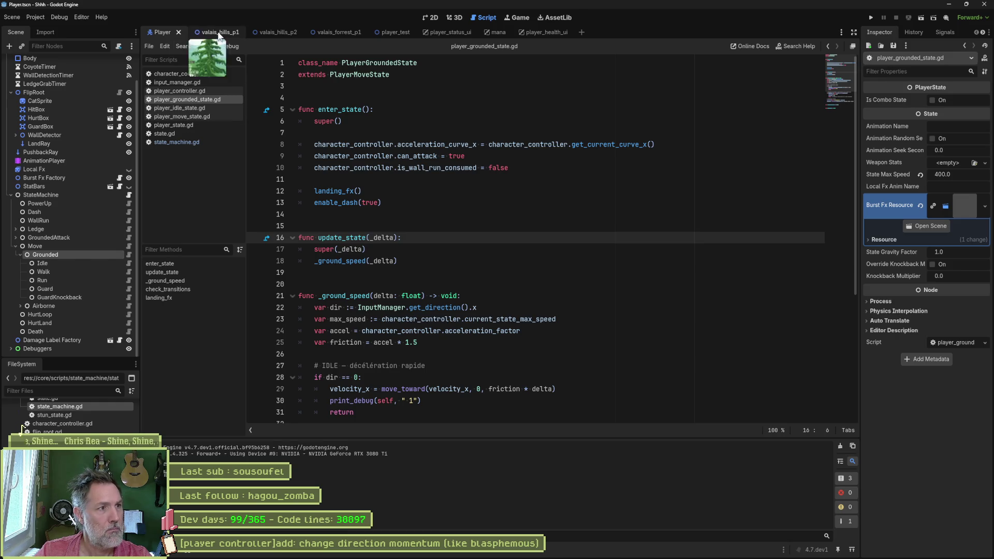
{"action": "key", "text": "F5"}
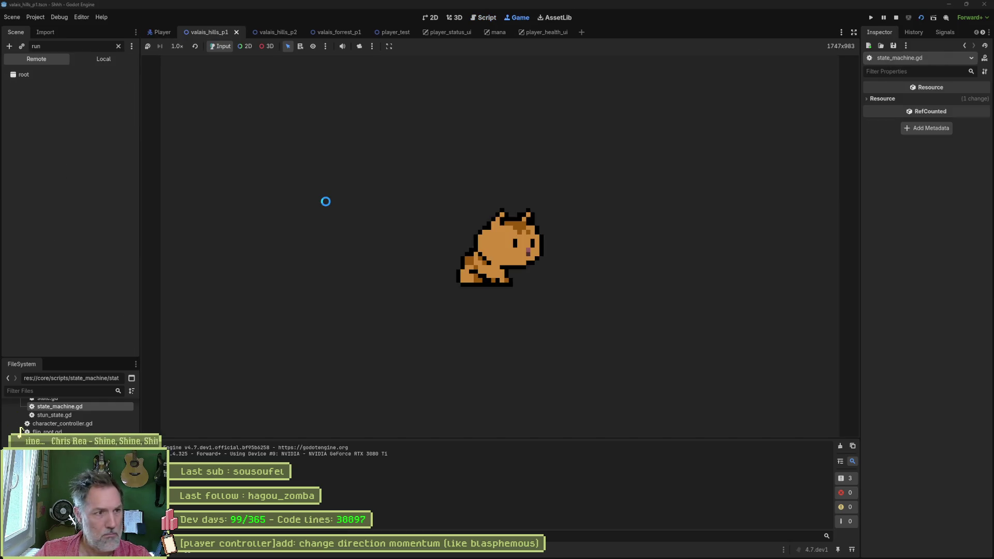
{"action": "key", "text": "Left"}
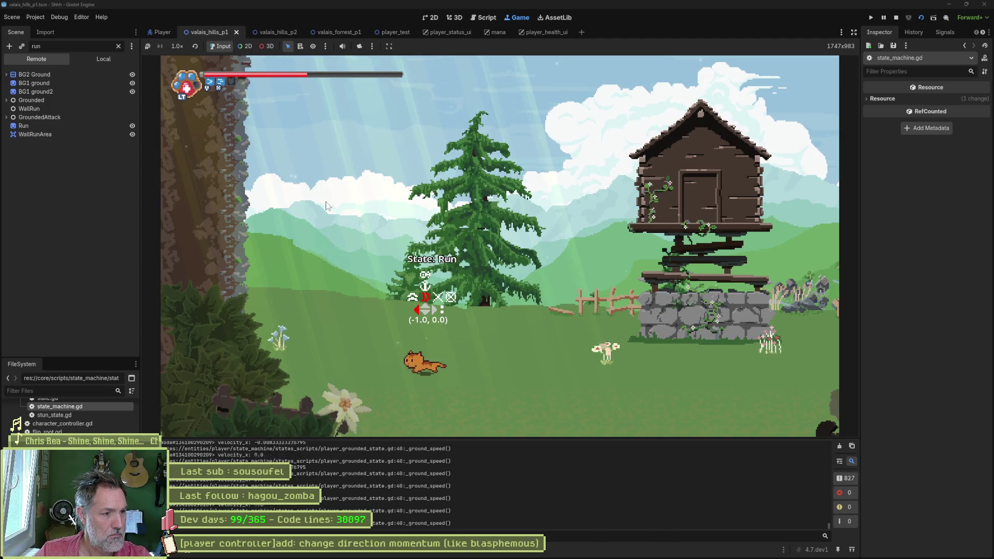
{"action": "key", "text": "ctrl+F3"}
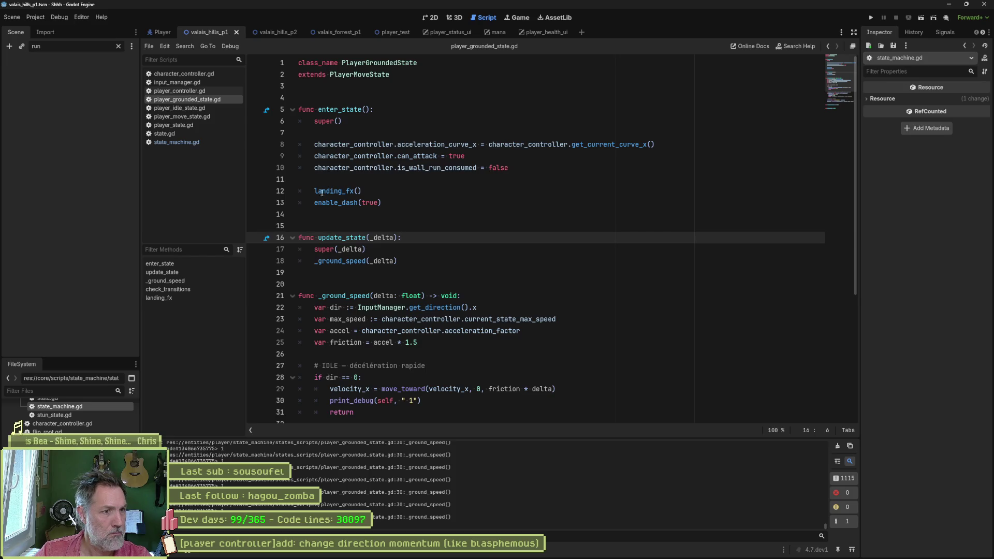
{"action": "key", "text": "F5"}
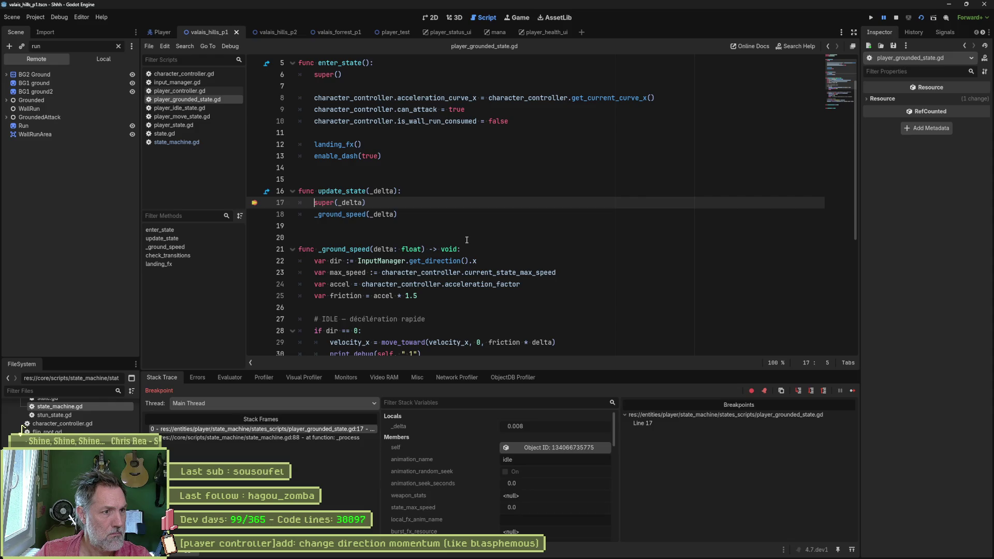
{"action": "key", "text": "F8"}
- Restore the name physics_update_state, test-run it, and start a Find in Files search
{"action": "left_click", "coordinate": [318, 192]}
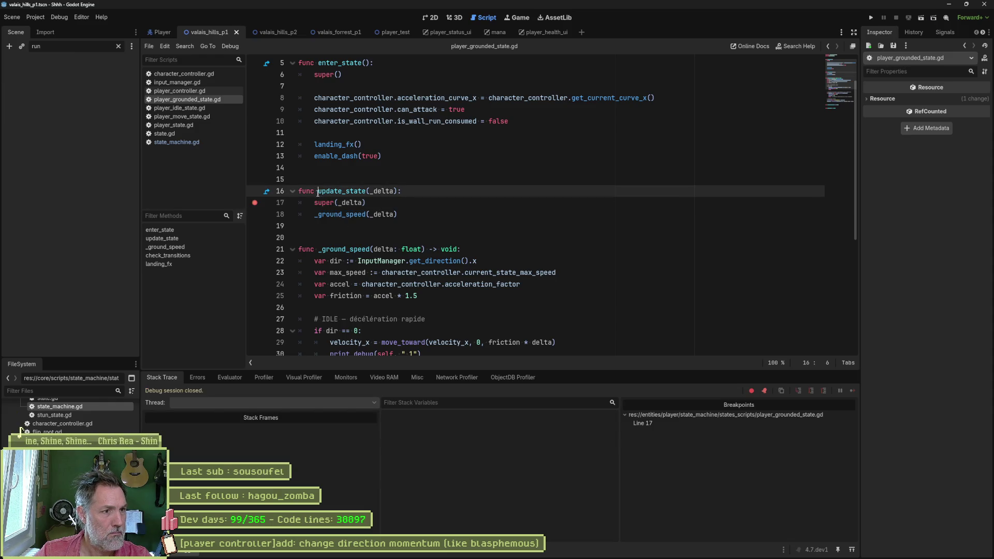
{"action": "type", "text": "physics_"}
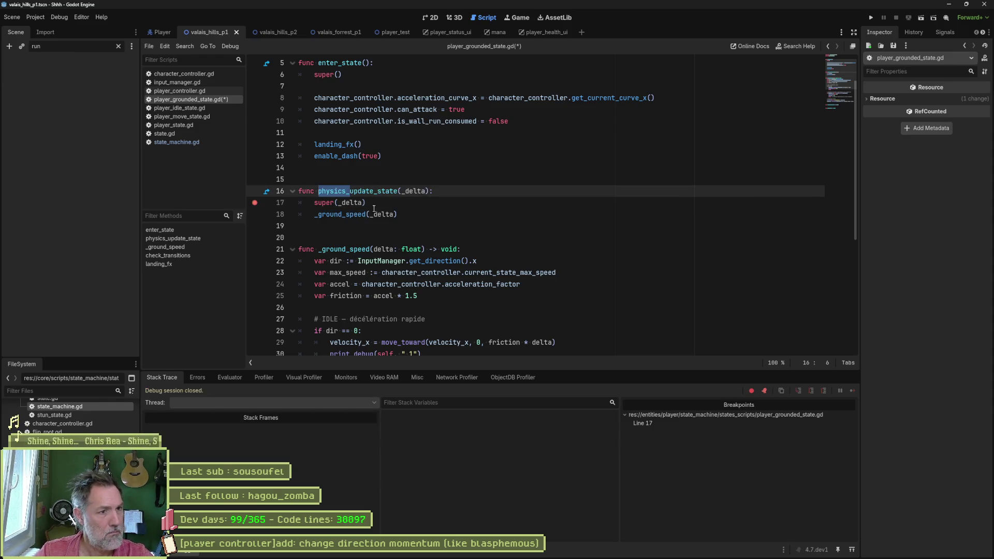
{"action": "key", "text": "F5"}
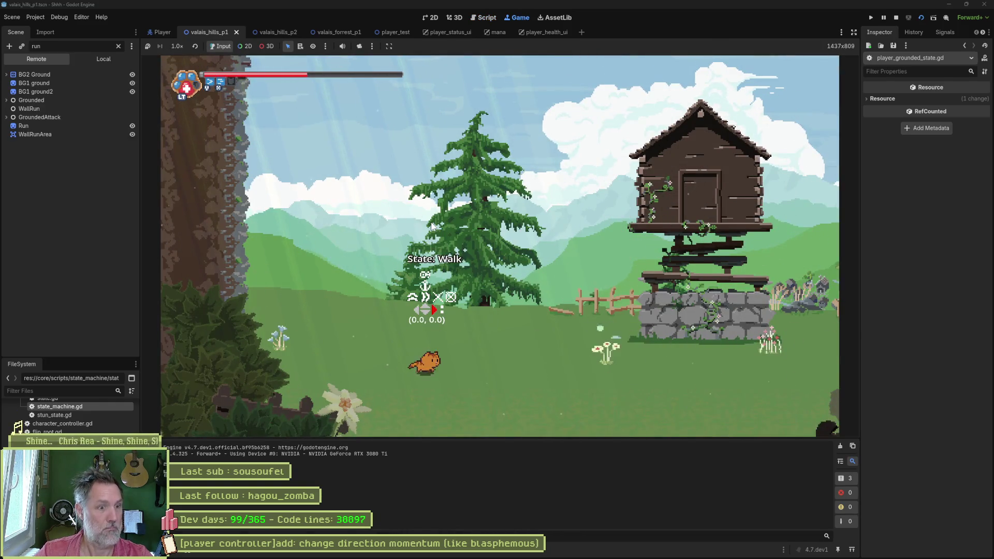
{"action": "key", "text": "F8"}
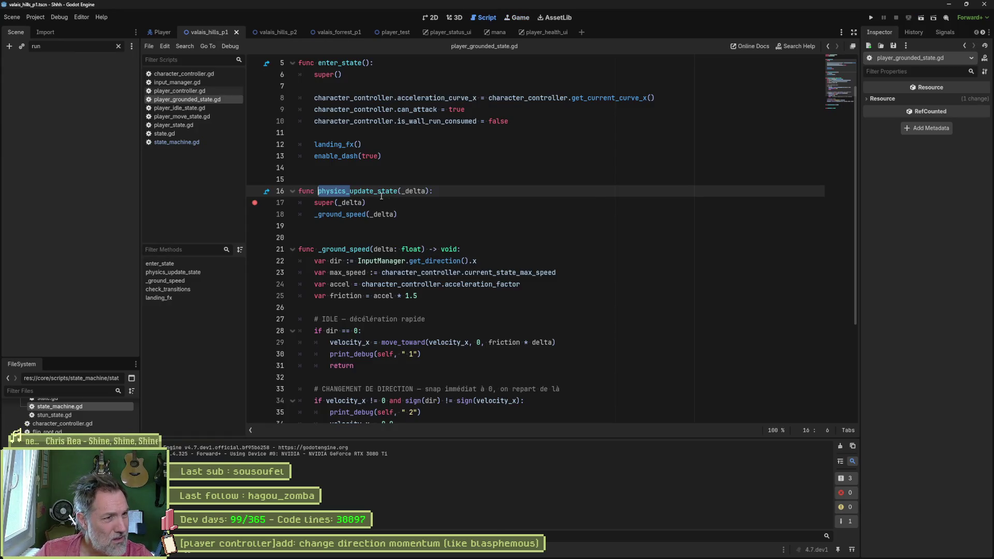
{"action": "key", "text": "ctrl+shift+d"}
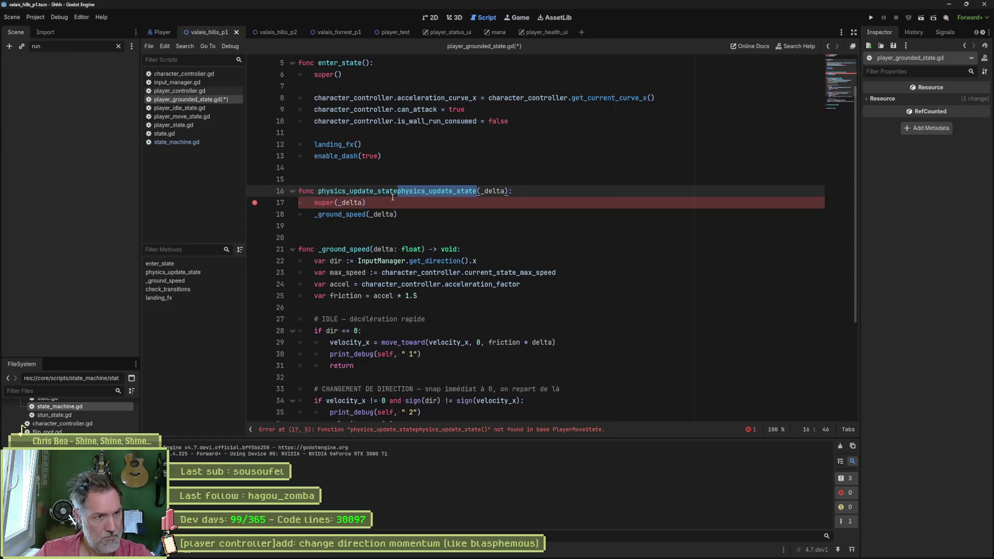
{"action": "key", "text": "ctrl+z"}
{"action": "key", "text": "ctrl+shift+f"}
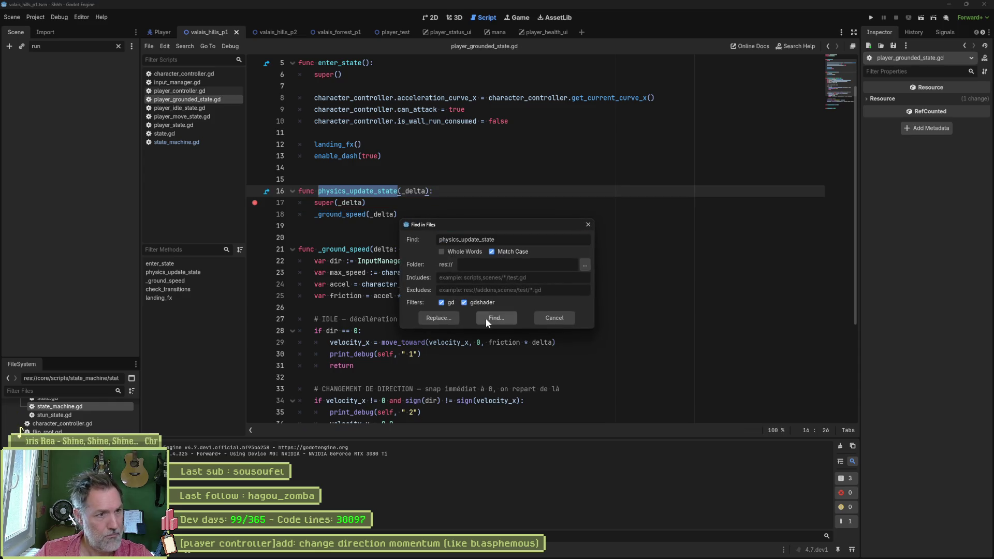
- Find physics_update_state across files, then delete character_controller.gd's print_debug comment line and save
{"action": "left_click", "coordinate": [486, 319]}
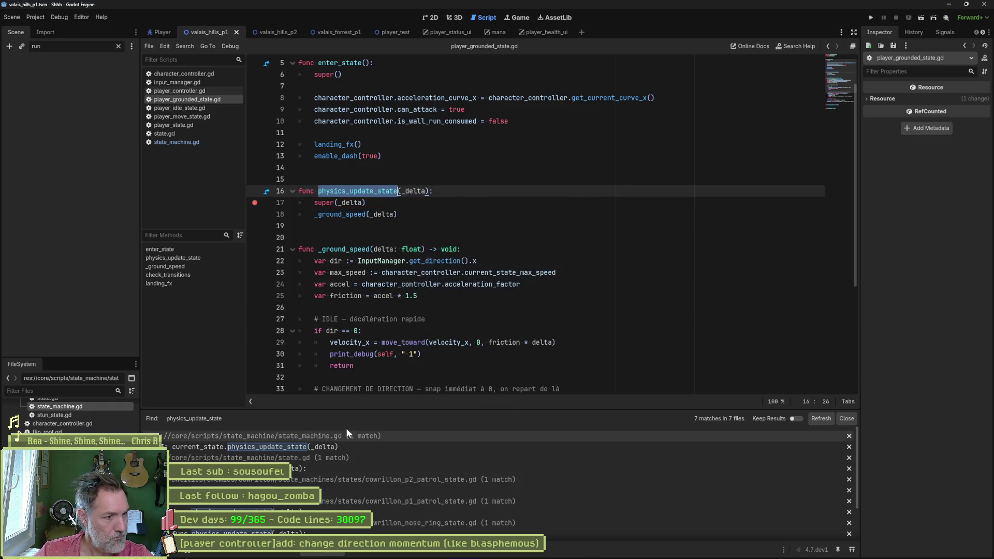
{"action": "left_click", "coordinate": [343, 446]}
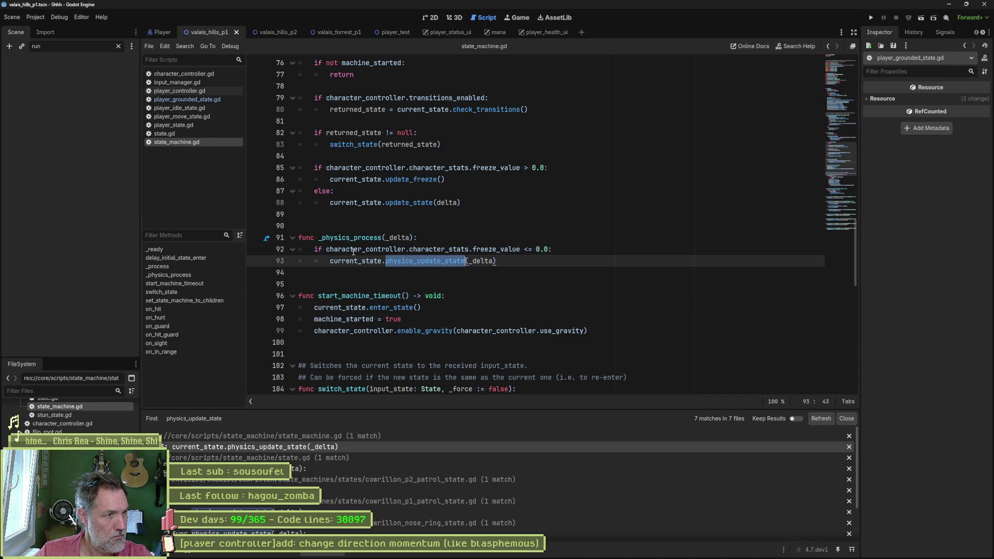
{"action": "left_click", "coordinate": [236, 74]}
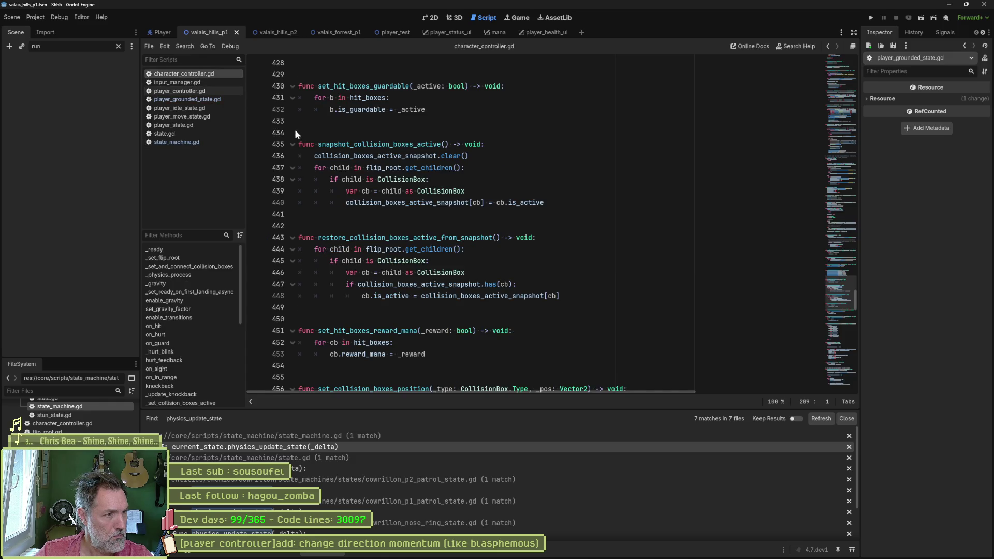
{"action": "left_click", "coordinate": [189, 276]}
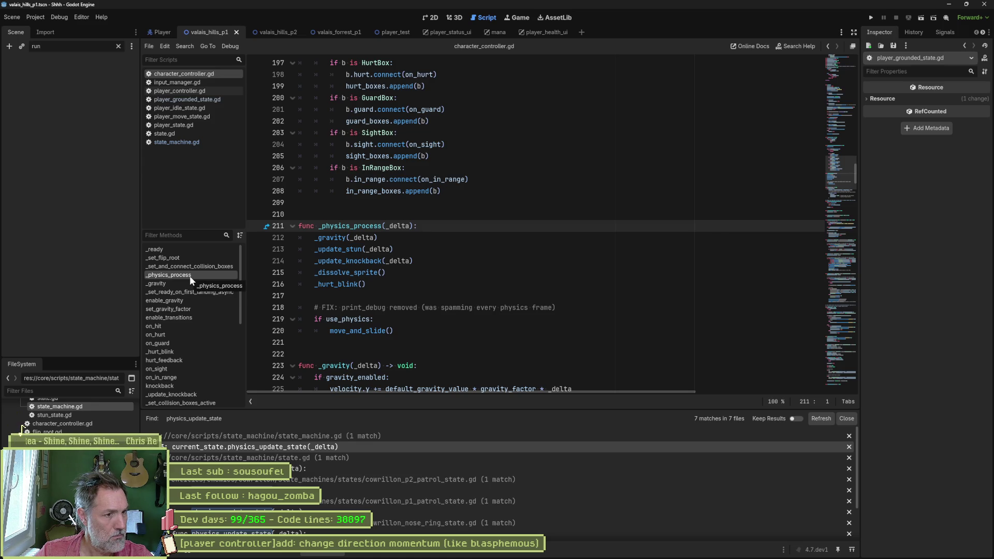
{"action": "left_click", "coordinate": [375, 308]}
{"action": "key", "text": "ctrl+shift+k"}
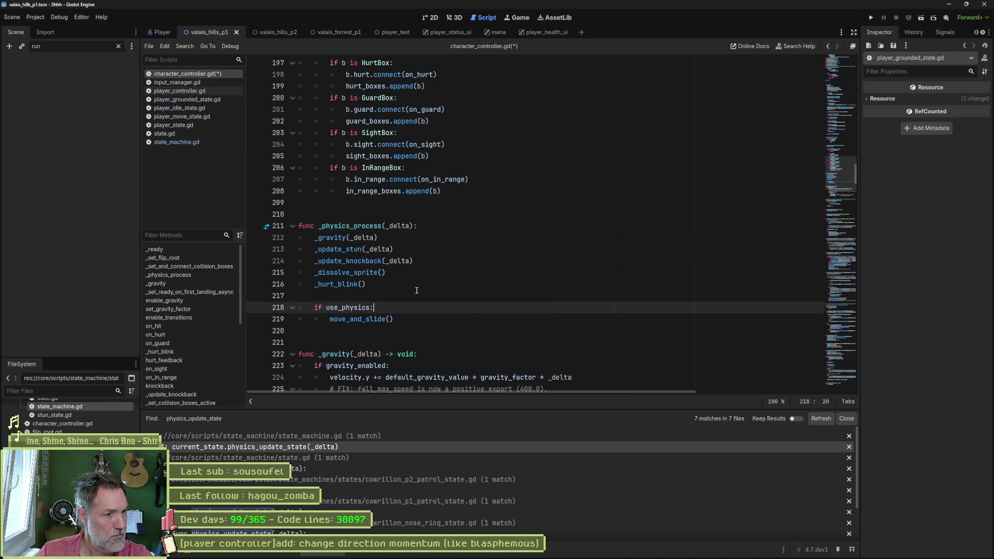
{"action": "key", "text": "ctrl+s"}
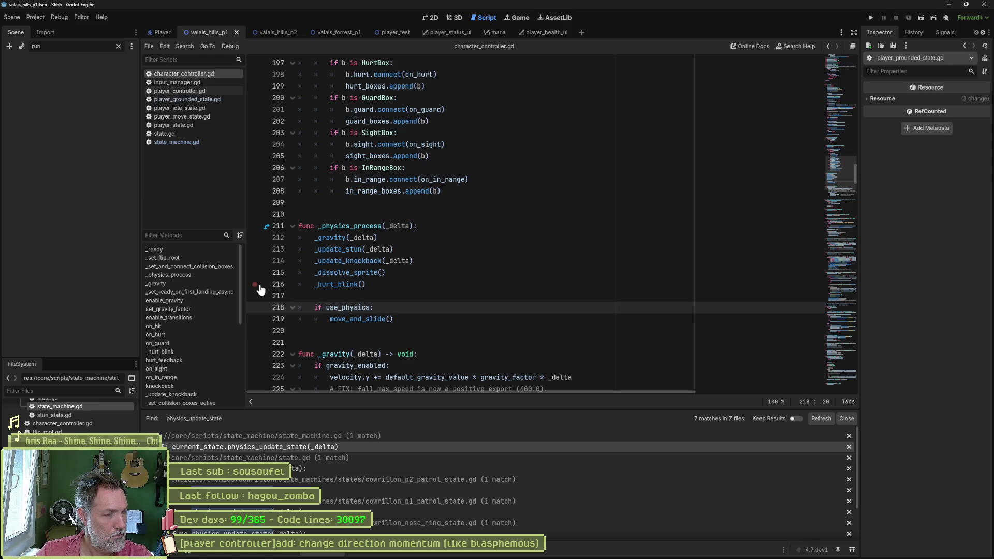
- Open state.gd at physics_update_state, run the game, and remove the line 86 breakpoint
{"action": "left_click", "coordinate": [174, 134]}
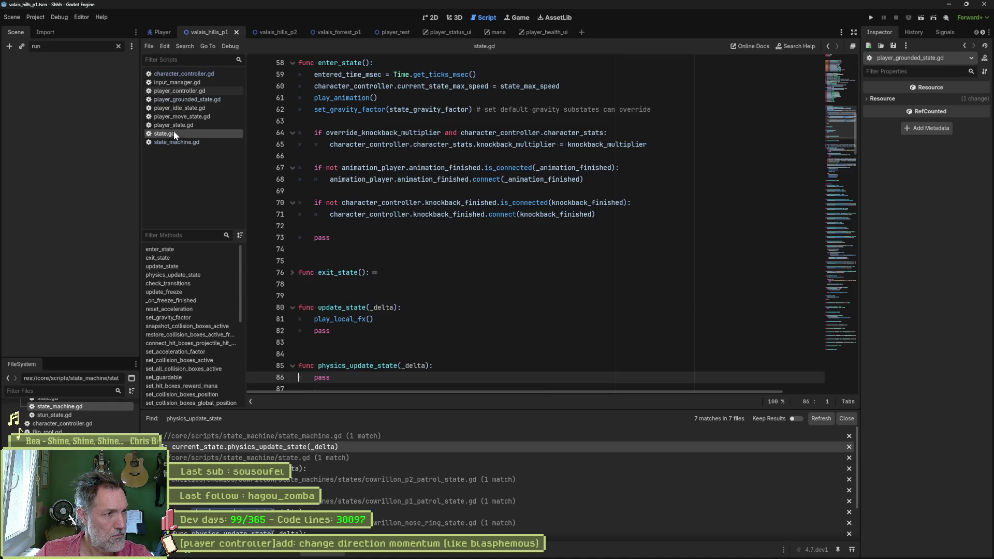
{"action": "left_click", "coordinate": [190, 276]}
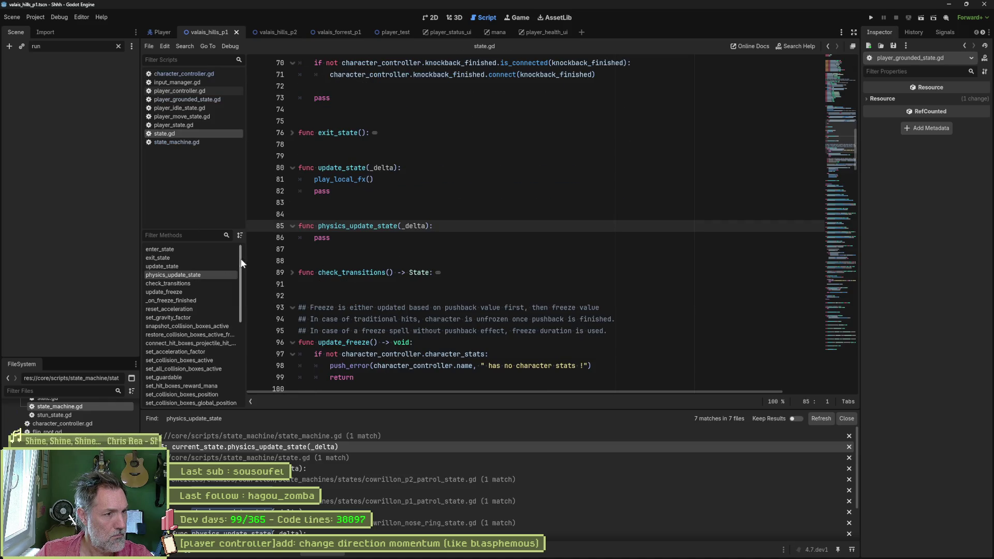
{"action": "key", "text": "F5"}
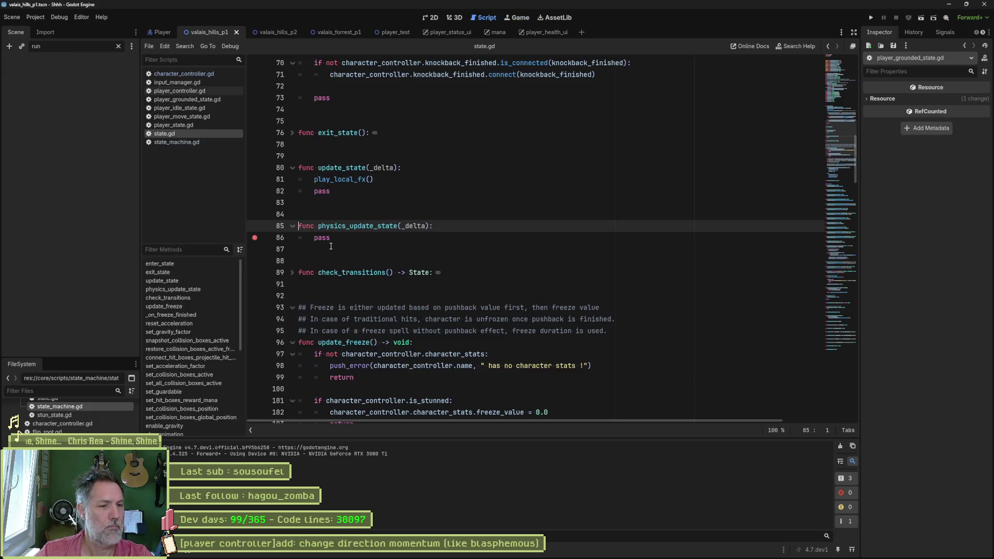
{"action": "left_click", "coordinate": [255, 238]}
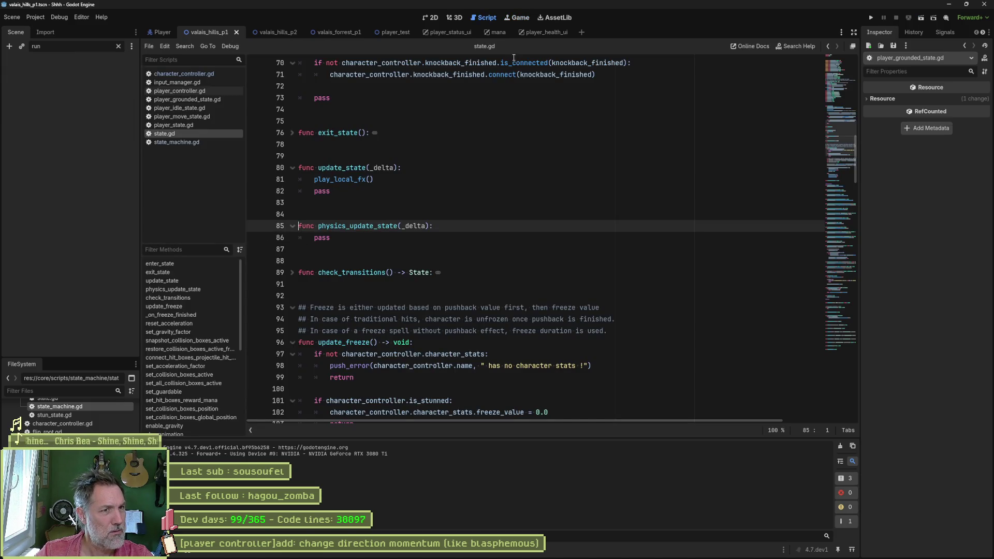
- Trace player_grounded_state.gd's parents through PlayerMoveState and PlayerState to the base State script
{"action": "left_click", "coordinate": [207, 100]}
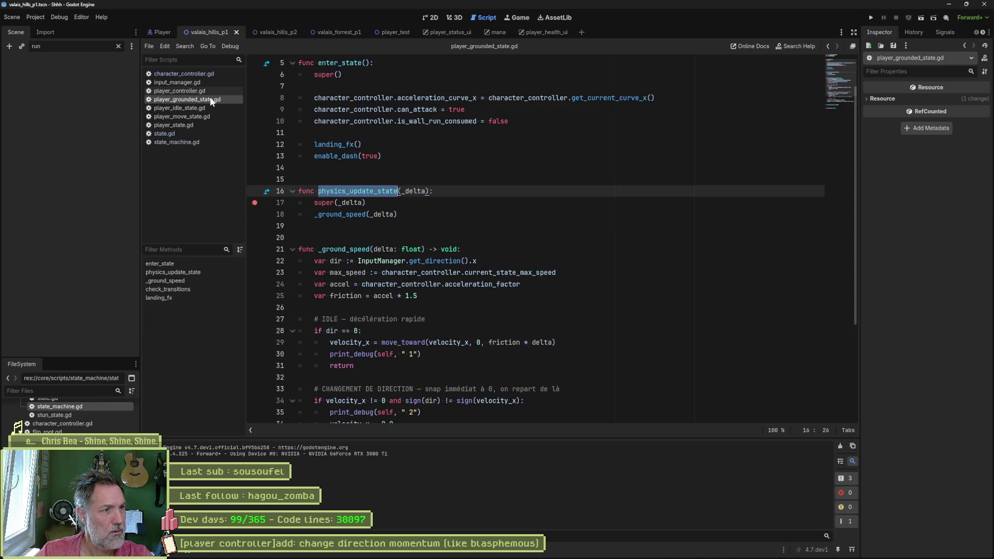
{"action": "scroll", "coordinate": [393, 105], "scroll_direction": "up", "scroll_amount": 2}
{"action": "left_click", "coordinate": [358, 74]}
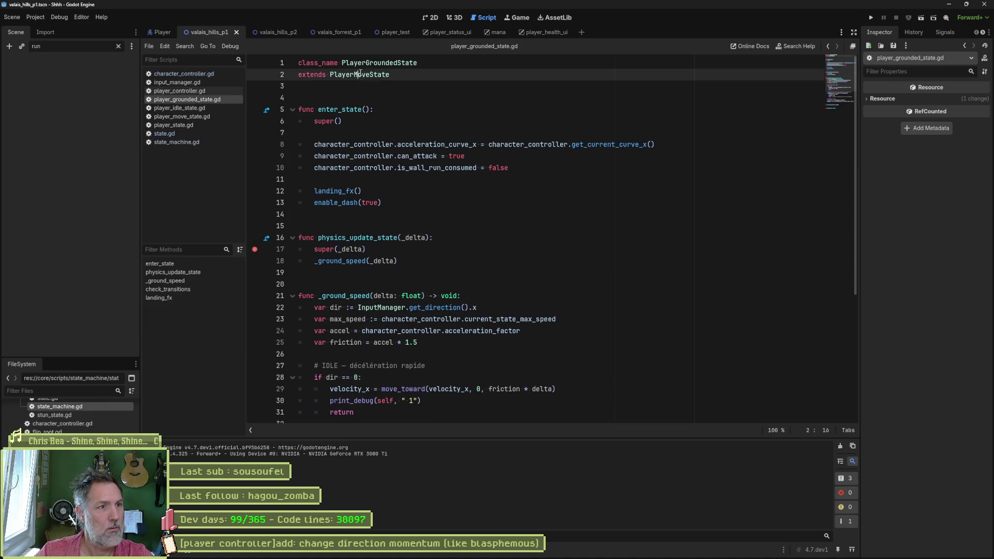
{"action": "left_click", "coordinate": [374, 75], "text": "ctrl"}
{"action": "left_click", "coordinate": [362, 75], "text": "ctrl"}
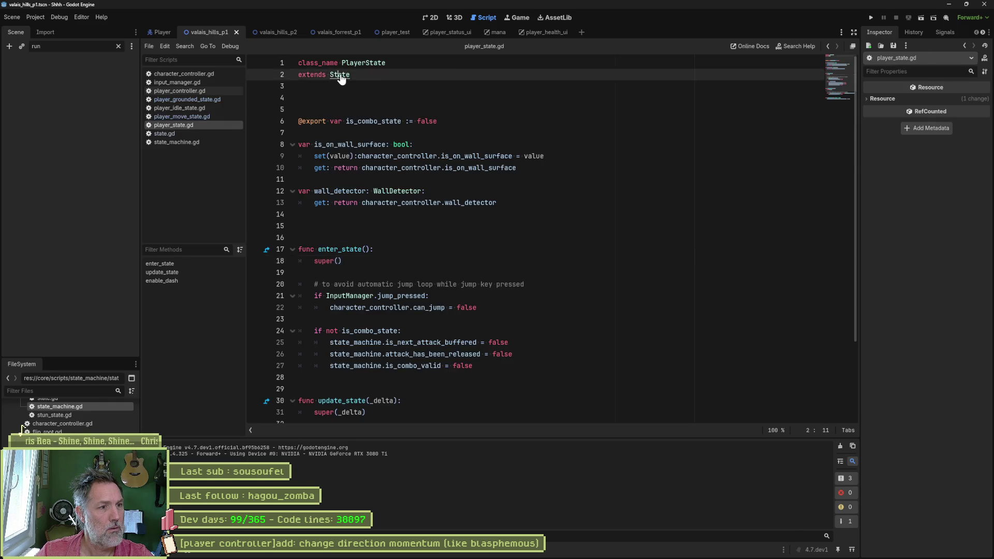
{"action": "left_click", "coordinate": [340, 75], "text": "ctrl"}
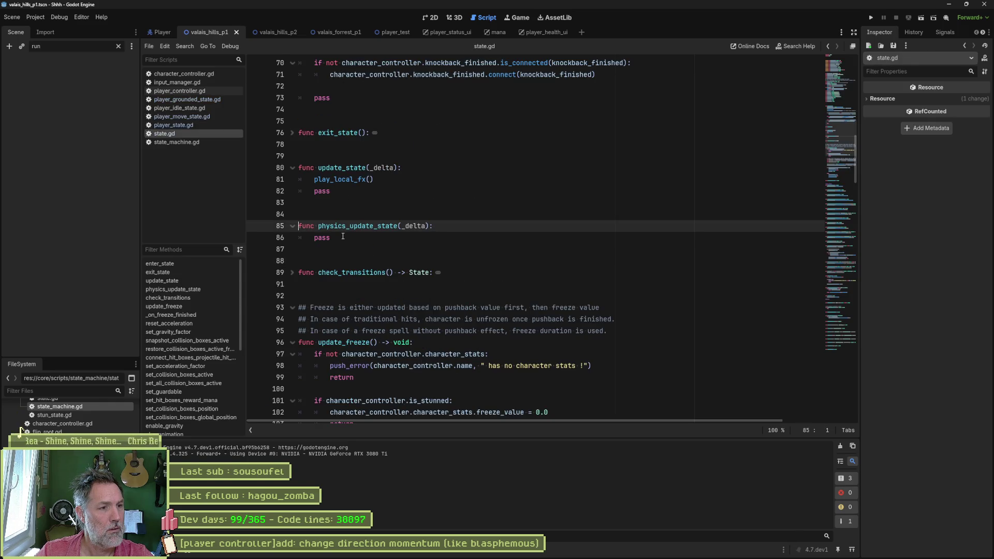
{"action": "double_click", "coordinate": [357, 226]}
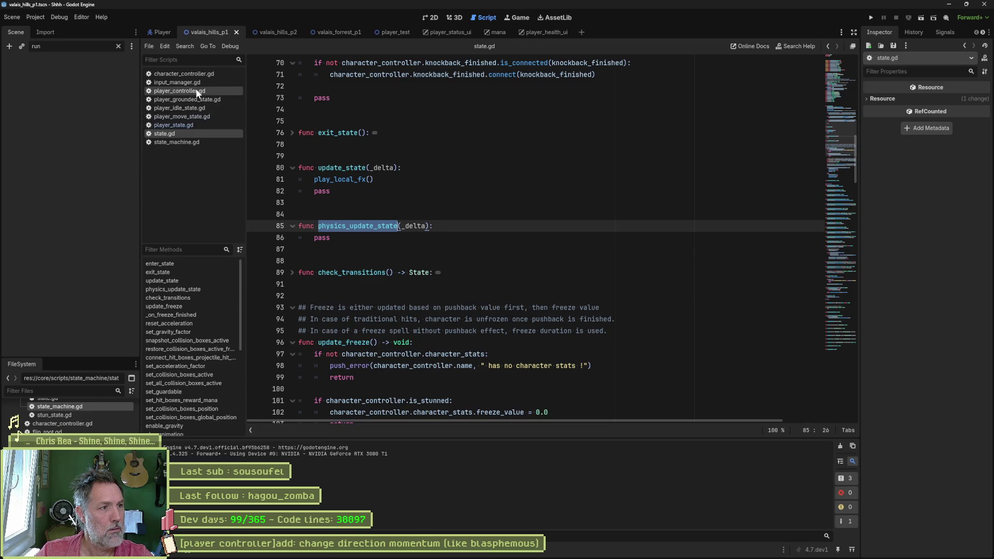
- Open state_machine.gd and select its _physics_process function
{"action": "left_click", "coordinate": [189, 142]}
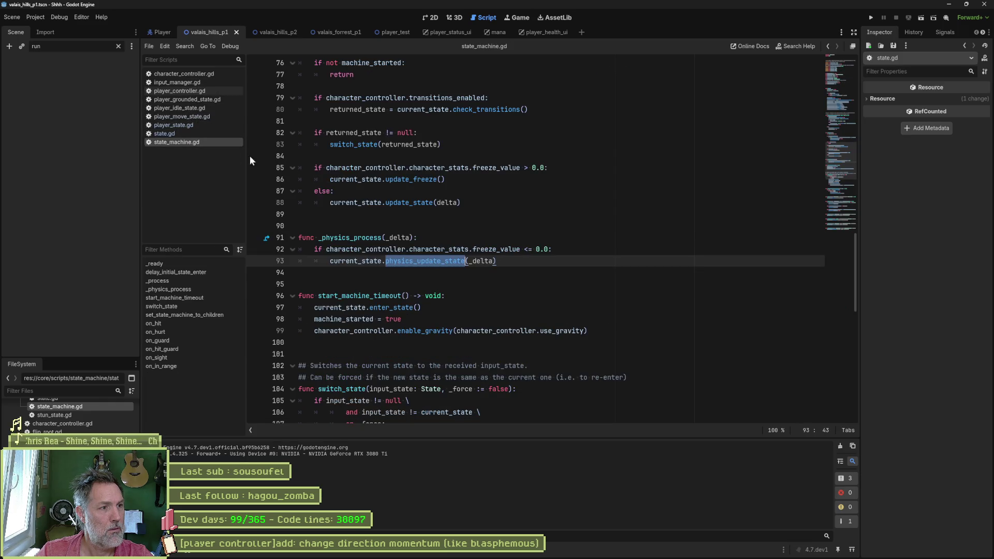
{"action": "double_click", "coordinate": [369, 238]}
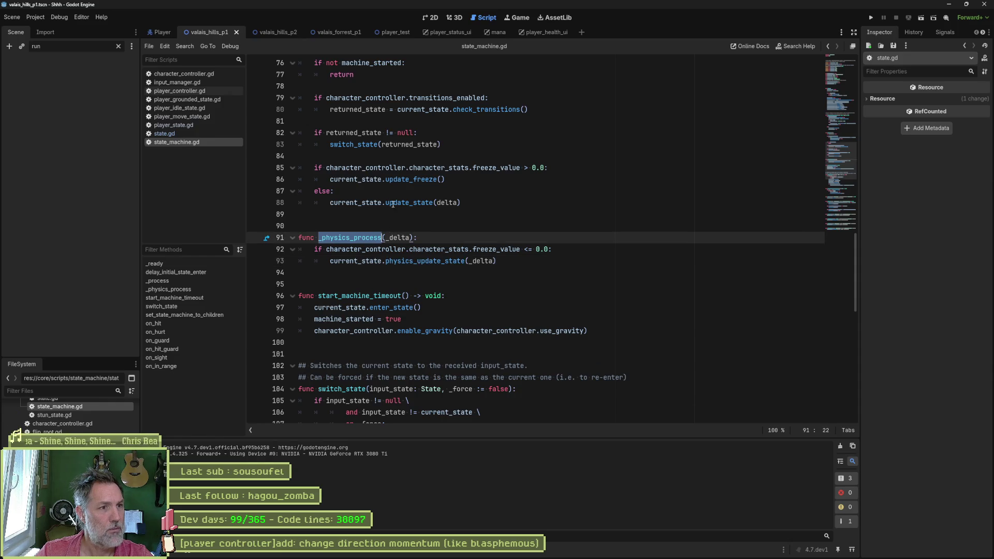
{"action": "scroll", "coordinate": [393, 204], "scroll_direction": "up", "scroll_amount": 4}
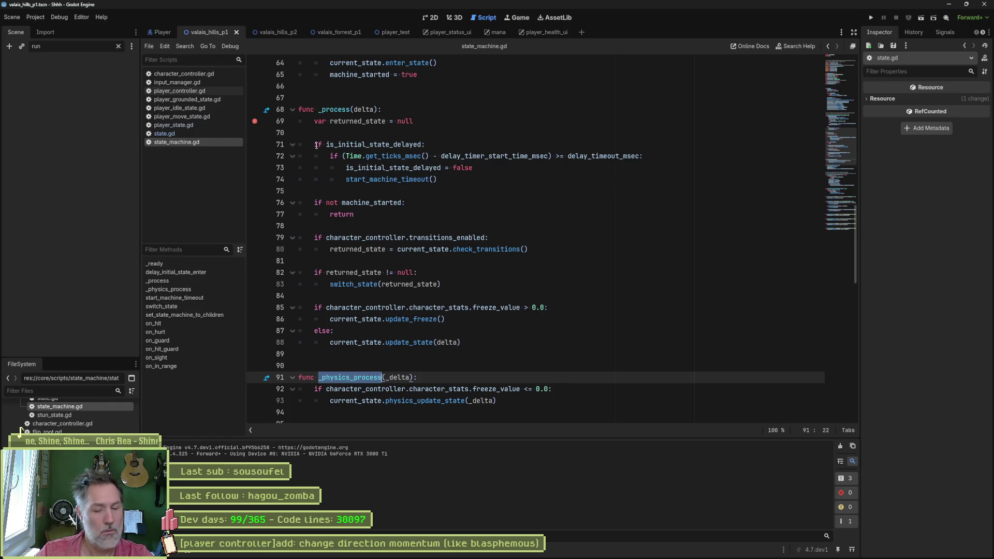
- Run the game, continue twice past the line 92 breakpoint, then end the debug run
{"action": "key", "text": "F6"}
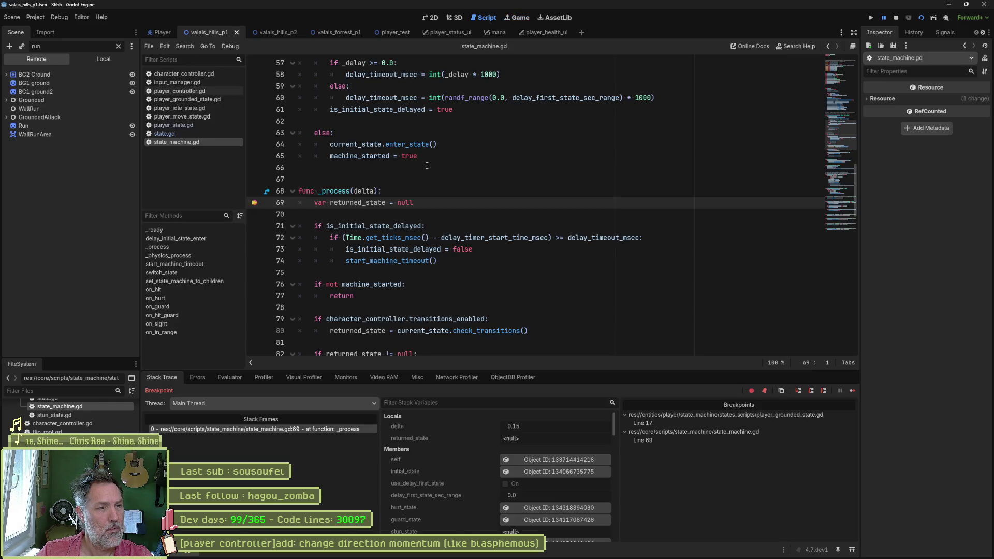
{"action": "scroll", "coordinate": [426, 165], "scroll_direction": "down", "scroll_amount": 5}
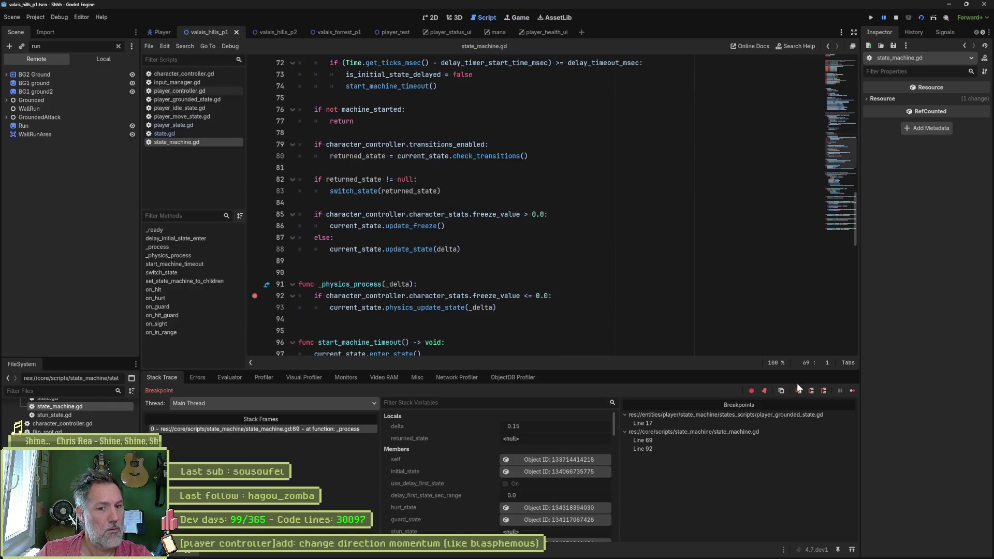
{"action": "left_click", "coordinate": [852, 392]}
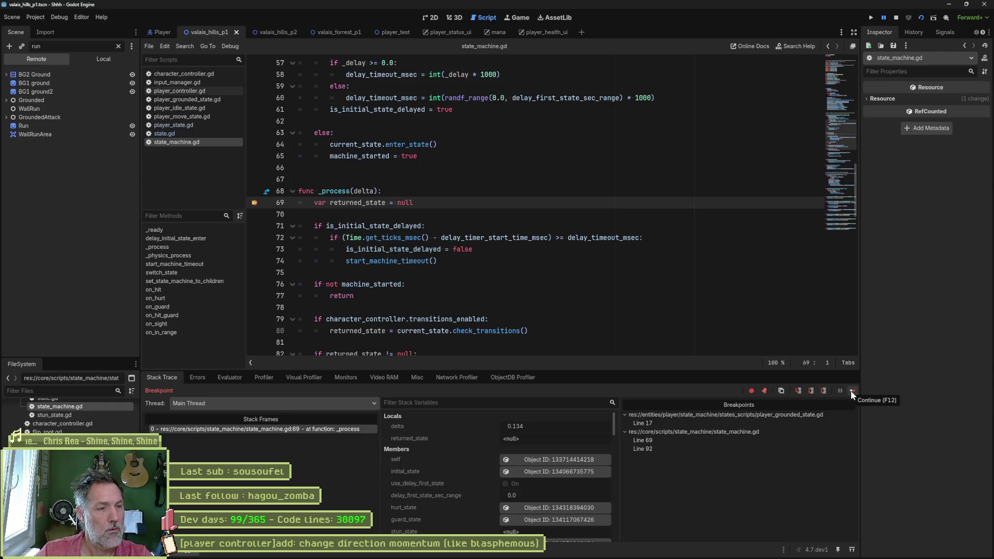
{"action": "left_click", "coordinate": [852, 392]}
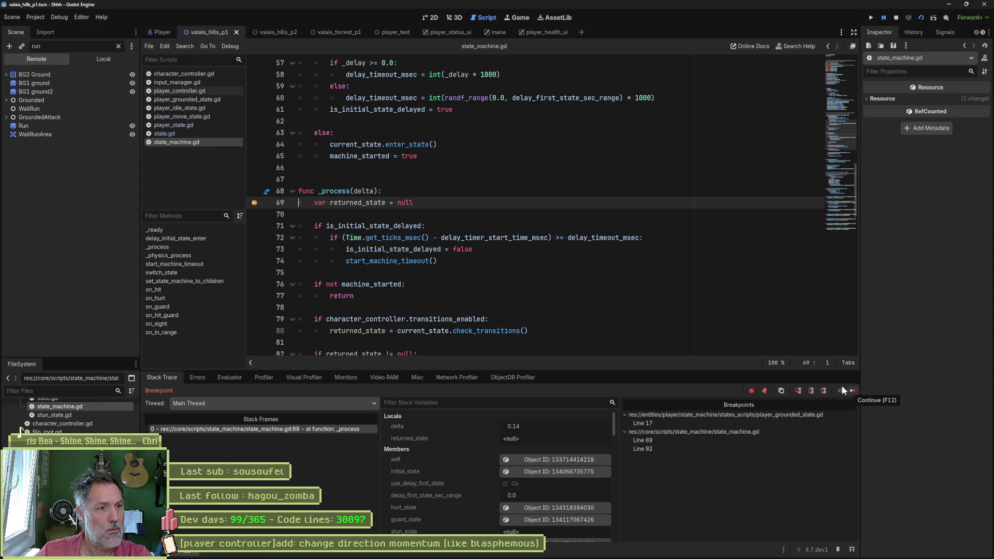
{"action": "left_click", "coordinate": [852, 391]}
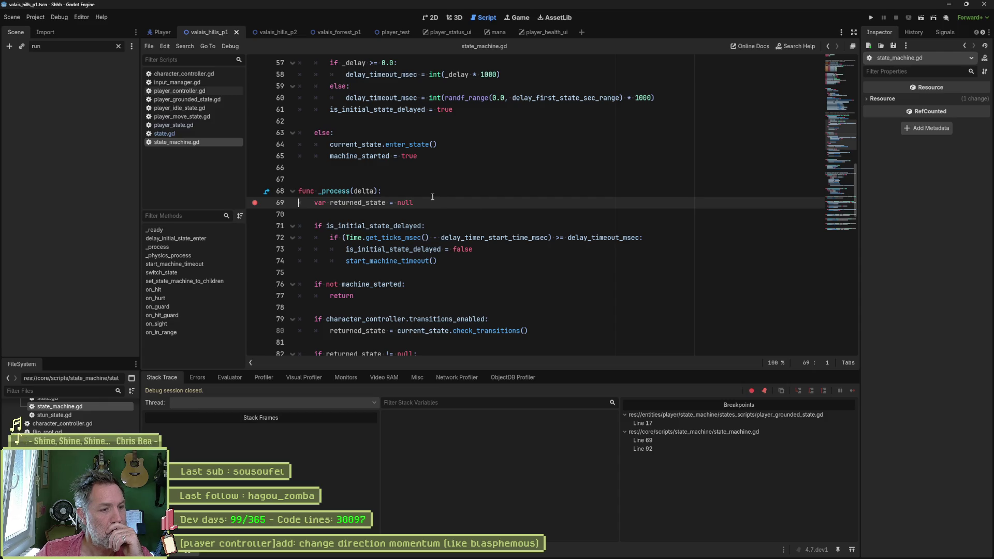
- Inspect the Player node's properties in the Player scene and open character_controller.gd
{"action": "left_click", "coordinate": [156, 32]}
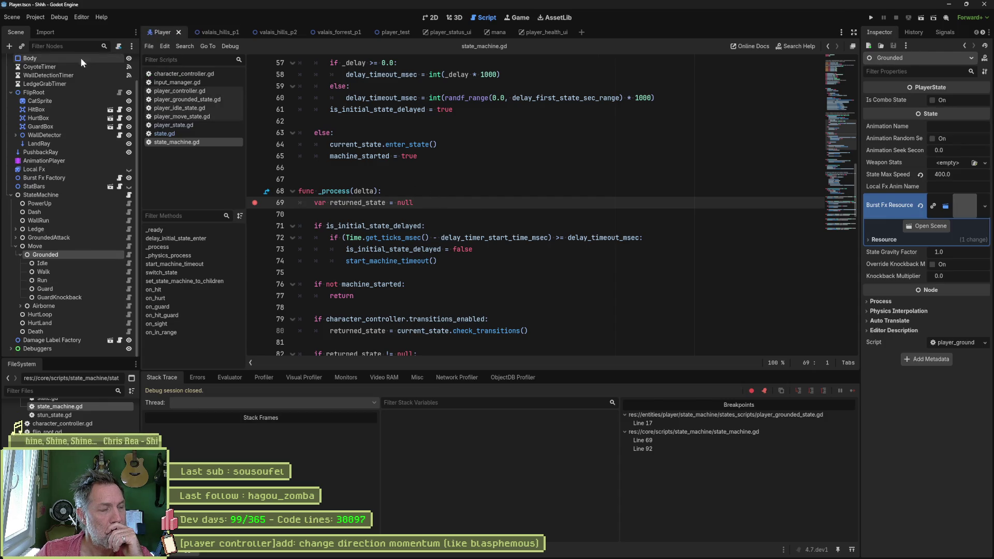
{"action": "scroll", "coordinate": [49, 130], "scroll_direction": "up", "scroll_amount": 3}
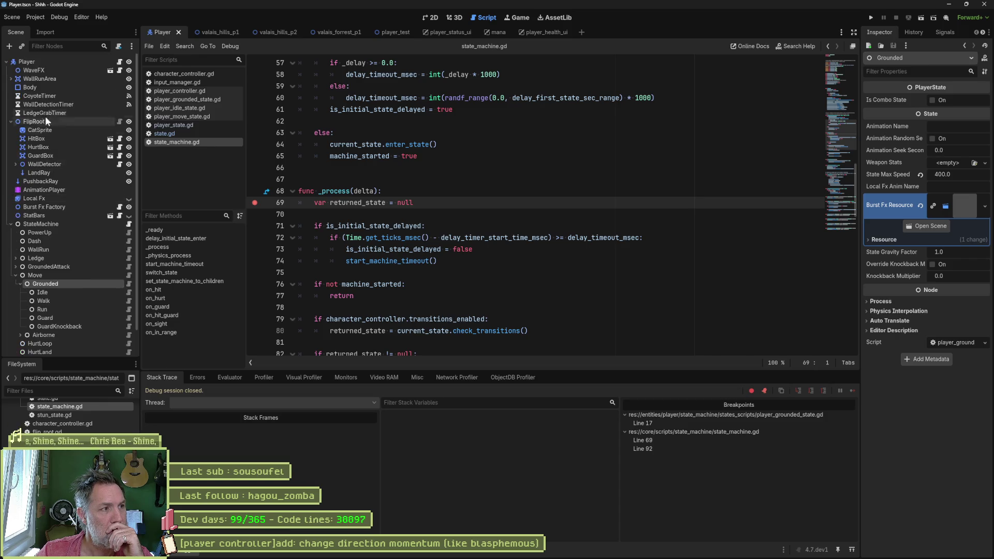
{"action": "left_click", "coordinate": [51, 62]}
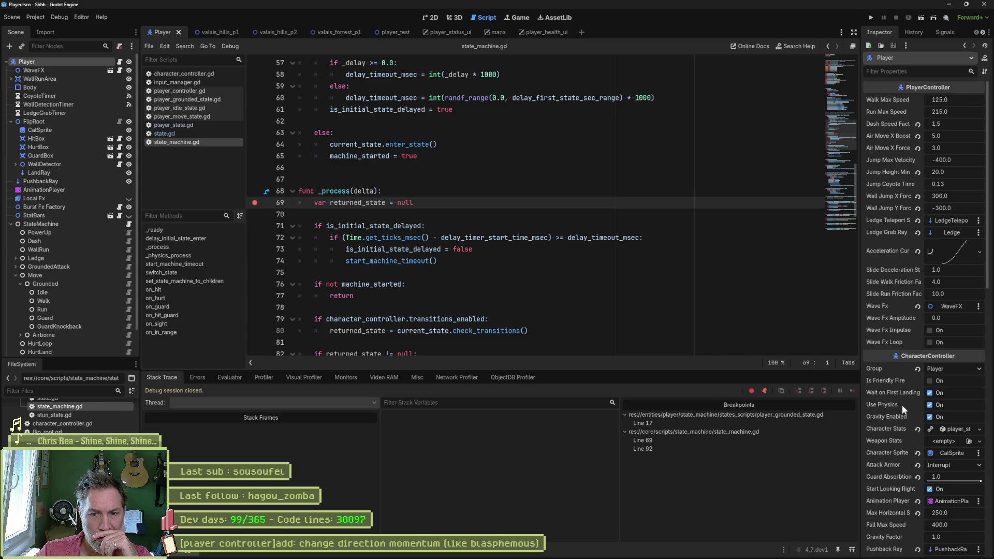
{"action": "scroll", "coordinate": [902, 405], "scroll_direction": "down", "scroll_amount": 3}
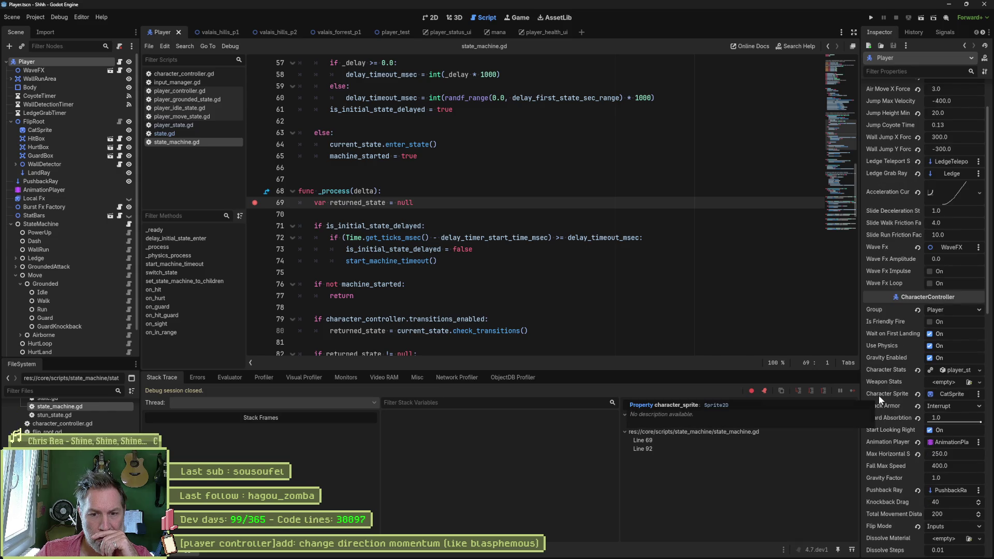
{"action": "scroll", "coordinate": [878, 396], "scroll_direction": "down", "scroll_amount": 9}
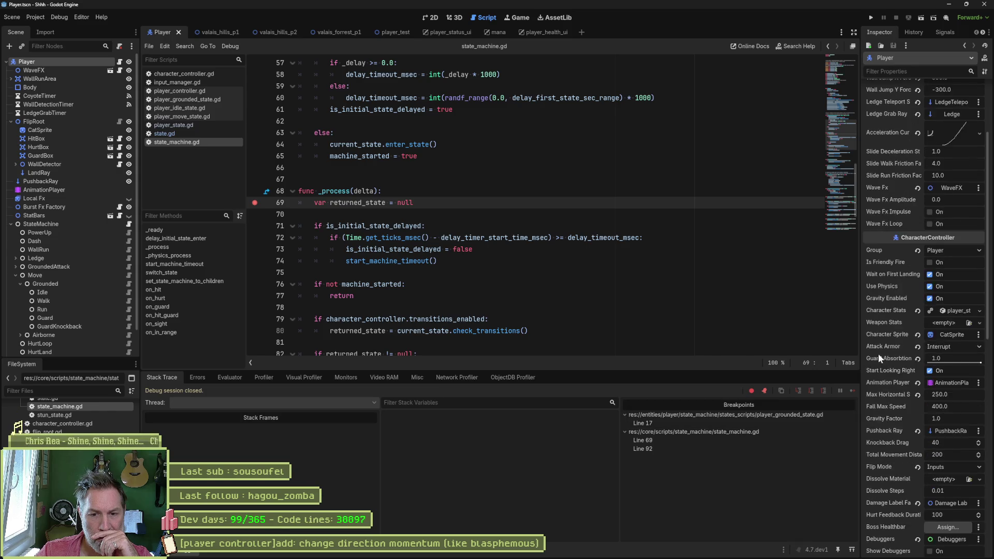
{"action": "mouse_move", "coordinate": [874, 290]}
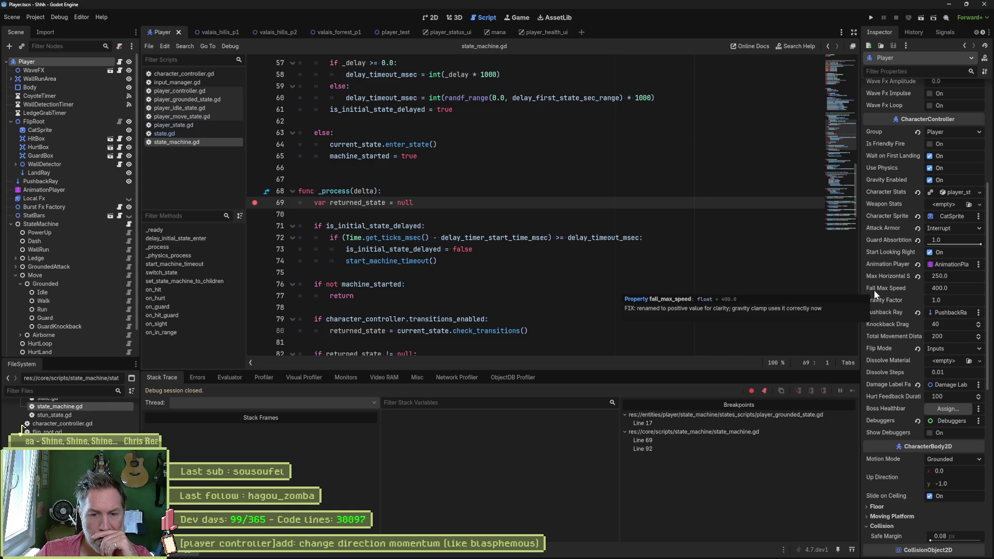
{"action": "scroll", "coordinate": [897, 278], "scroll_direction": "up", "scroll_amount": 12}
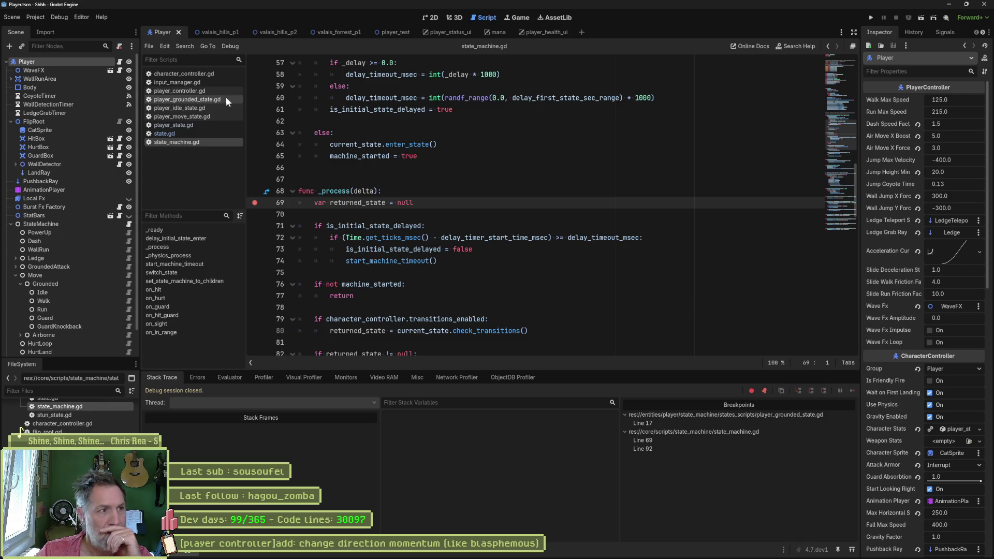
{"action": "left_click", "coordinate": [193, 76]}
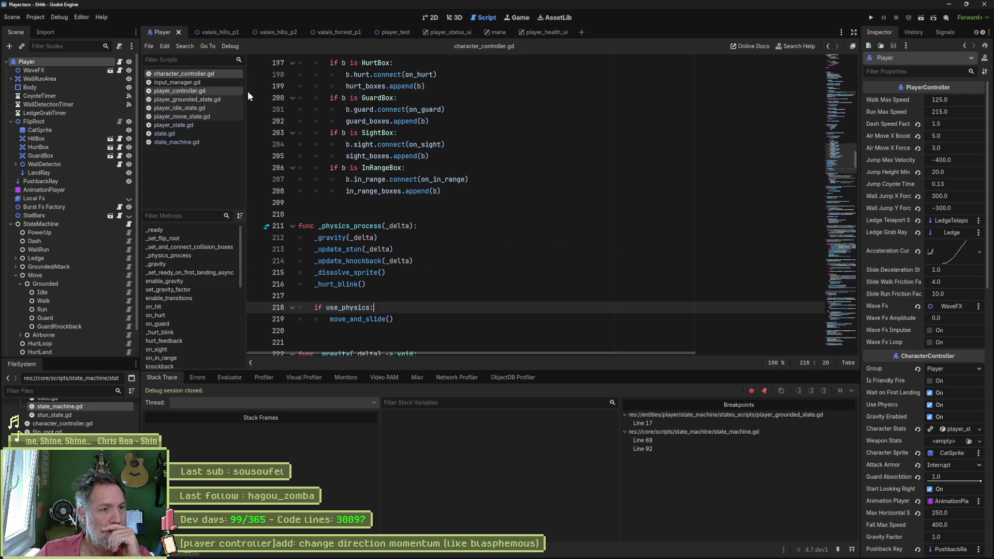
- Break at line 218 of character_controller.gd, confirm use_physics is true, then stop and remove the breakpoint
{"action": "double_click", "coordinate": [359, 309]}
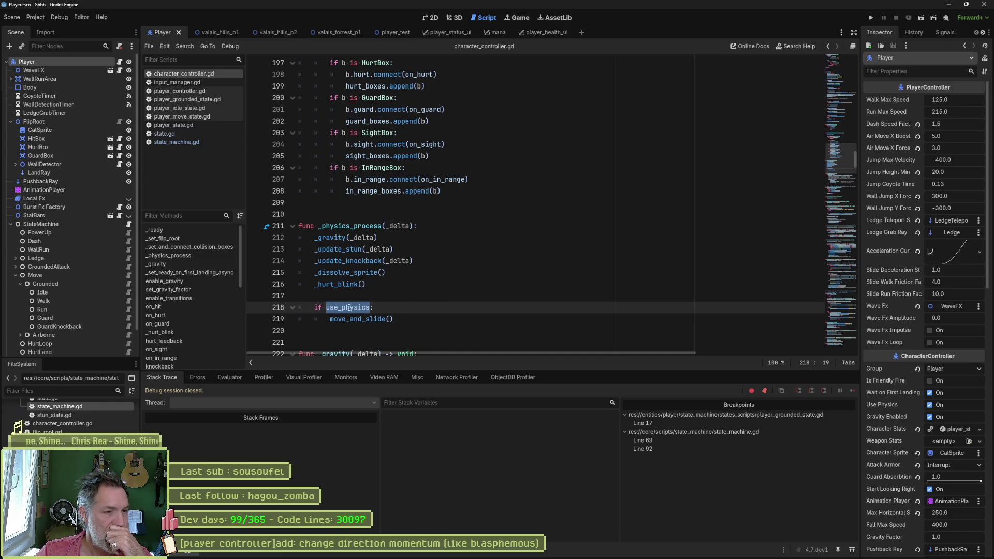
{"action": "left_click", "coordinate": [255, 309]}
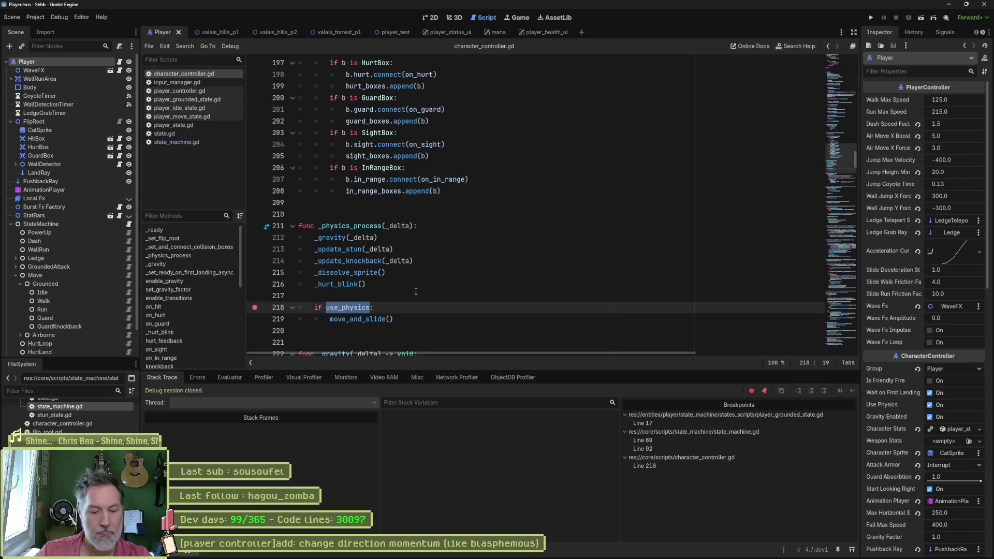
{"action": "key", "text": "F5"}
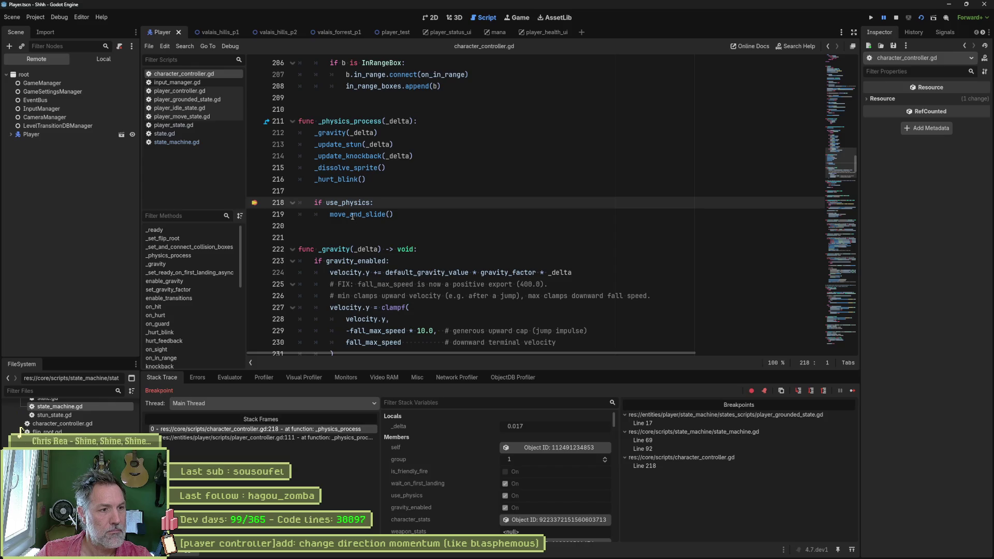
{"action": "mouse_move", "coordinate": [352, 204]}
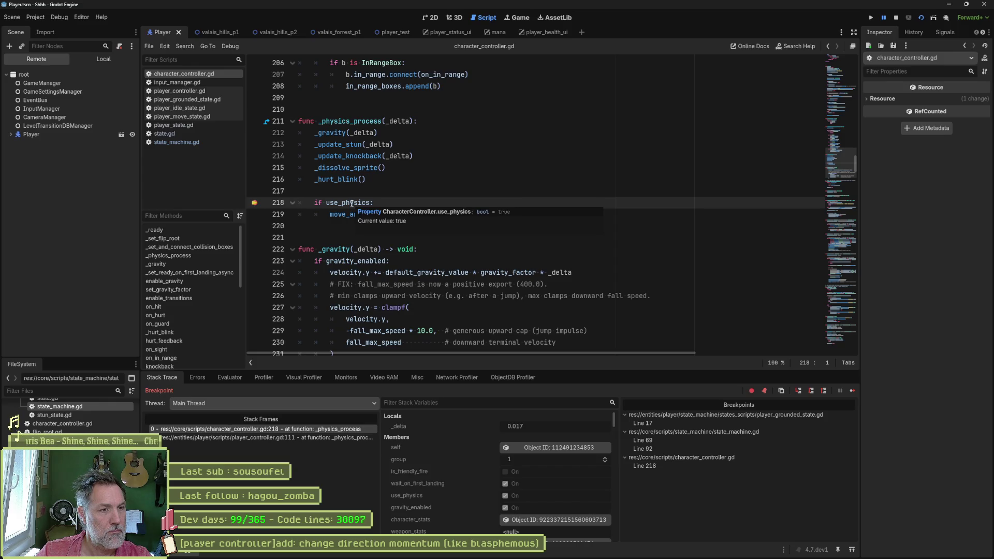
{"action": "key", "text": "F8"}
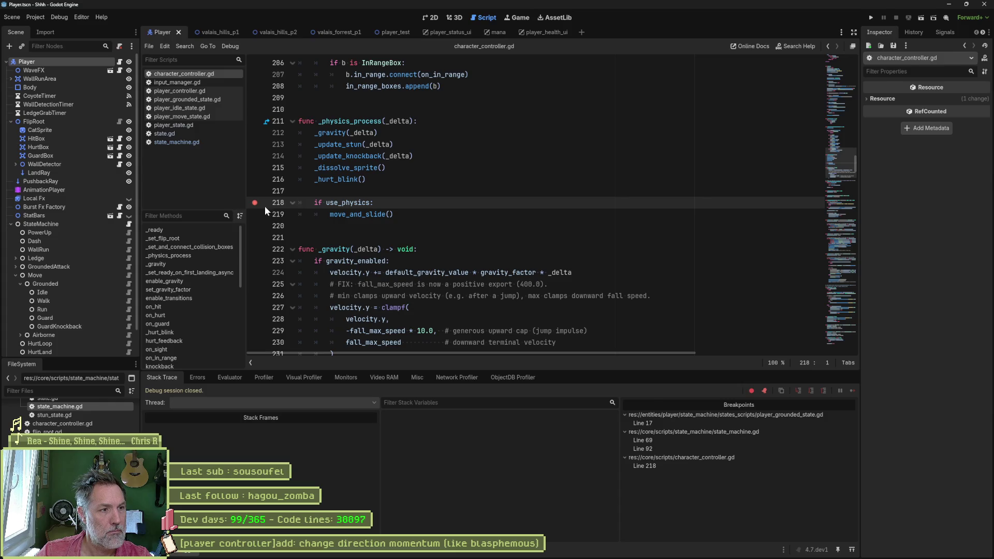
{"action": "left_click", "coordinate": [256, 203]}
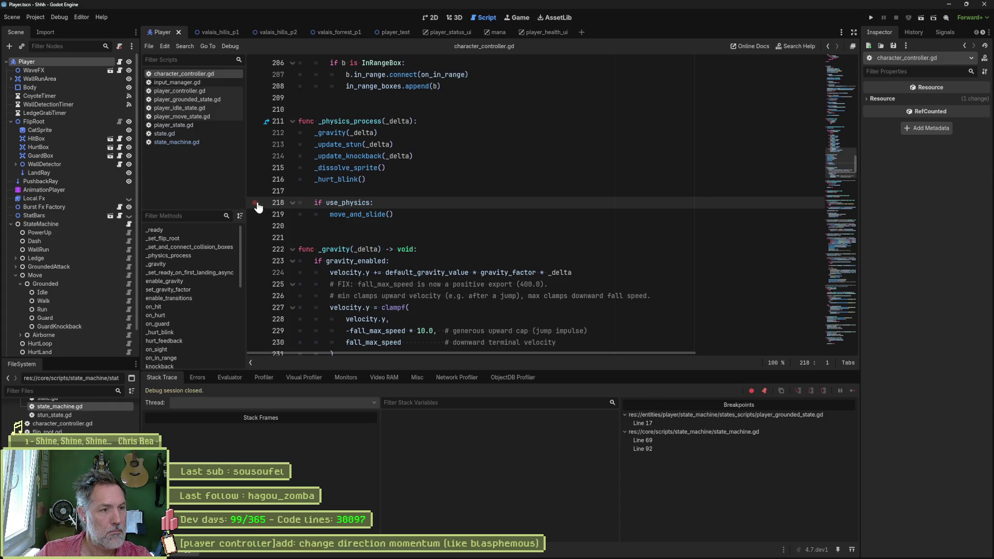
- Jump to _physics_process in character_controller.gd, then return to state_machine.gd
{"action": "left_click", "coordinate": [176, 256]}
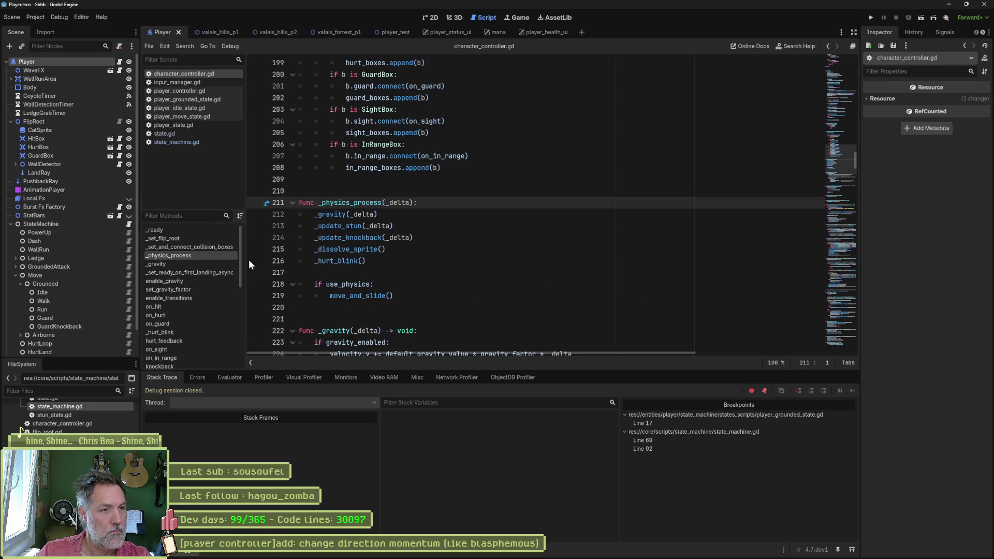
{"action": "double_click", "coordinate": [359, 203]}
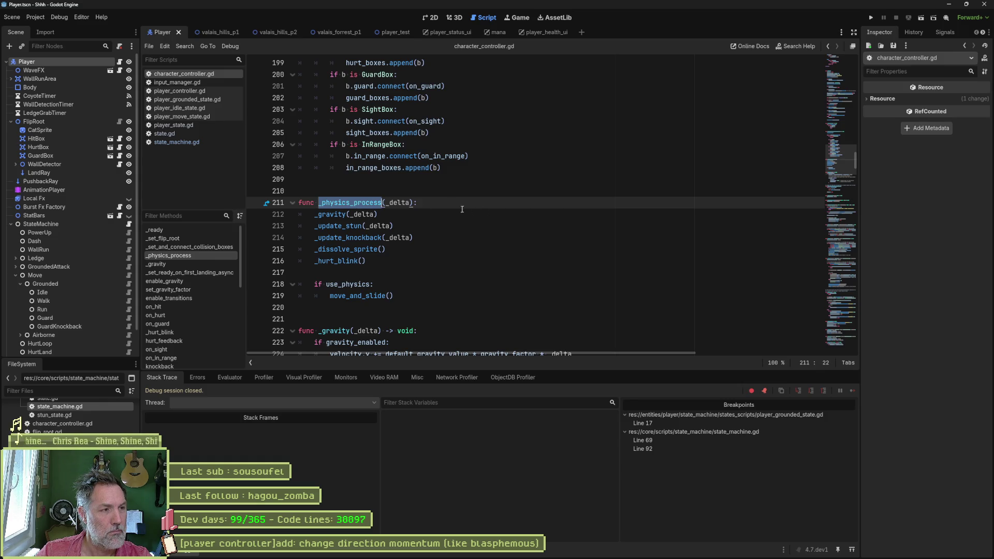
{"action": "left_click", "coordinate": [182, 141]}
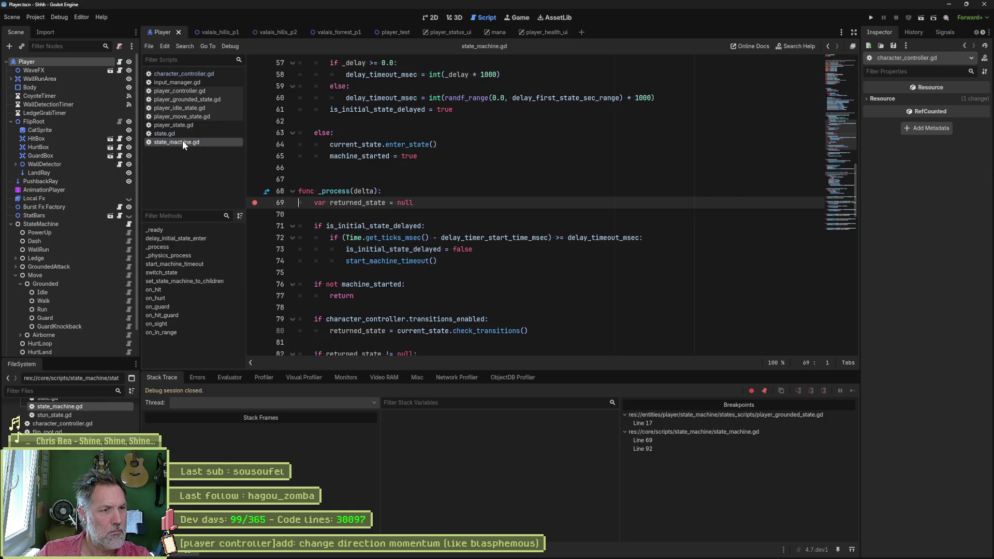
- Remove the line 69 breakpoint in state_machine.gd, keep line 92, and launch the game with StateMachine selected
{"action": "left_click", "coordinate": [254, 203]}
{"action": "left_click", "coordinate": [185, 257]}
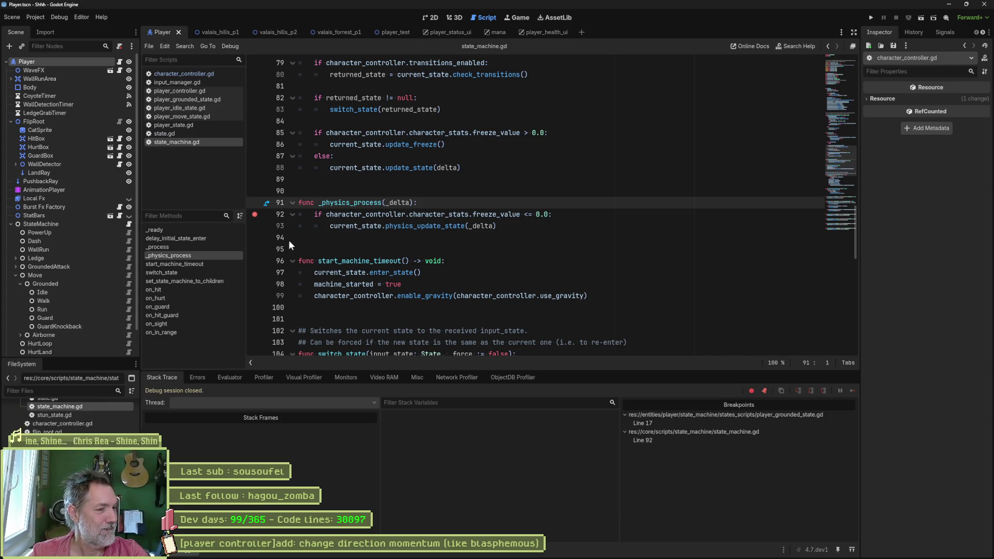
{"action": "left_click", "coordinate": [96, 226]}
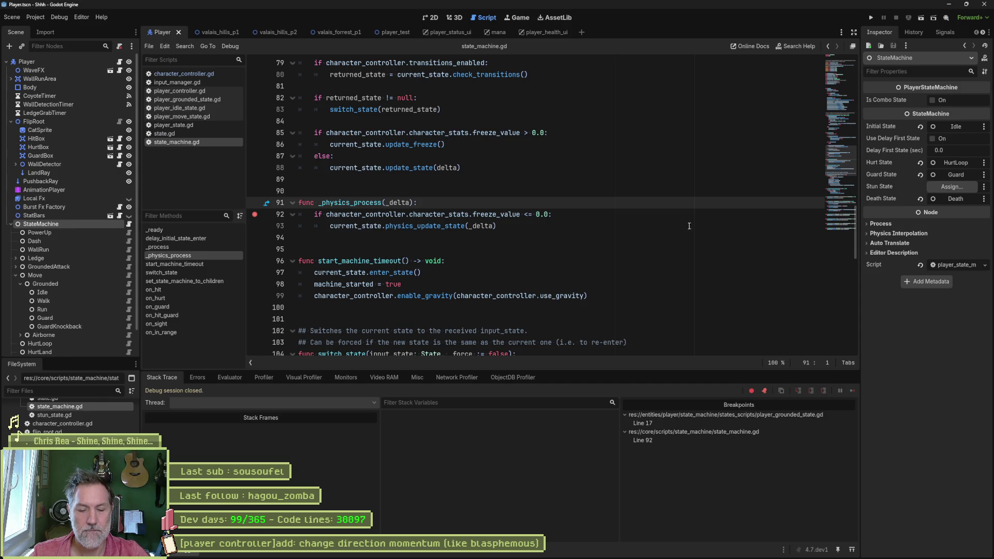
{"action": "key", "text": "F6"}
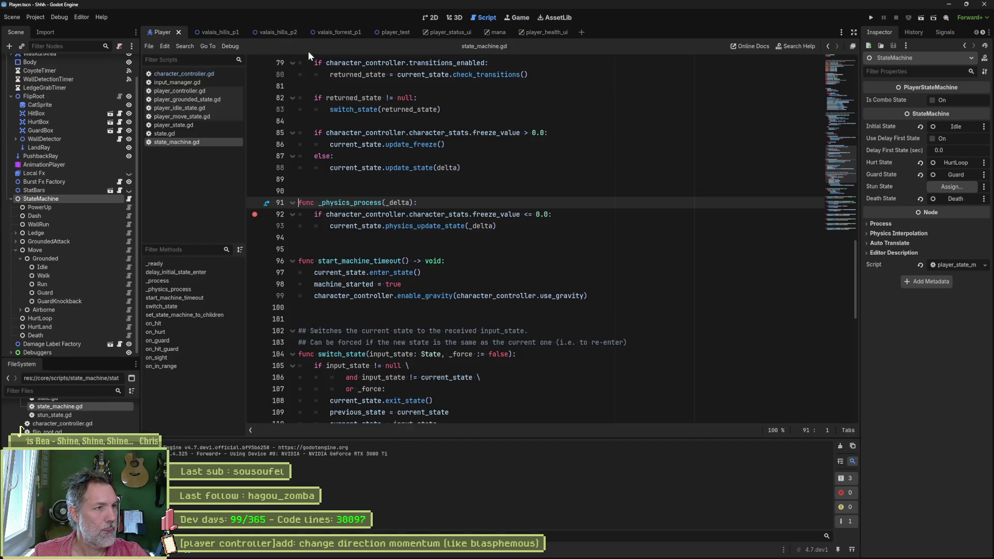
- Run the valais_hills_p1 level and inspect its live Run and WallRunArea nodes
{"action": "left_click", "coordinate": [223, 32]}
{"action": "type", "text": "run"}
{"action": "key", "text": "F6"}
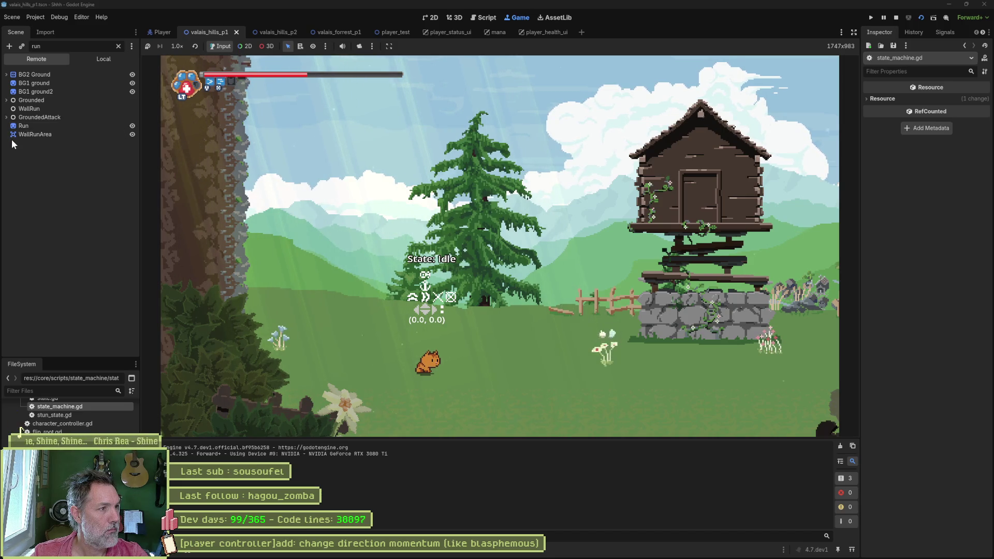
{"action": "left_click", "coordinate": [28, 124]}
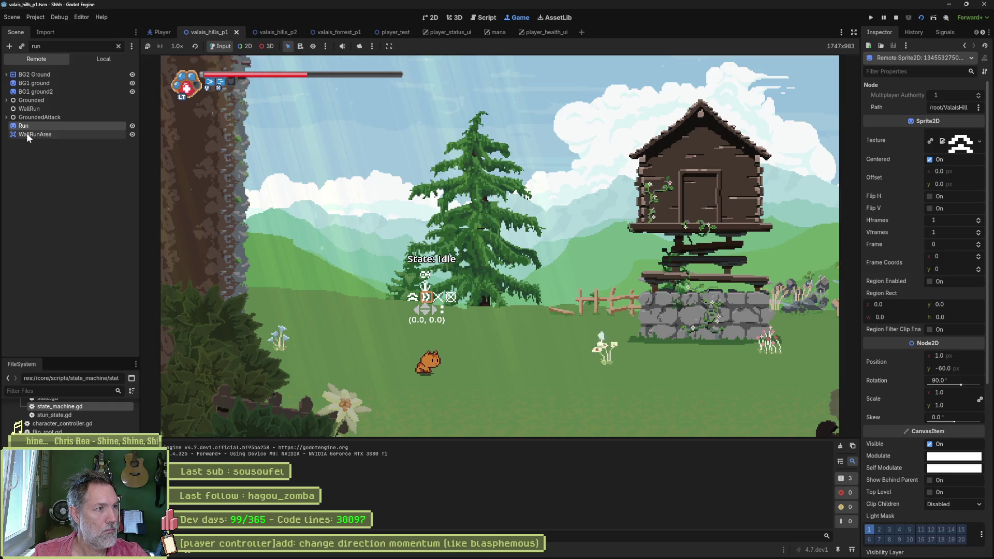
{"action": "left_click", "coordinate": [26, 132]}
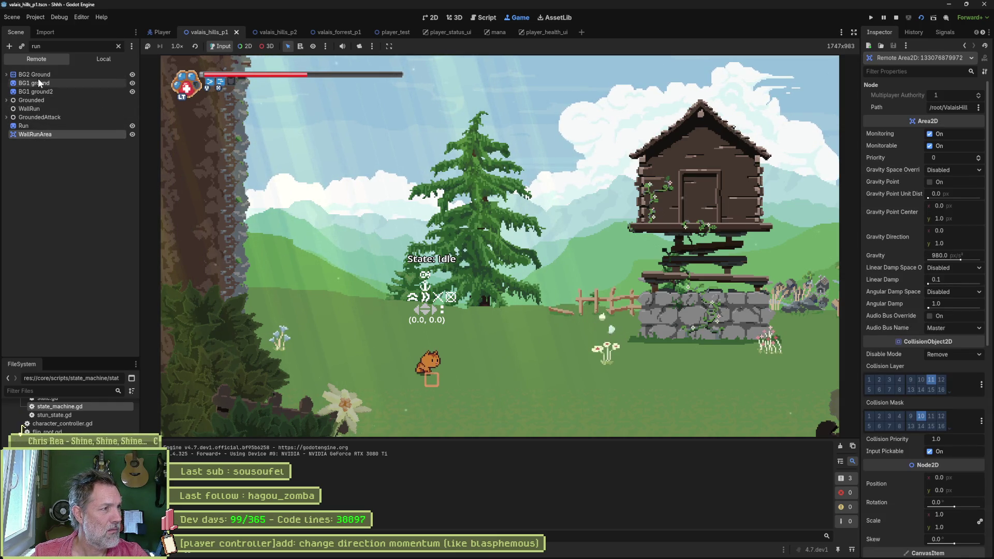
- Clear the Remote tree filter and expand the live Player > StateMachine node
{"action": "left_click", "coordinate": [119, 46]}
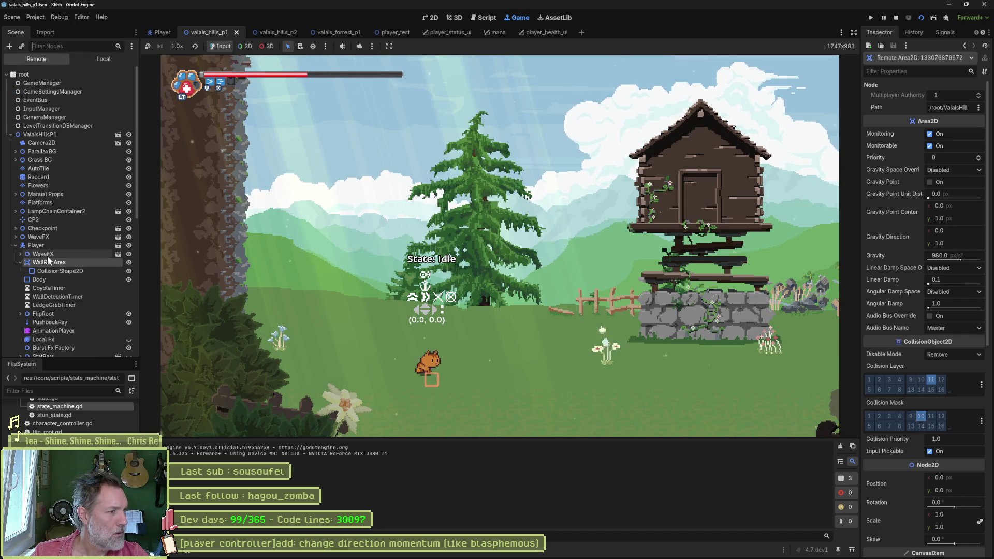
{"action": "left_click", "coordinate": [34, 246]}
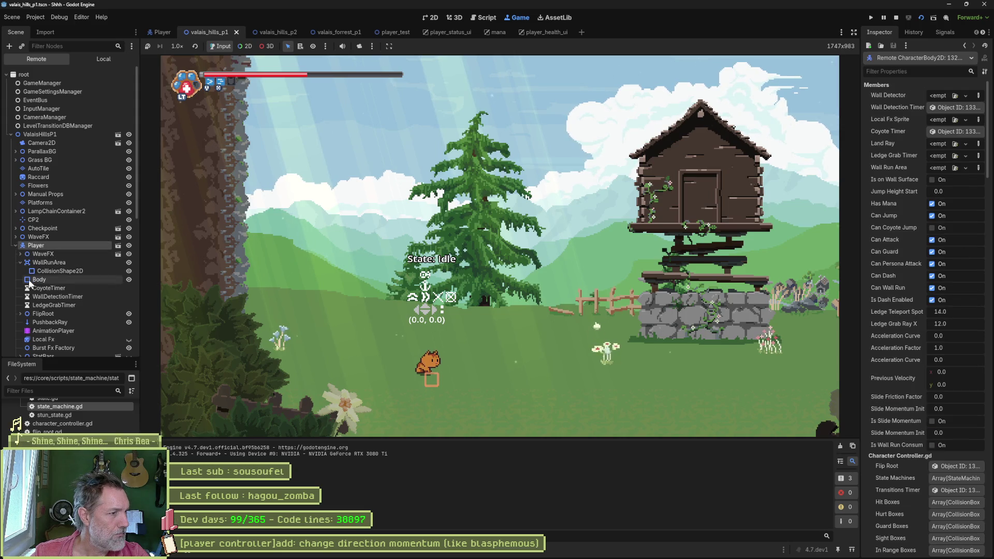
{"action": "scroll", "coordinate": [31, 279], "scroll_direction": "down", "scroll_amount": 5}
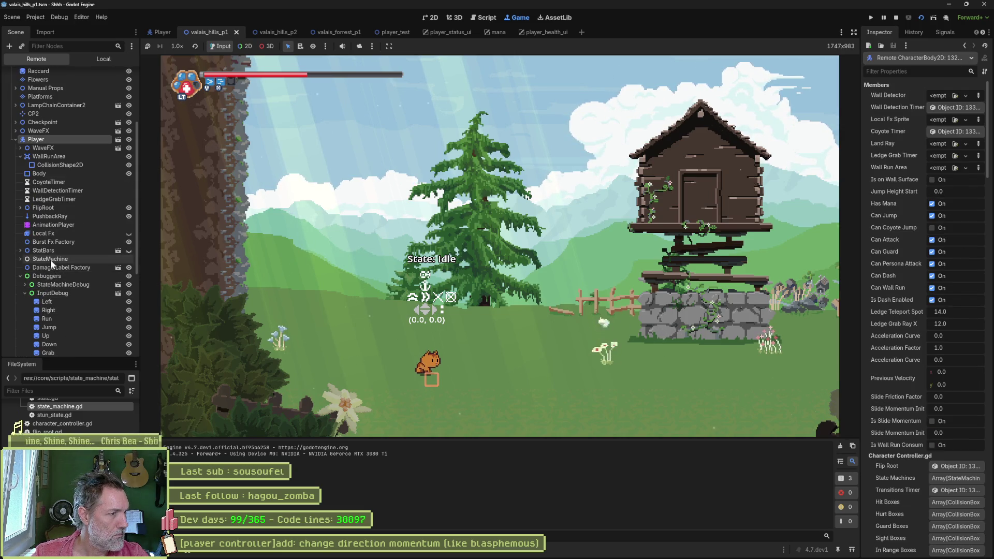
{"action": "double_click", "coordinate": [51, 259]}
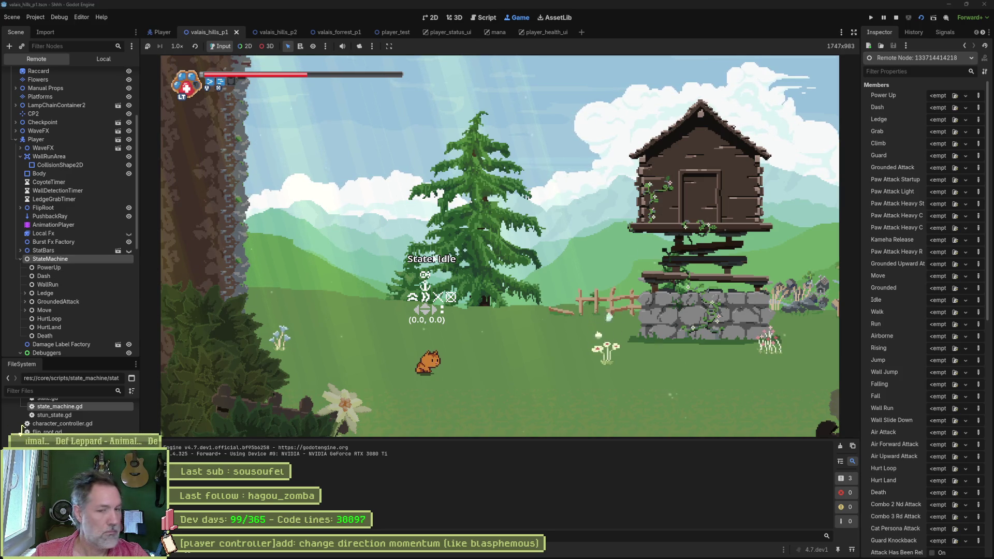
- Scroll through the live StateMachine's properties in the Inspector
{"action": "scroll", "coordinate": [903, 272], "scroll_direction": "down", "scroll_amount": 5}
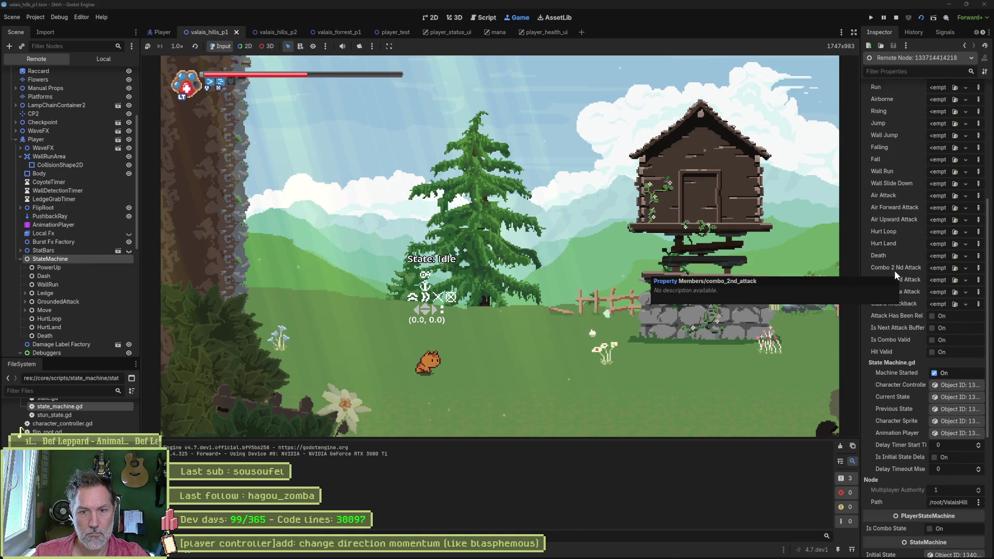
{"action": "scroll", "coordinate": [891, 275], "scroll_direction": "down", "scroll_amount": 5}
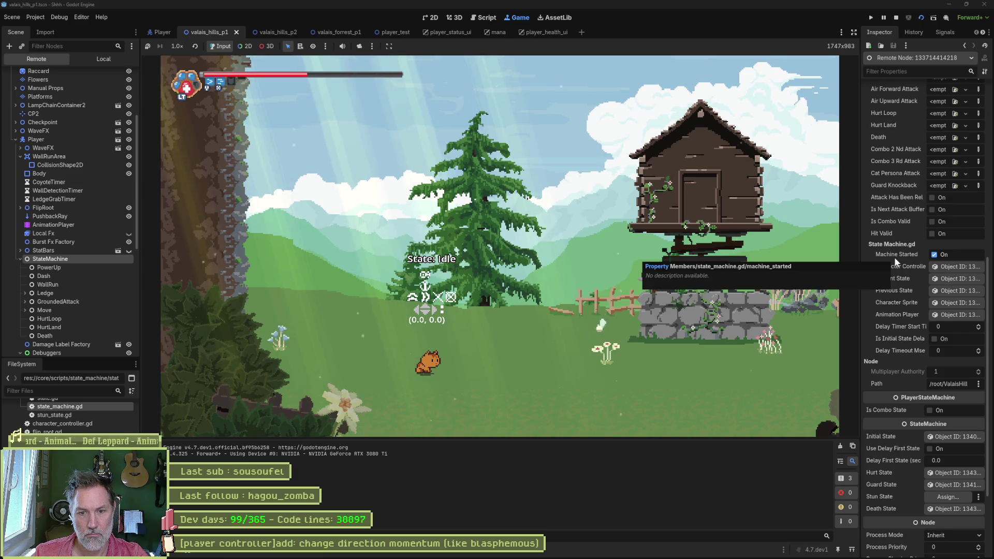
{"action": "scroll", "coordinate": [893, 257], "scroll_direction": "down", "scroll_amount": 2}
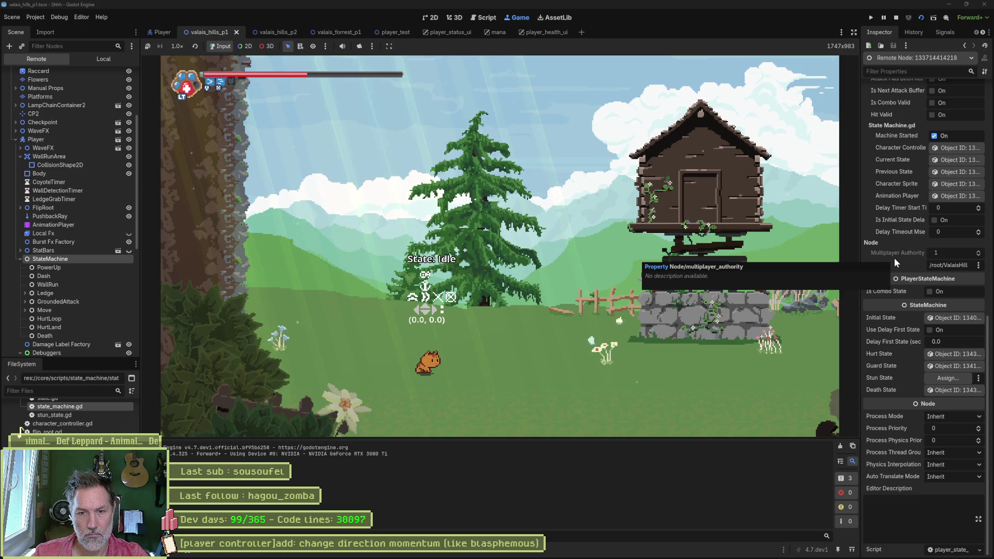
{"action": "scroll", "coordinate": [894, 257], "scroll_direction": "up", "scroll_amount": 1}
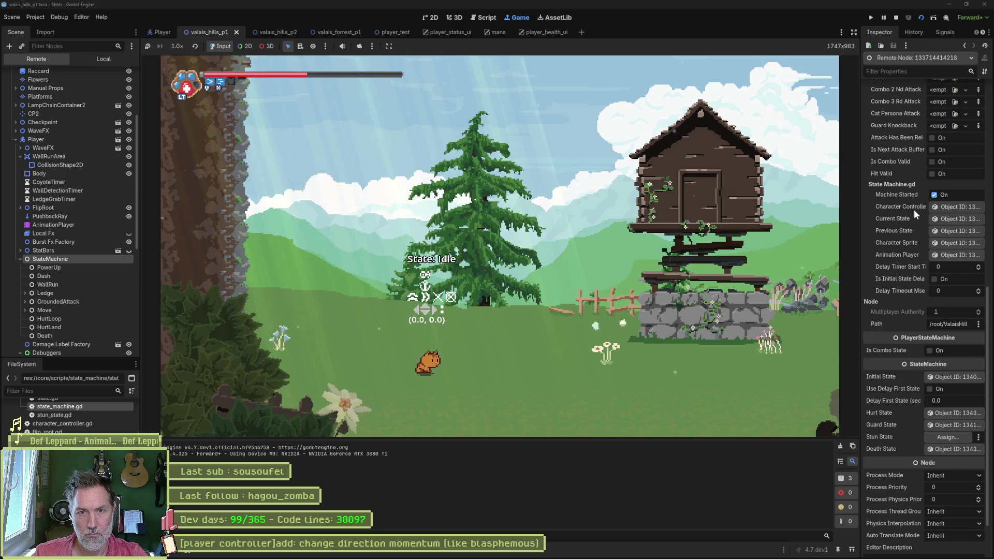
- Inspect the live Idle state under Move > Grounded, reselect StateMachine, and stop the game
{"action": "left_click", "coordinate": [946, 217]}
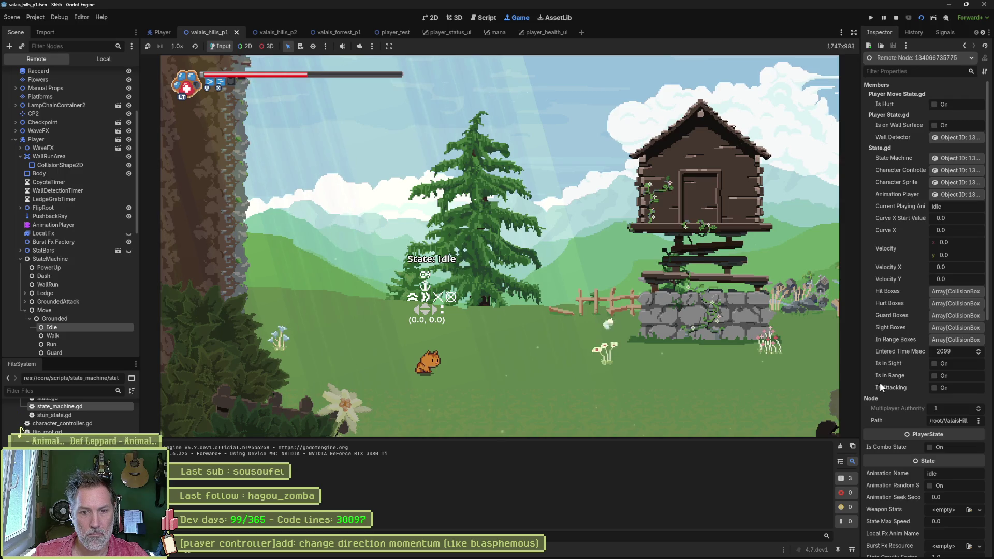
{"action": "scroll", "coordinate": [884, 459], "scroll_direction": "down", "scroll_amount": 5}
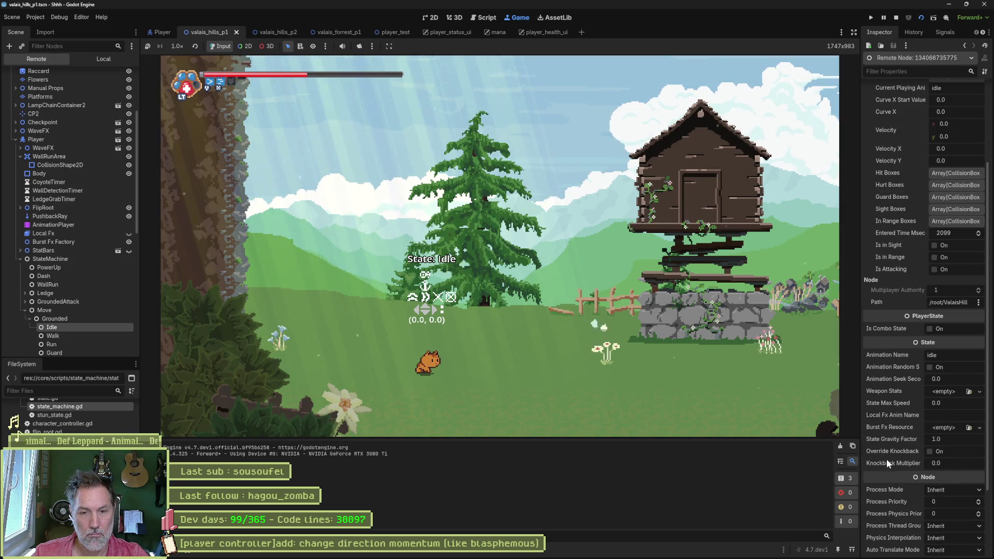
{"action": "scroll", "coordinate": [887, 459], "scroll_direction": "down", "scroll_amount": 3}
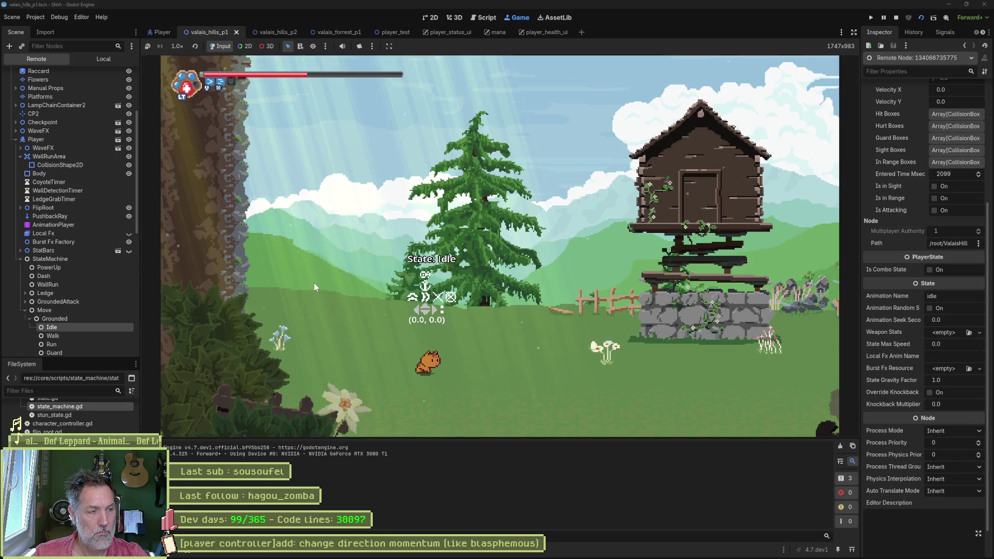
{"action": "left_click", "coordinate": [45, 259]}
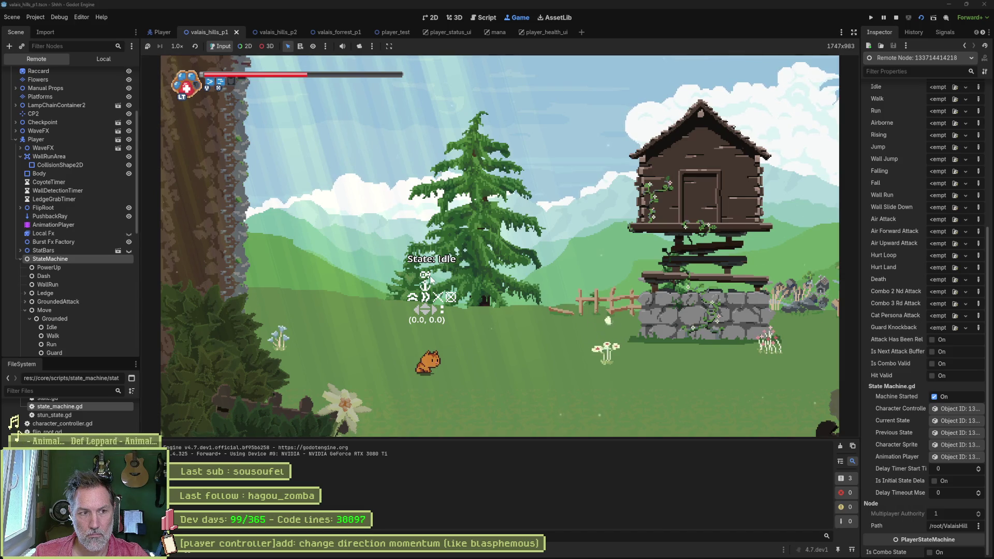
{"action": "key", "text": "F8"}
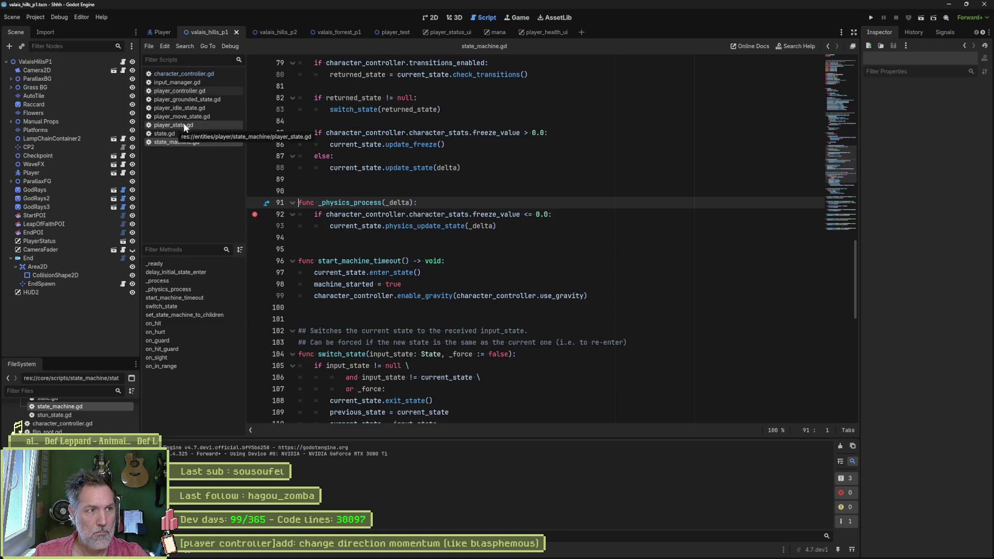
- Delete blank line 5 above enter_state in player_idle_state.gd, save, then open character_controller.gd
{"action": "left_click", "coordinate": [196, 109]}
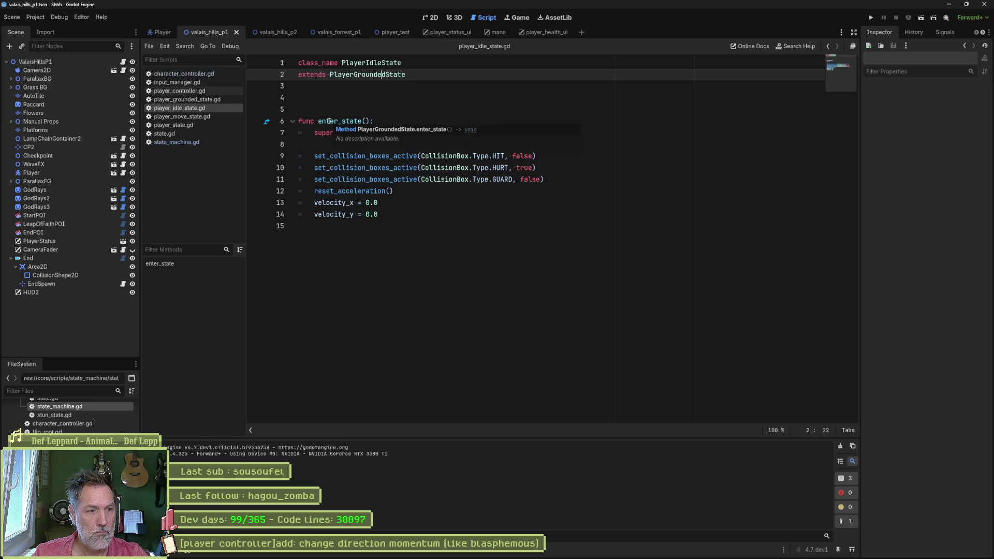
{"action": "key", "text": "ctrl+s"}
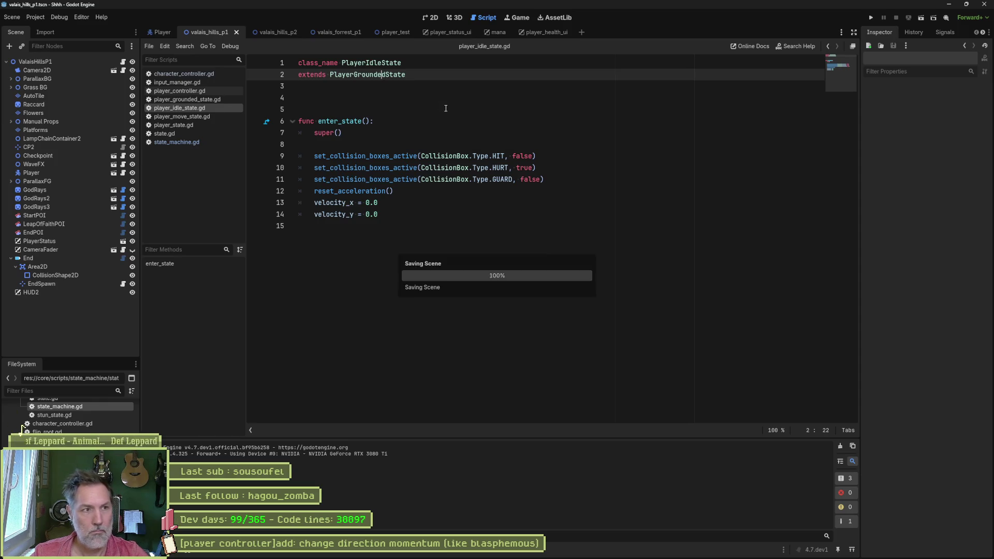
{"action": "left_click", "coordinate": [441, 110]}
{"action": "key", "text": "Delete"}
{"action": "key", "text": "ctrl+s"}
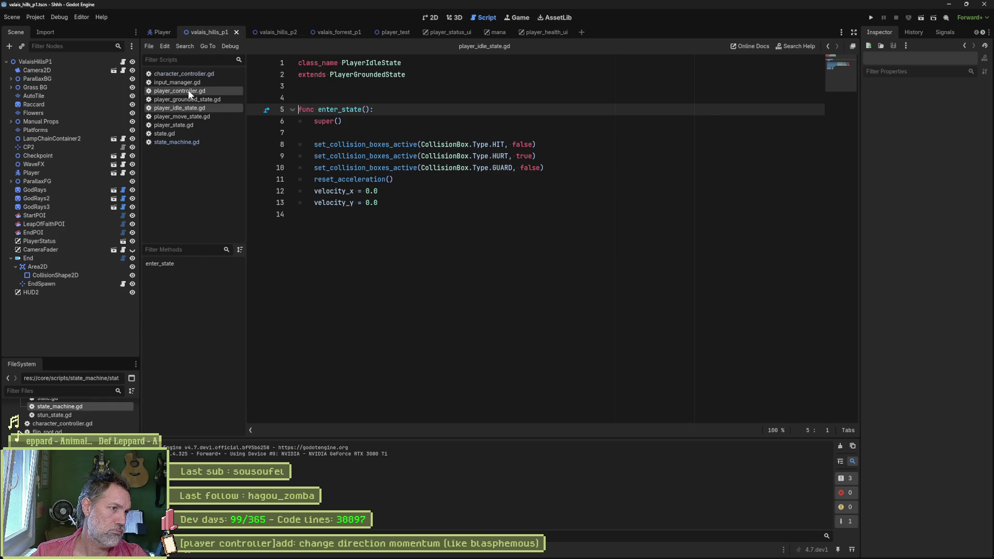
{"action": "left_click", "coordinate": [191, 75]}
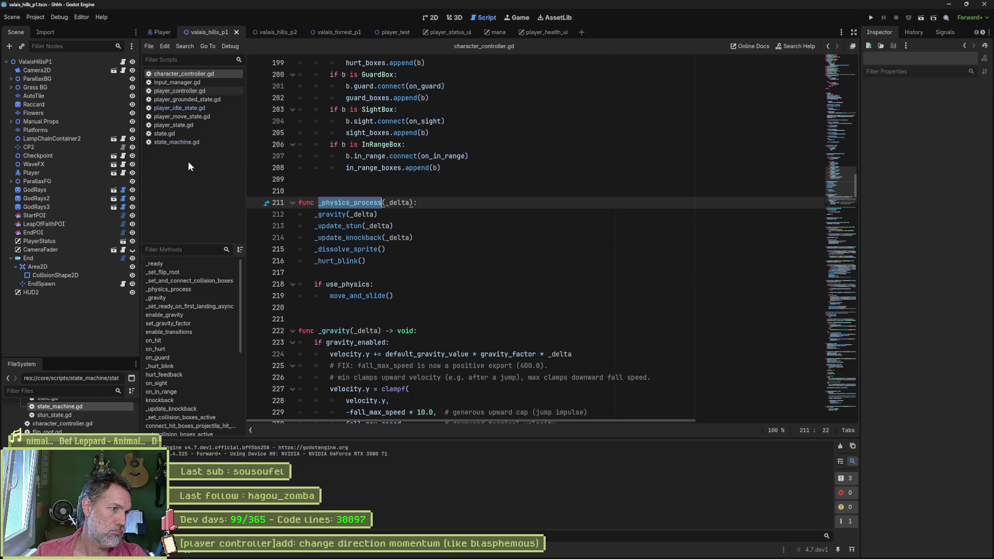
- Return to state_machine.gd and scroll up to its _process and _physics_process functions
{"action": "left_click", "coordinate": [184, 143]}
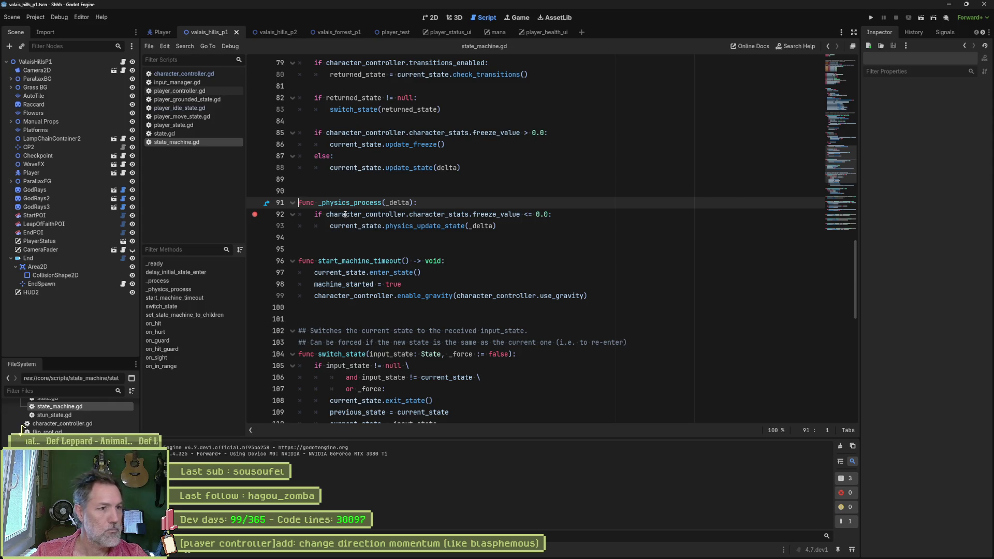
{"action": "scroll", "coordinate": [352, 247], "scroll_direction": "up", "scroll_amount": 2}
{"action": "scroll", "coordinate": [352, 247], "scroll_direction": "up", "scroll_amount": 3}
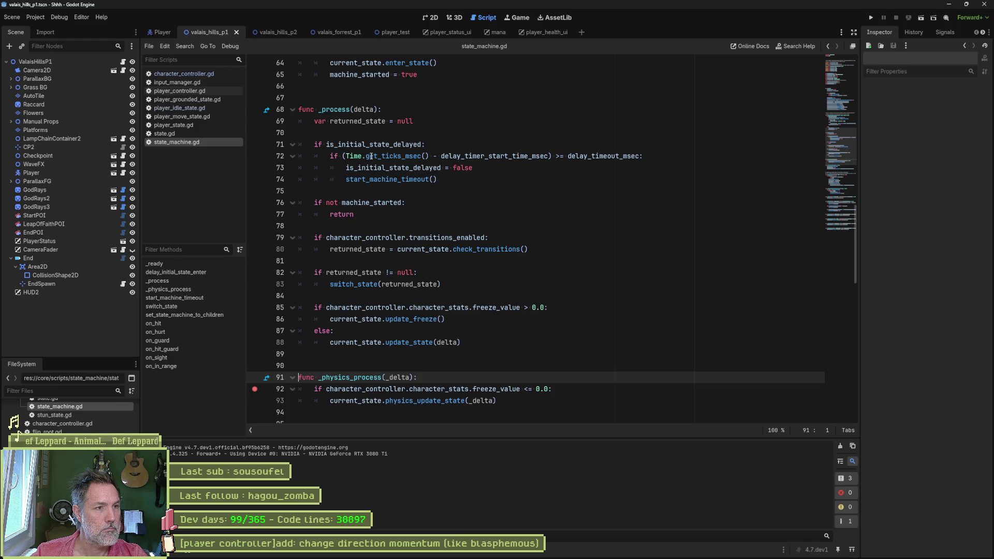
{"action": "mouse_move", "coordinate": [369, 156]}
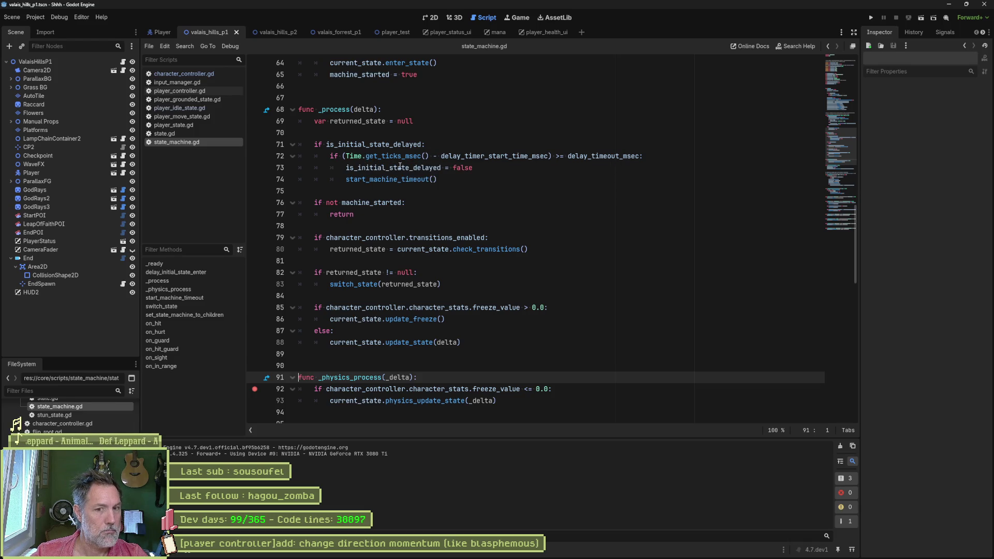